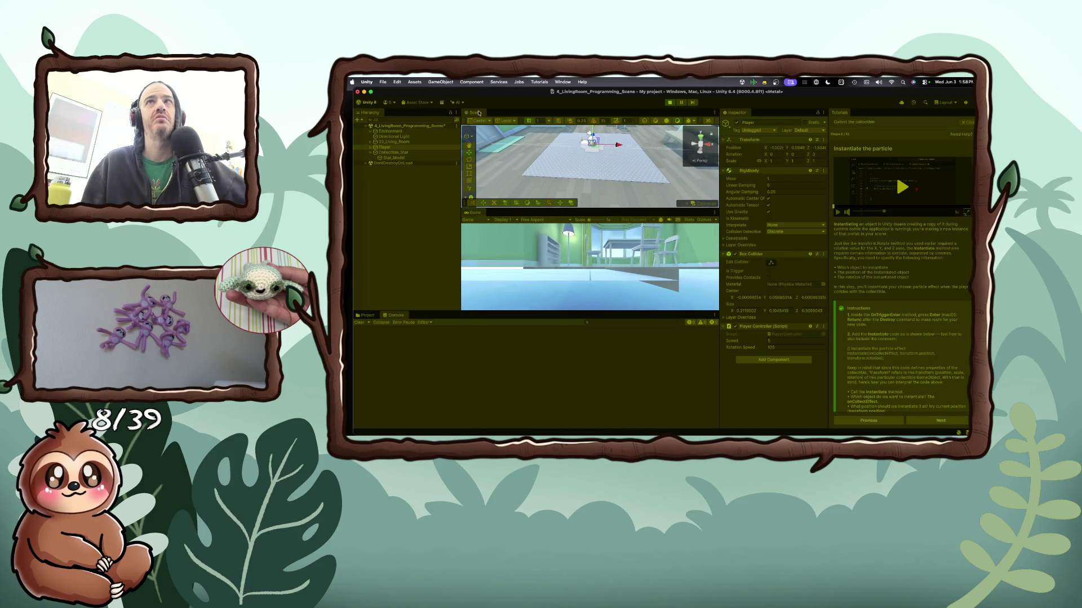
Steer the player into the star with the arrow keys in Play mode, then stop the test
key(Up)
key(Left)
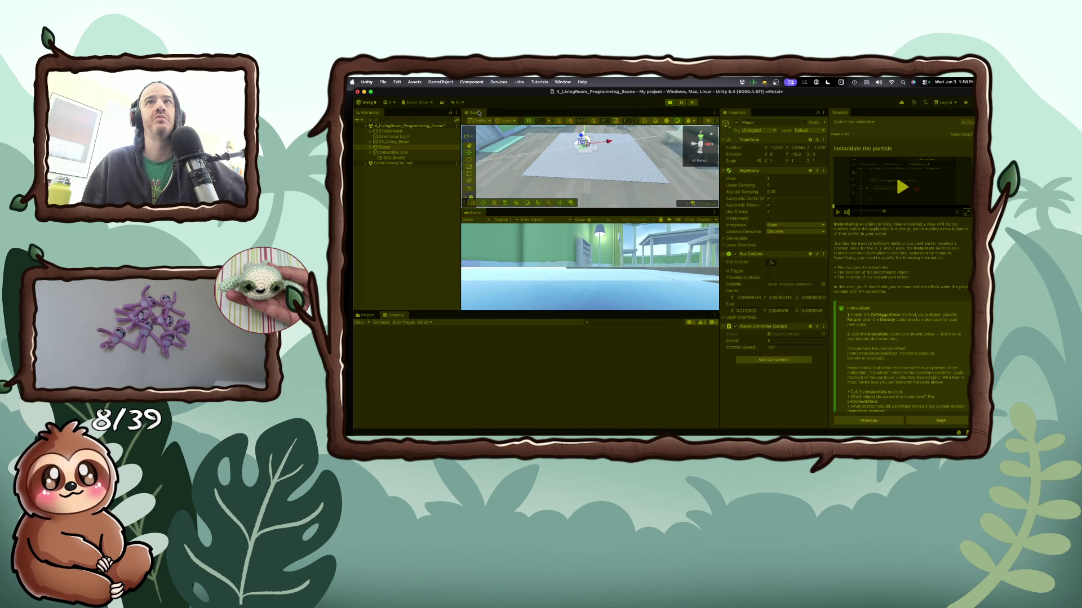
key(Up)
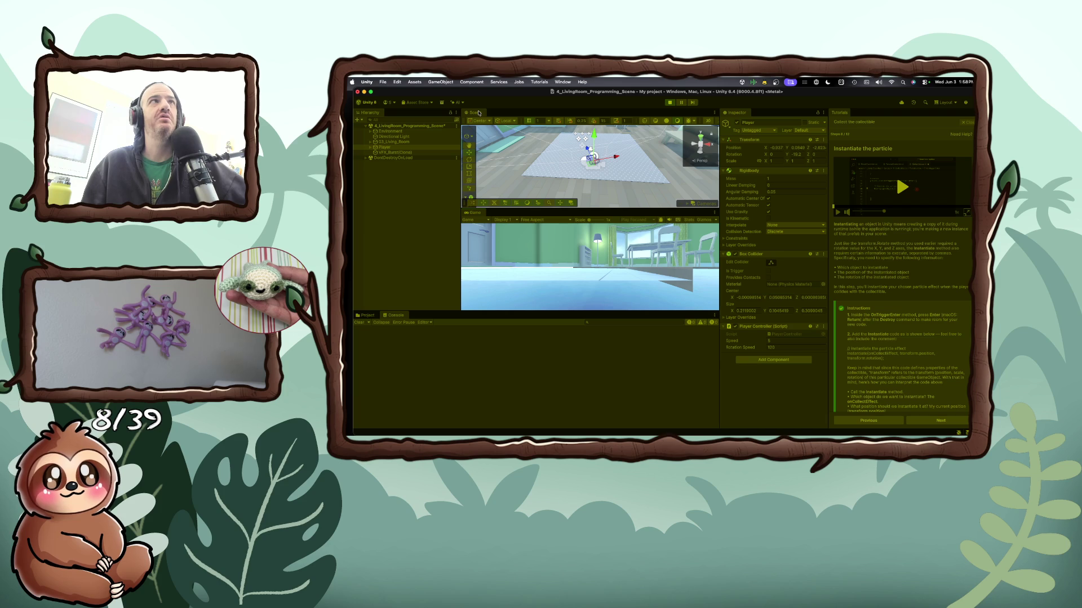
key(Up)
key(Right)
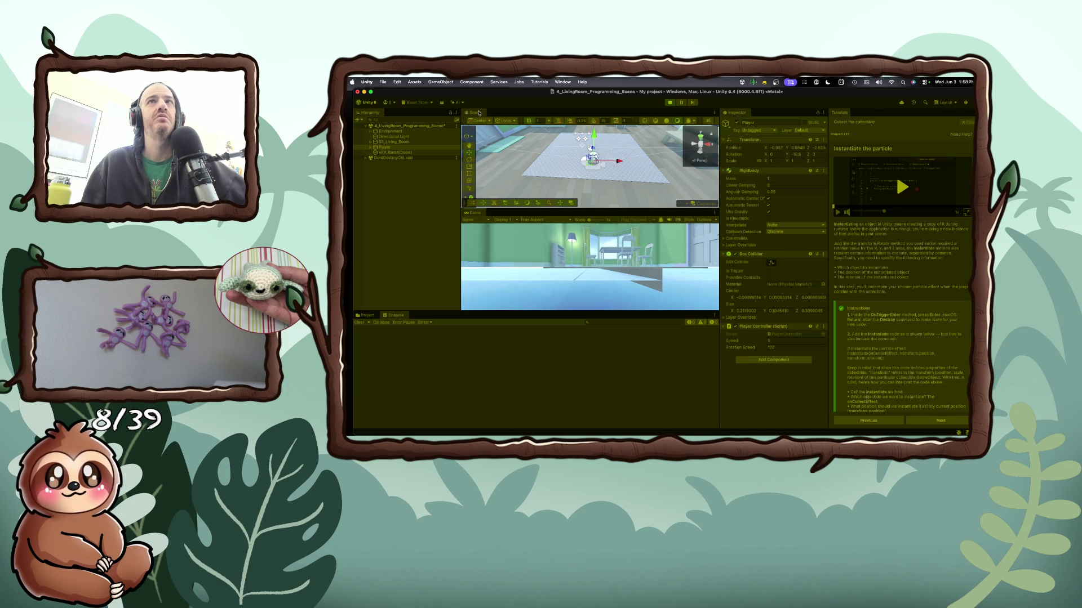
key(Left)
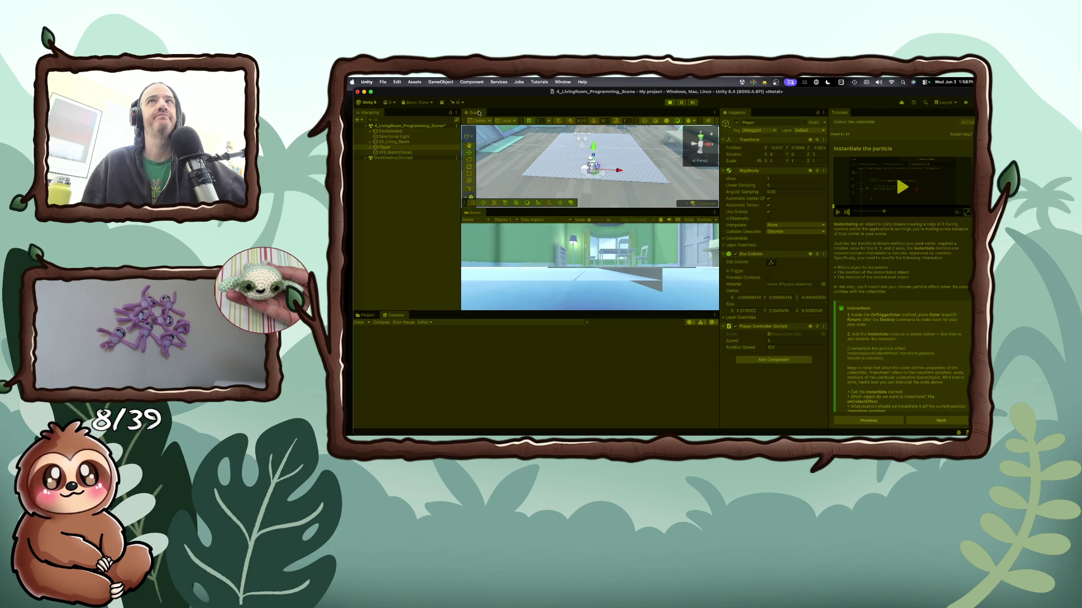
key(Up)
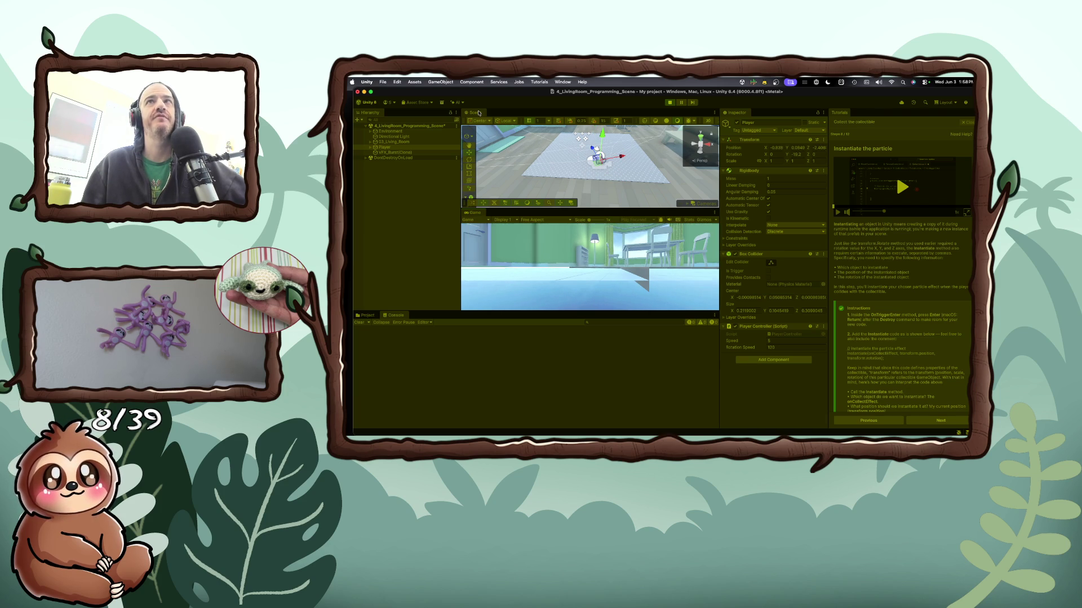
click(669, 102)
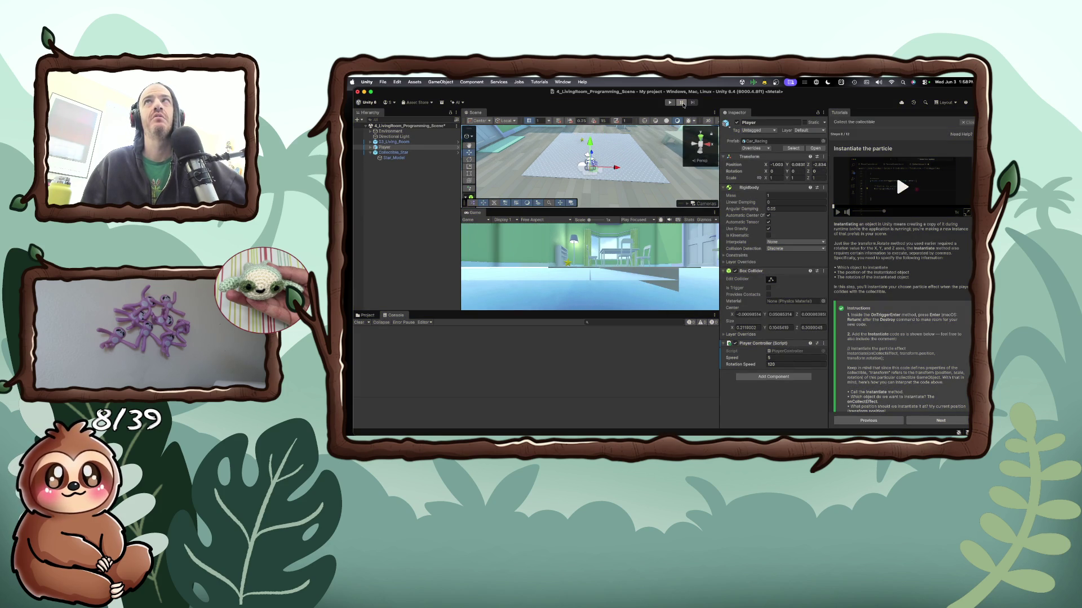
Run a second play test, collect the star again, and exit Play mode
click(670, 103)
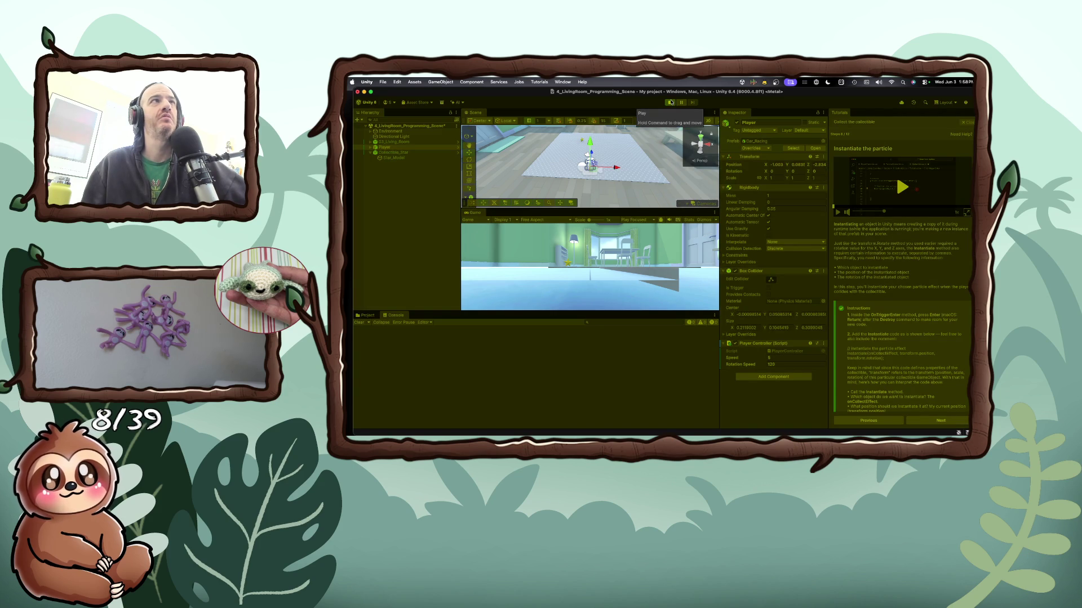
key(Up)
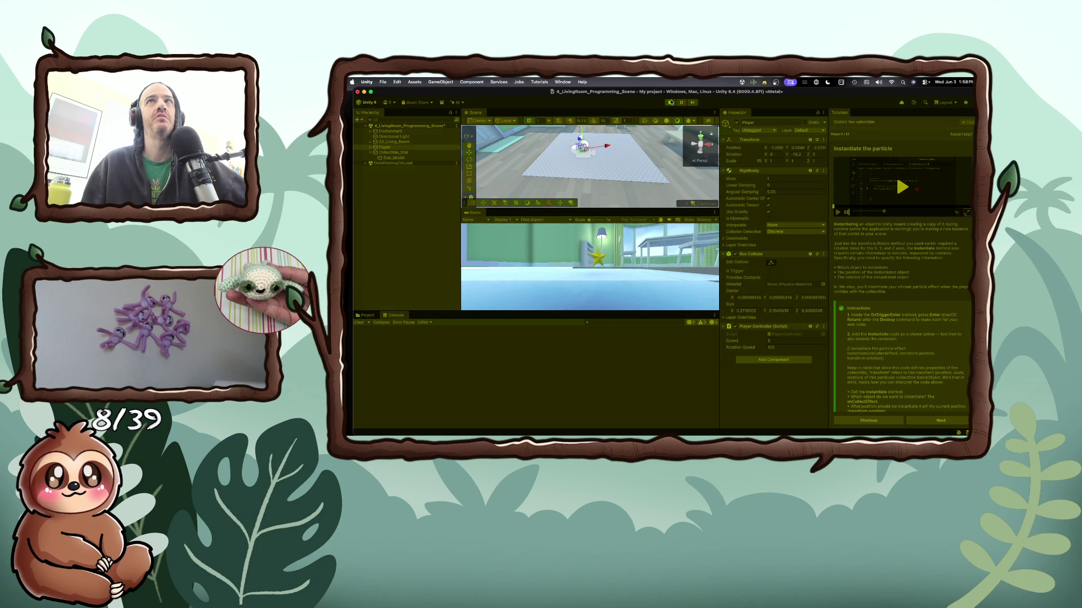
key(Right)
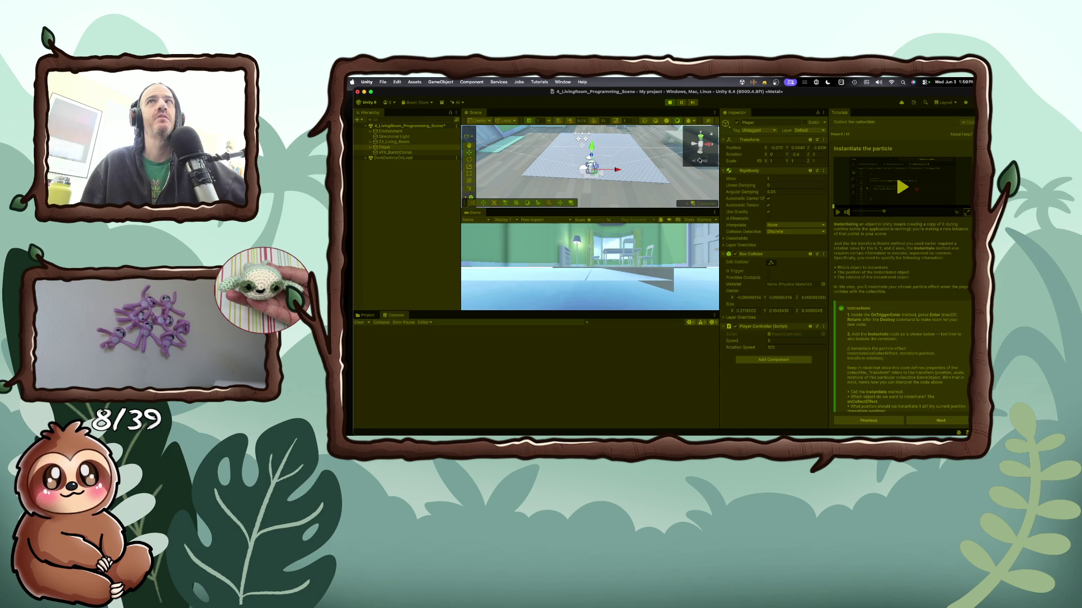
click(671, 102)
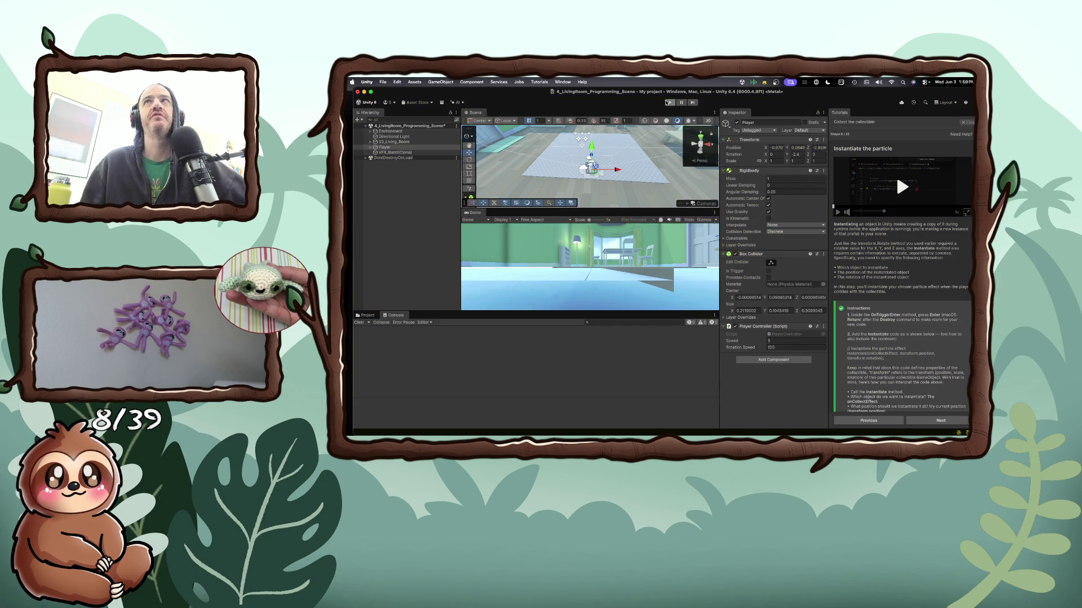
Review Collectible.cs in VS Code, then advance the tutorial to 'Create an interesting path of collectibles'
scroll(854, 304, down, 3)
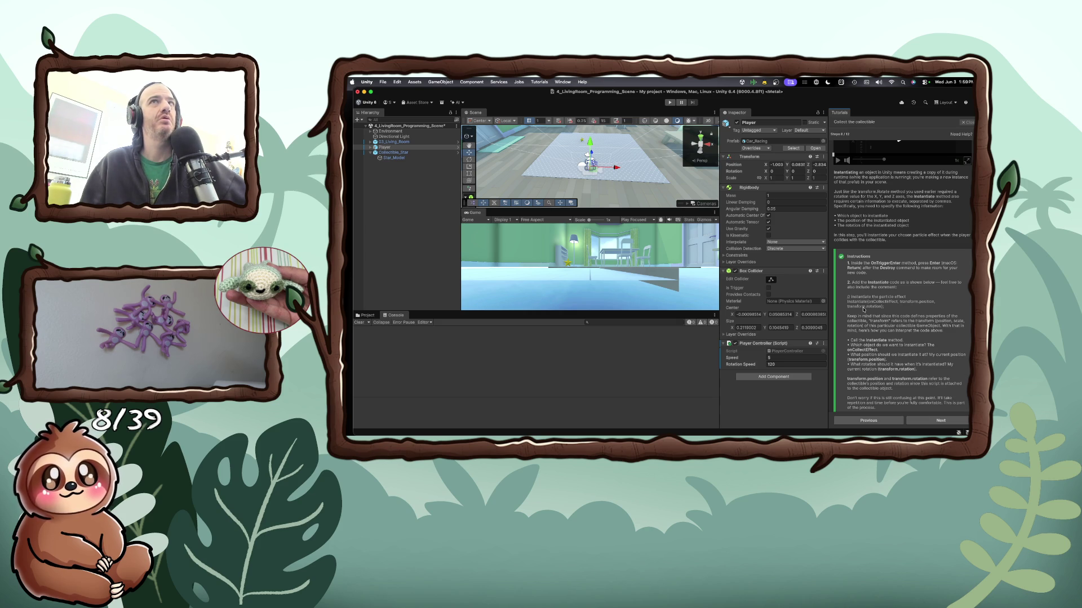
key(super+Tab)
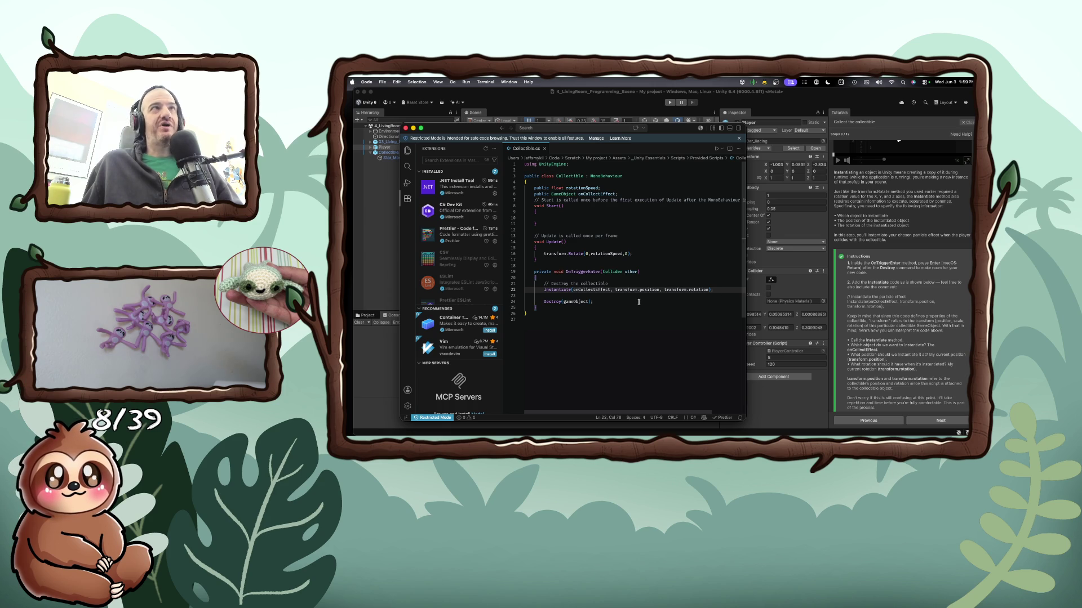
click(774, 303)
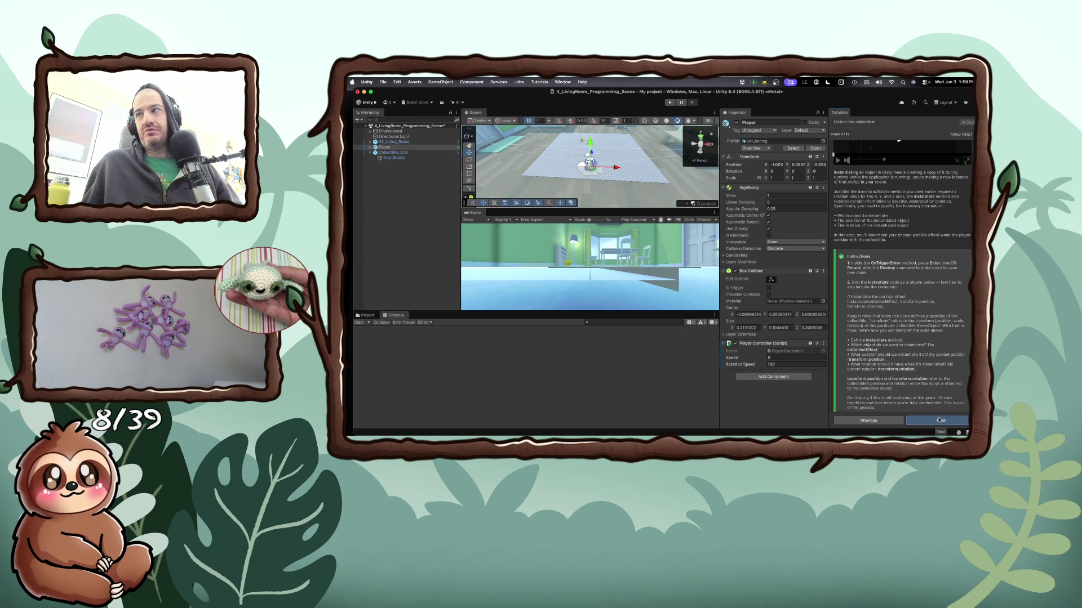
click(939, 421)
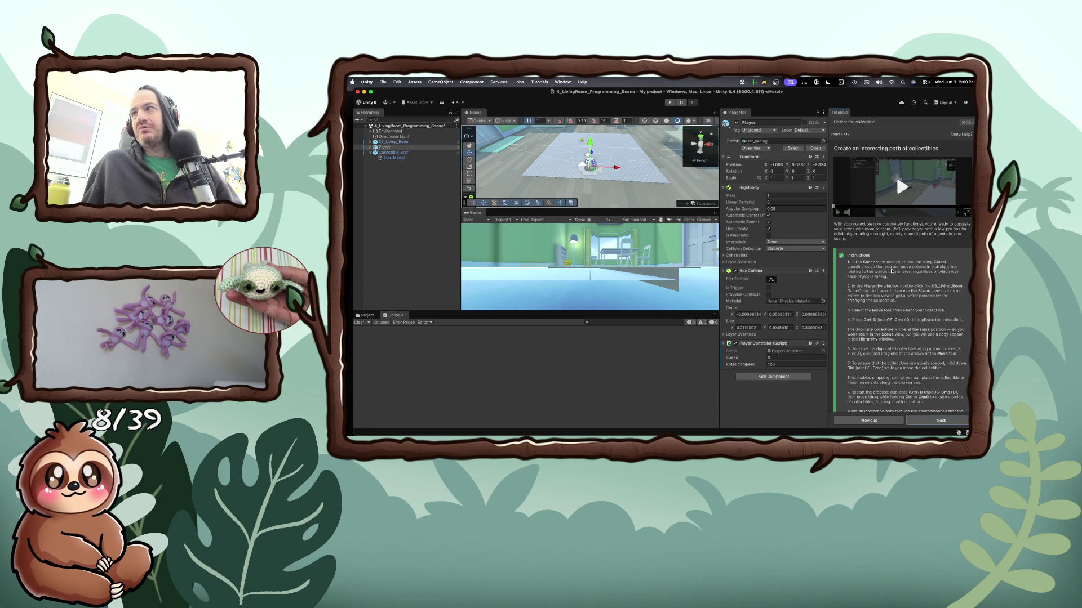
Set the Scene handle orientation to Global and start Play mode
click(507, 120)
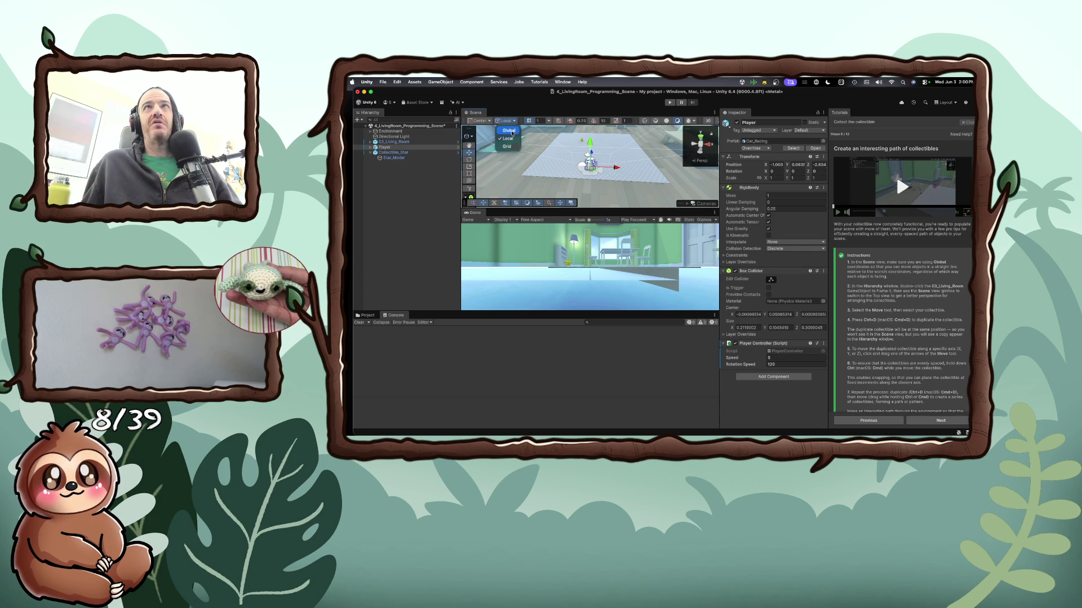
click(509, 130)
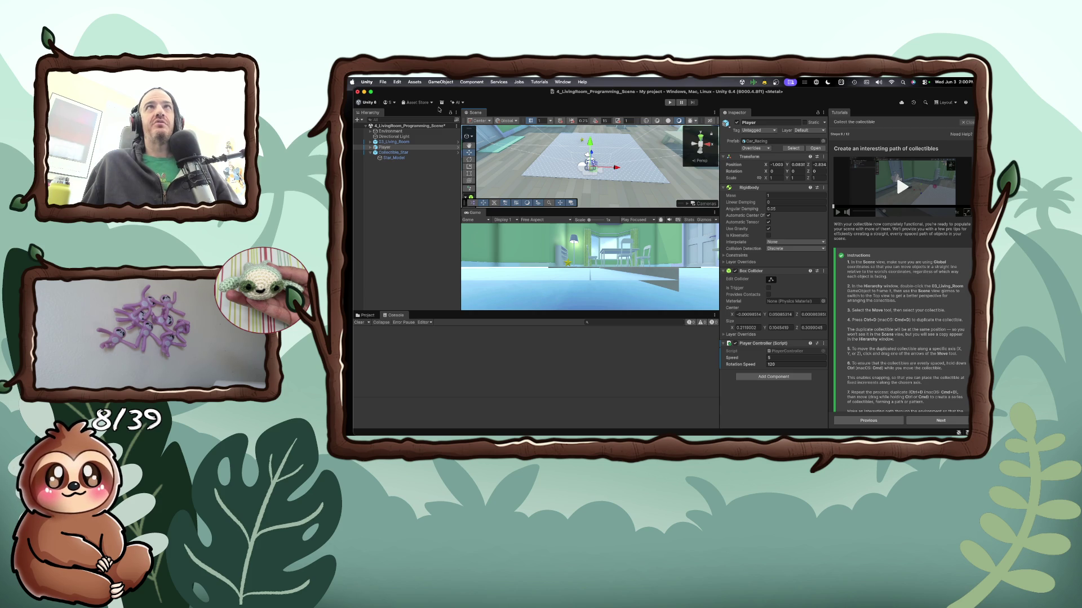
click(669, 103)
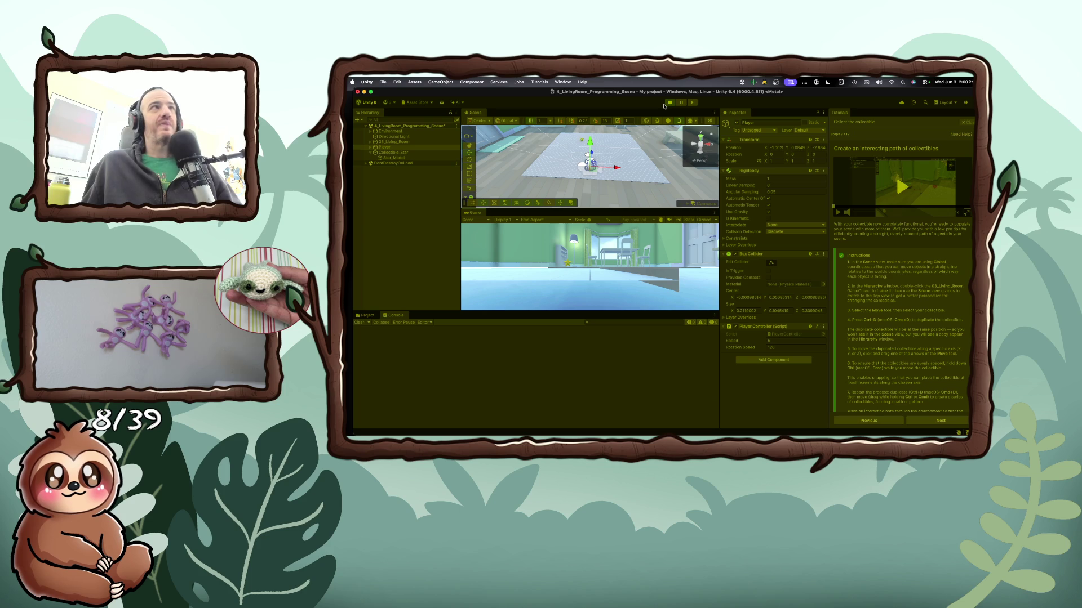
Steer the player left, then right into the star to collect it, and stop Play mode
key(Up)
key(Left)
key(Up)
key(Left)
key(Up)
key(Right)
key(Up)
key(Right)
key(Up)
key(Right)
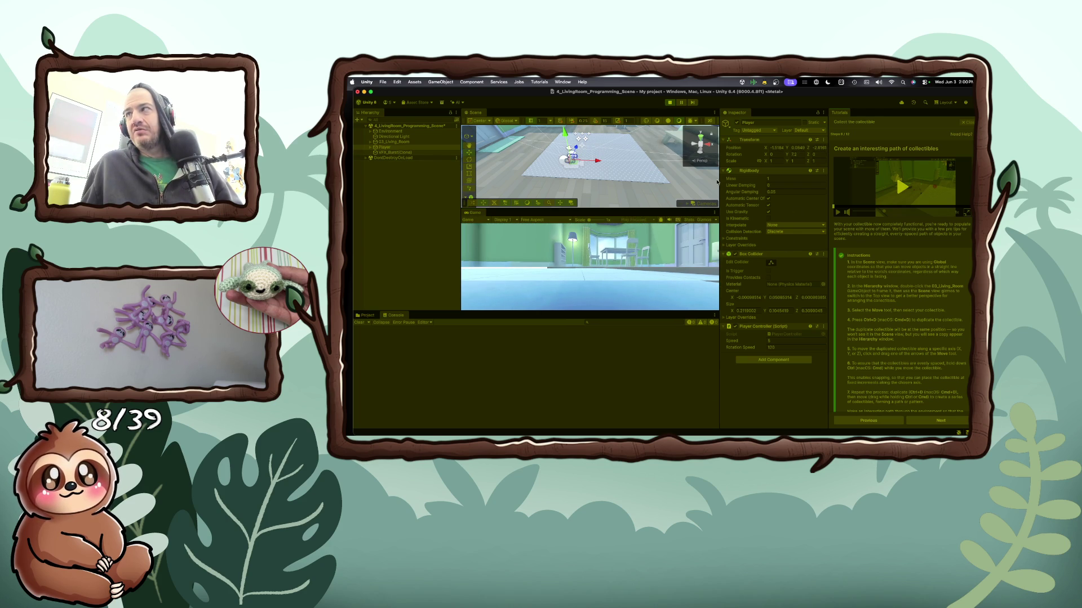
click(670, 102)
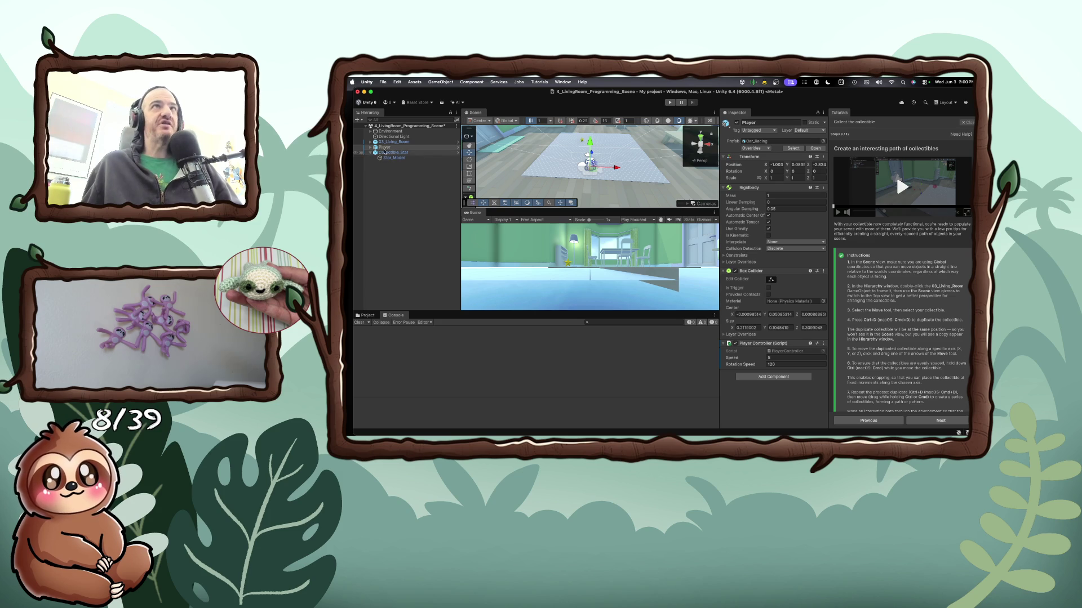
Show 03_Living_Room in zoomed-out Top view and select the star with the Move tool
click(388, 142)
click(701, 137)
scroll(620, 160, down, 6)
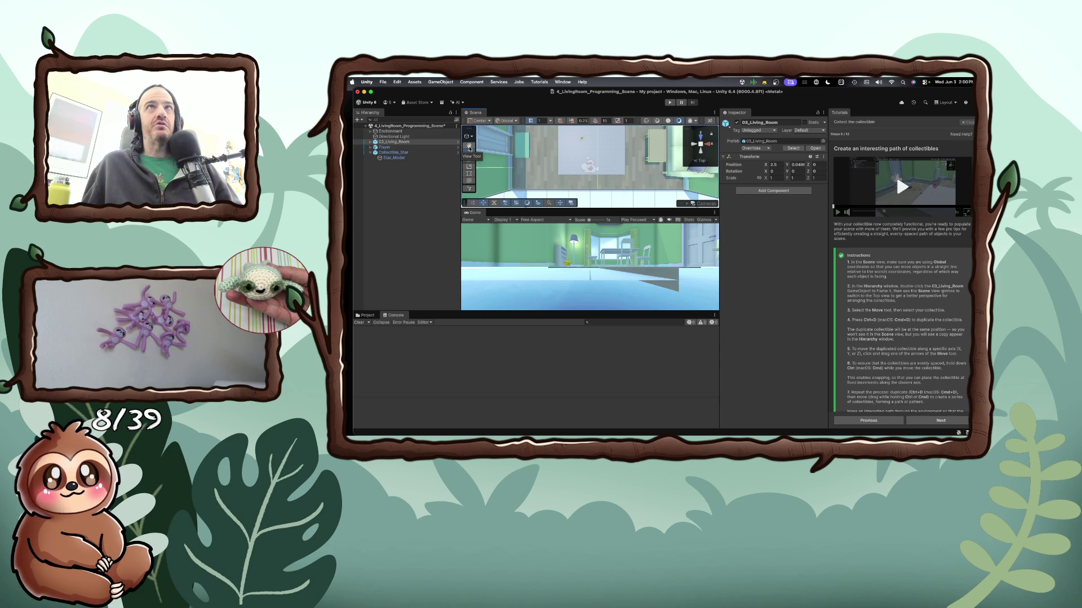
click(469, 153)
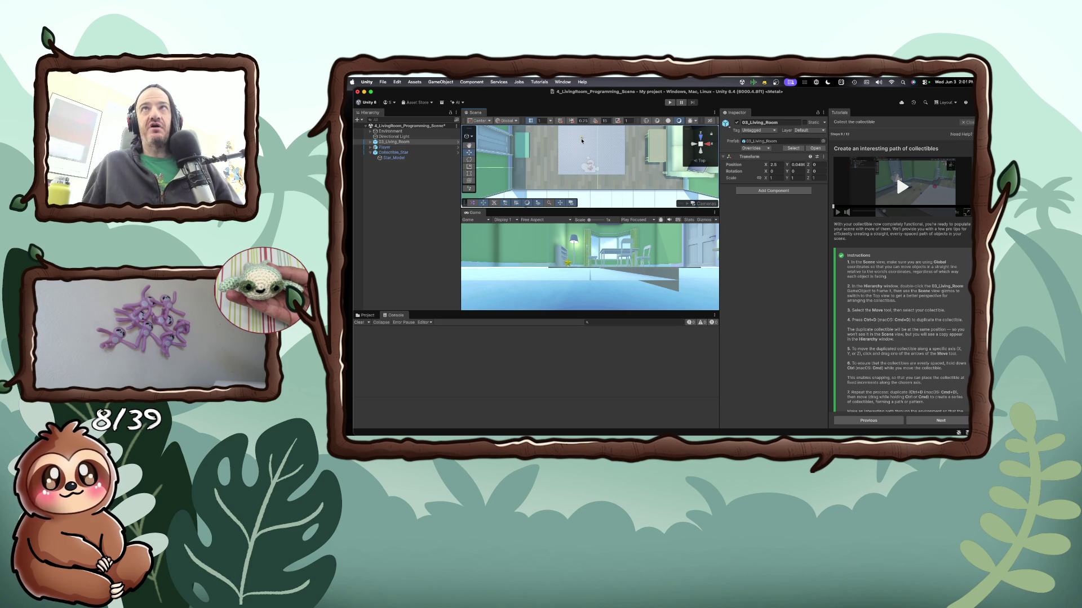
click(582, 140)
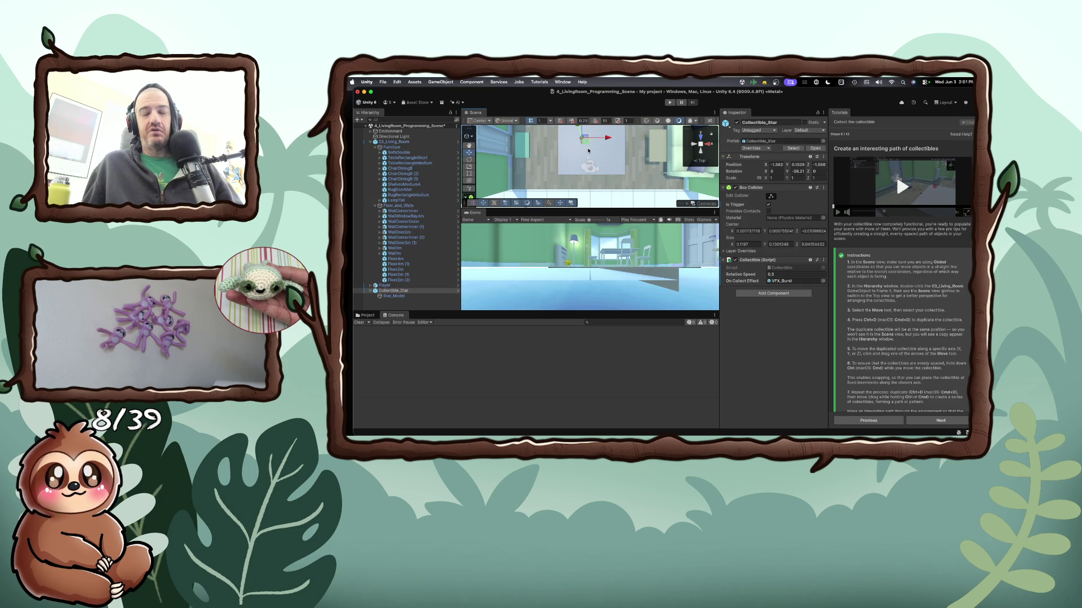
Duplicate the star collectible and slide the copy along the X axis
key(super+d)
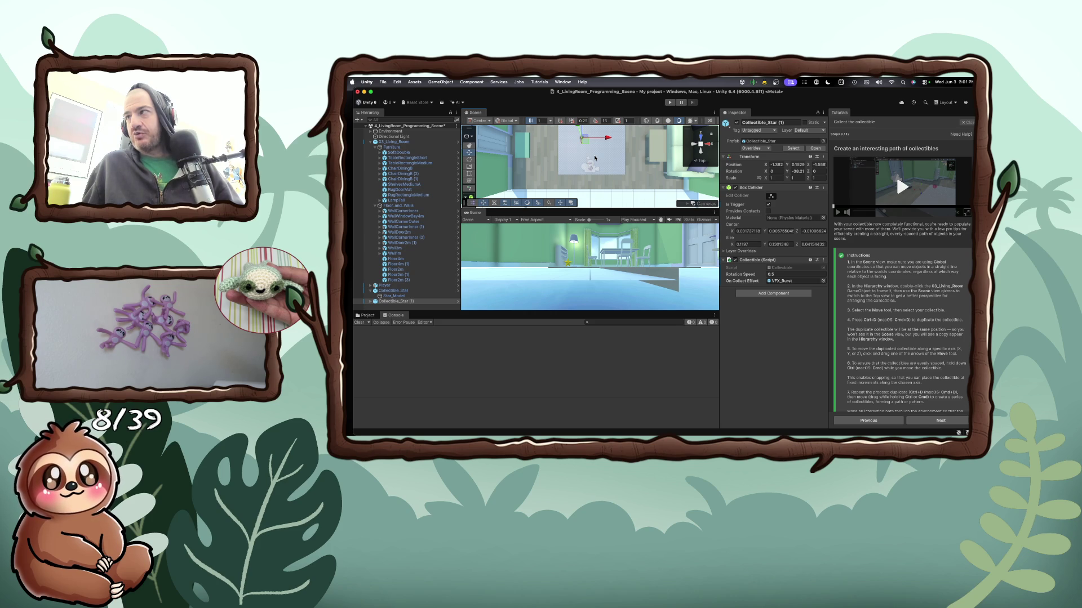
drag(607, 138, 632, 142)
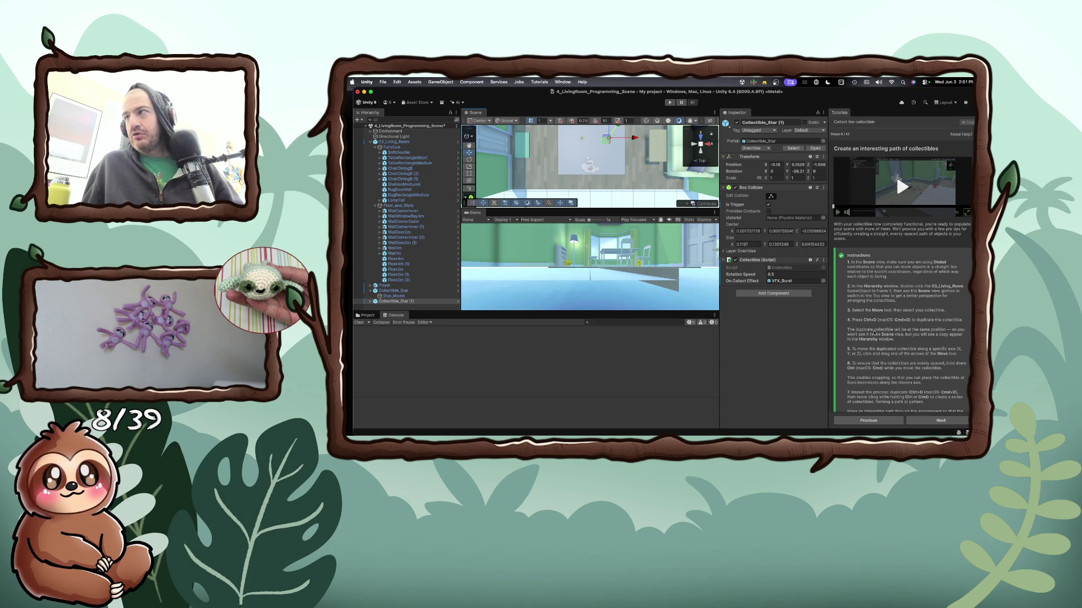
mouse_move(633, 138)
mouse_down()
mouse_move(607, 139)
mouse_move(630, 142)
mouse_up()
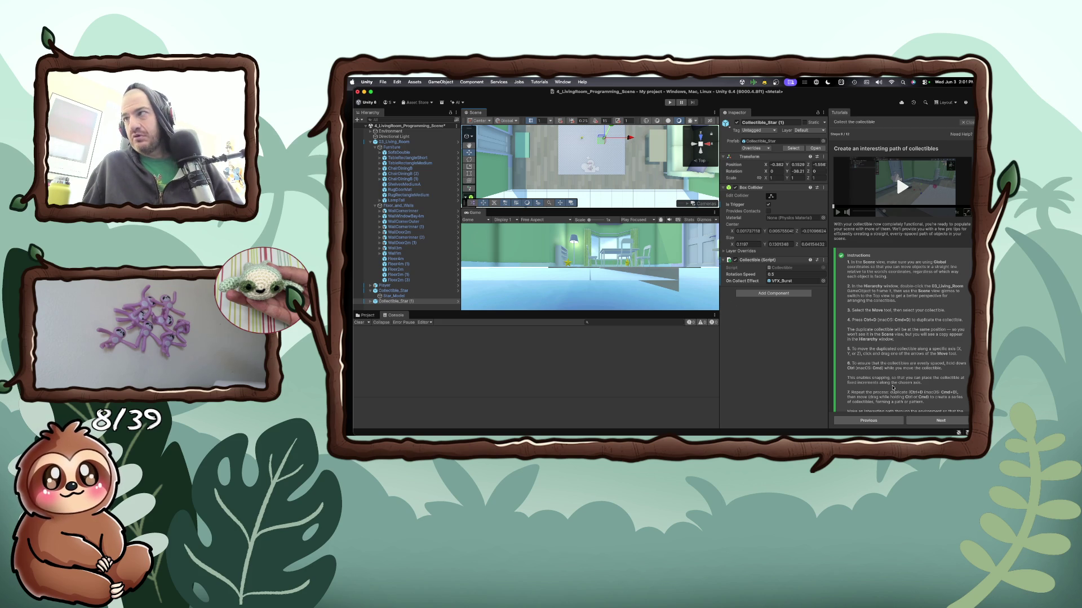
scroll(900, 388, down, 2)
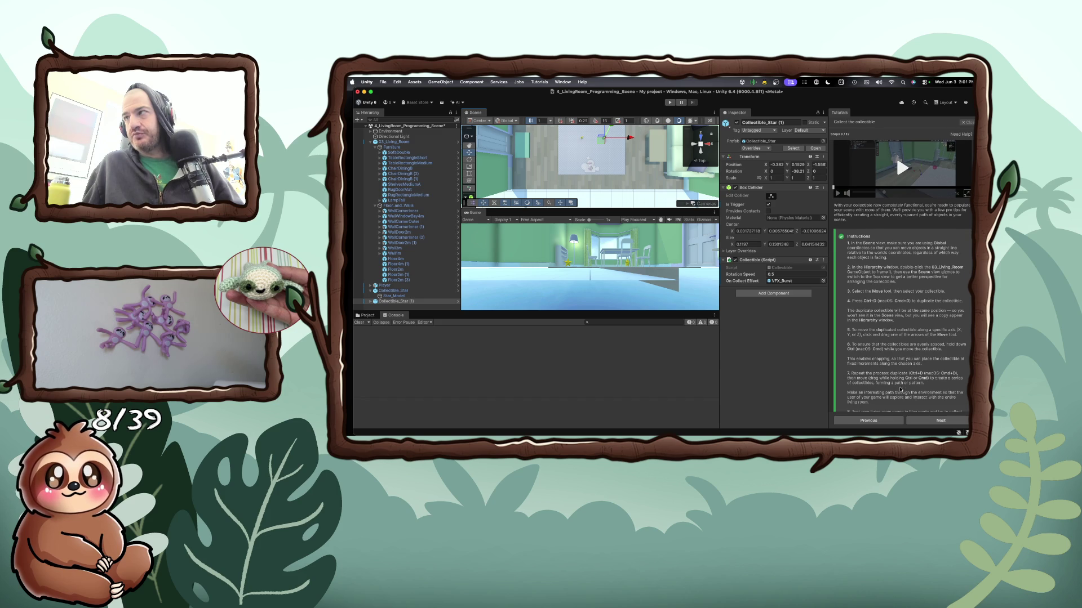
scroll(900, 388, down, 2)
scroll(900, 388, down, 2)
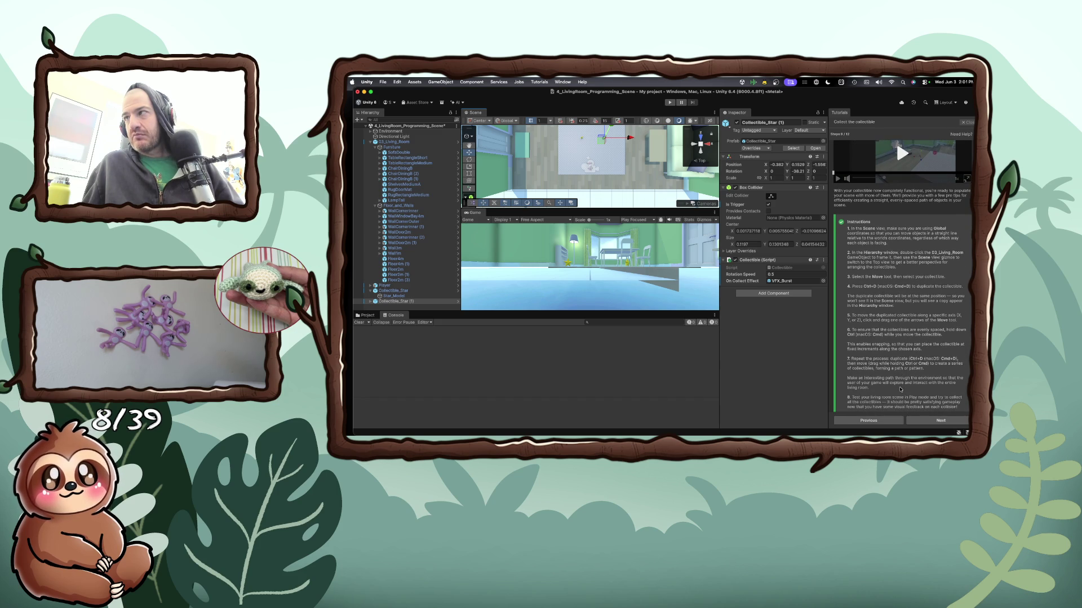
scroll(900, 388, down, 1)
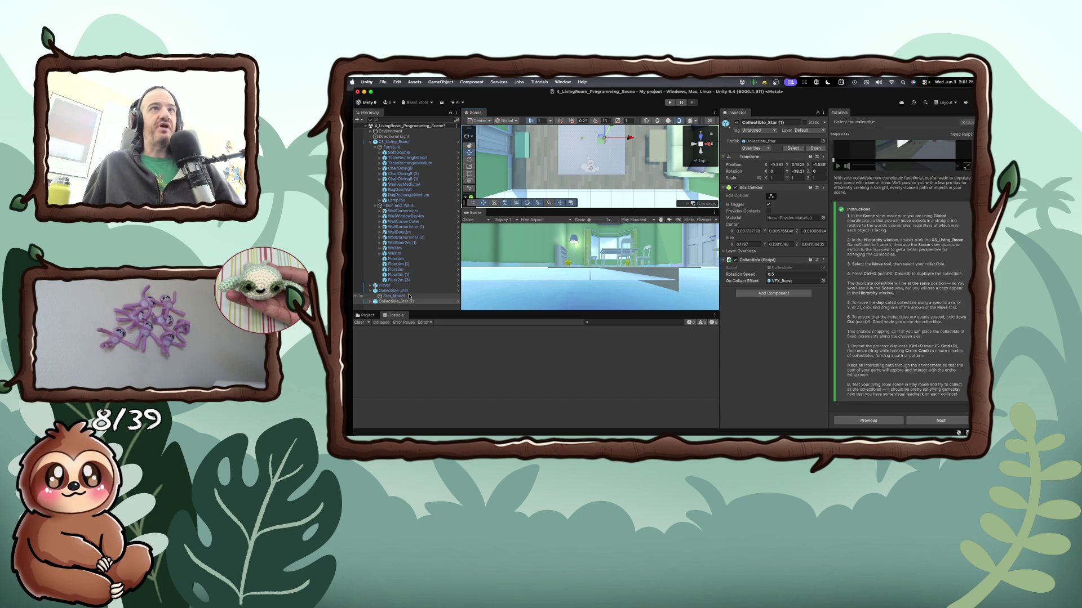
Duplicate Collectible_Star (1), shift the new copy along X, and start Play mode
click(406, 302)
key(super+d)
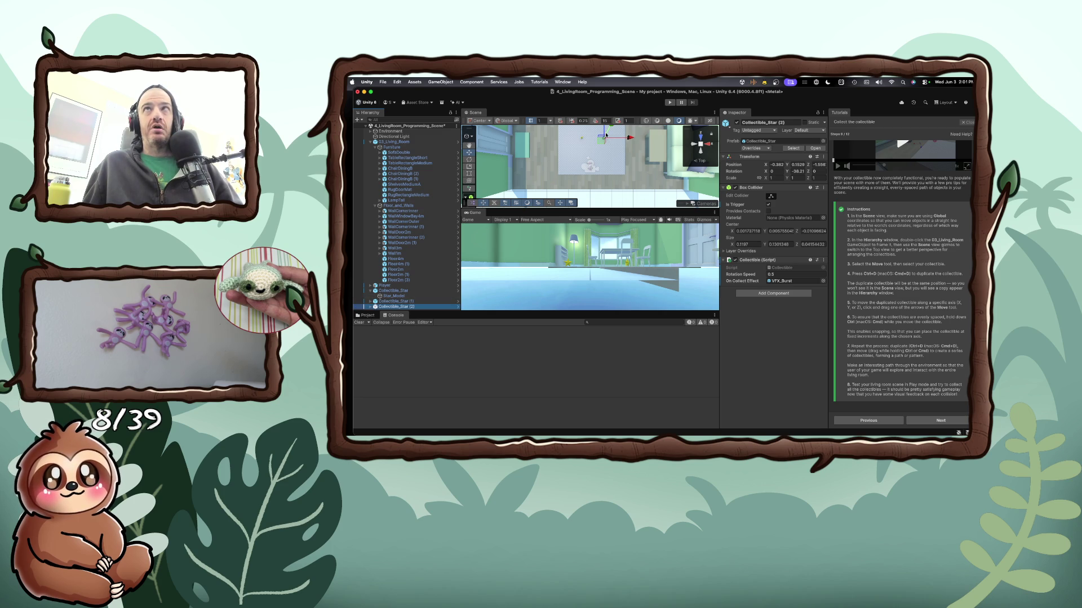
drag(619, 138, 640, 142)
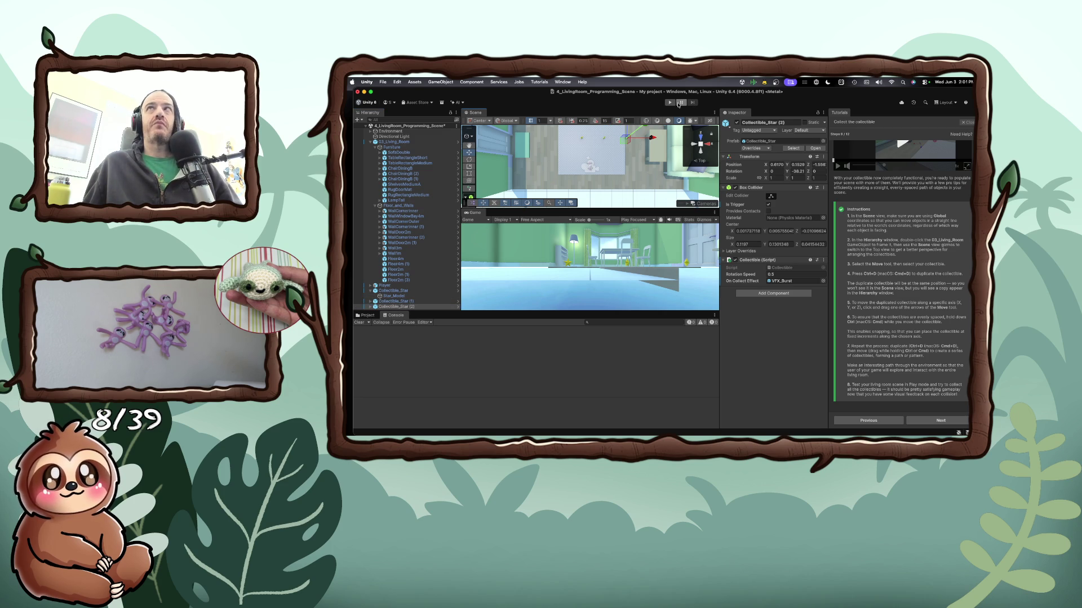
click(670, 102)
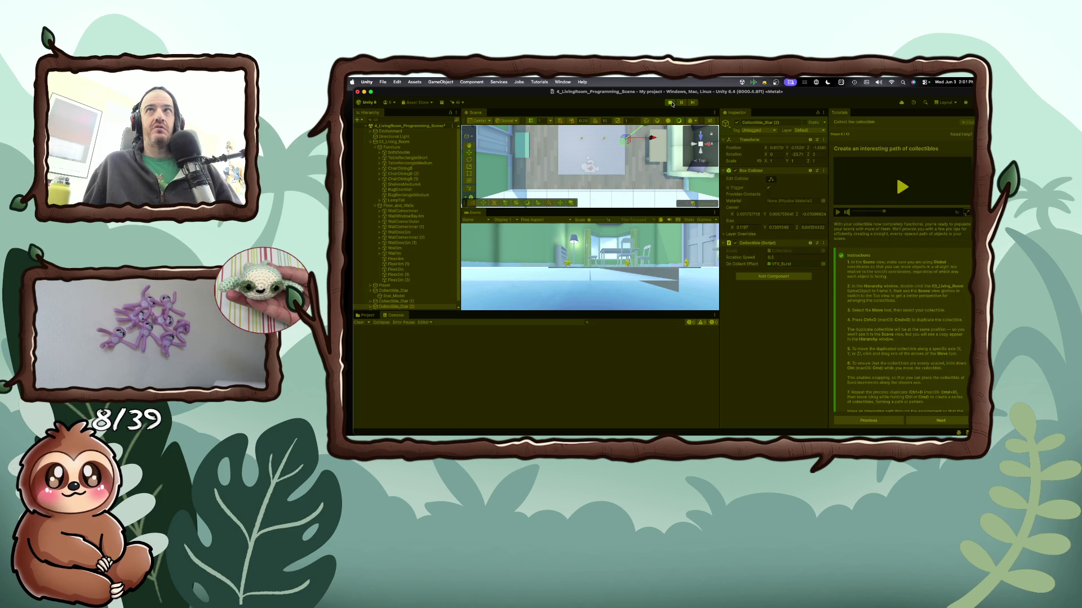
Drive the car with W and D through the stars, then advance the tutorial to 'Restrict collisions to the player only'
key(w)
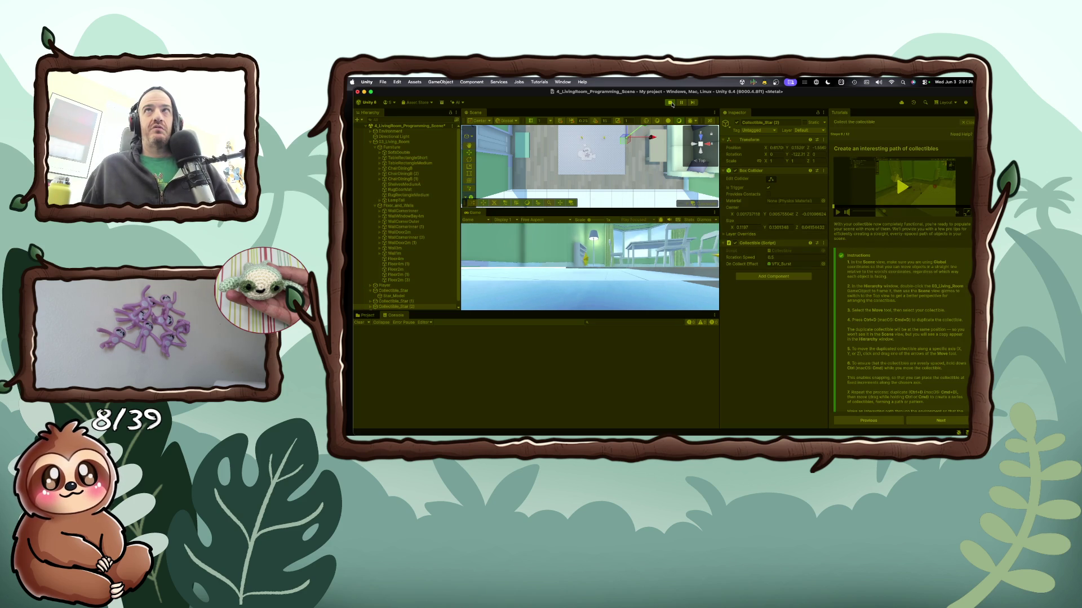
key(d)
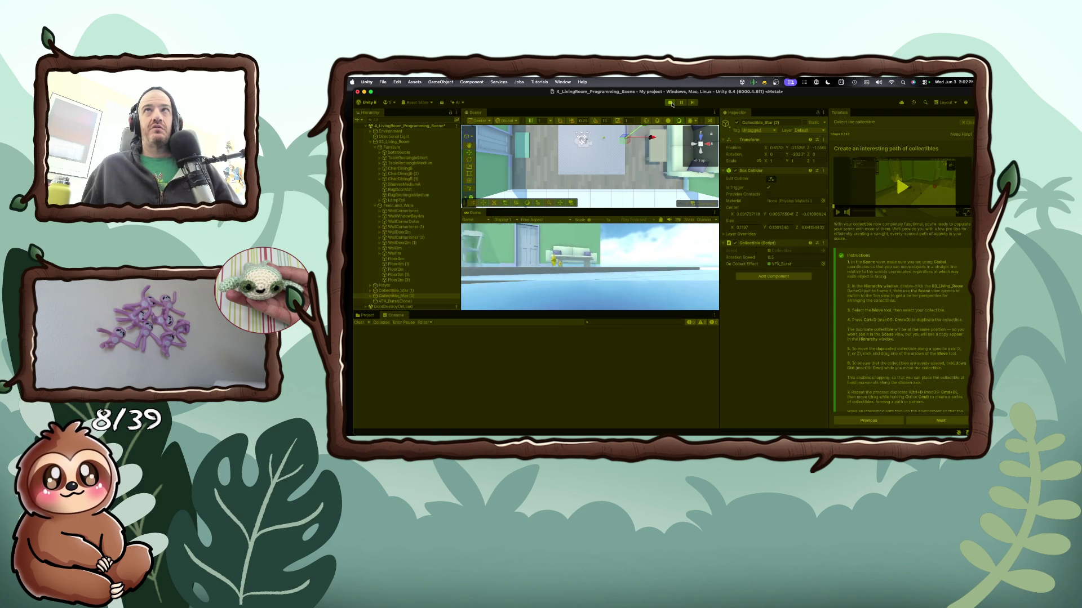
key(w)
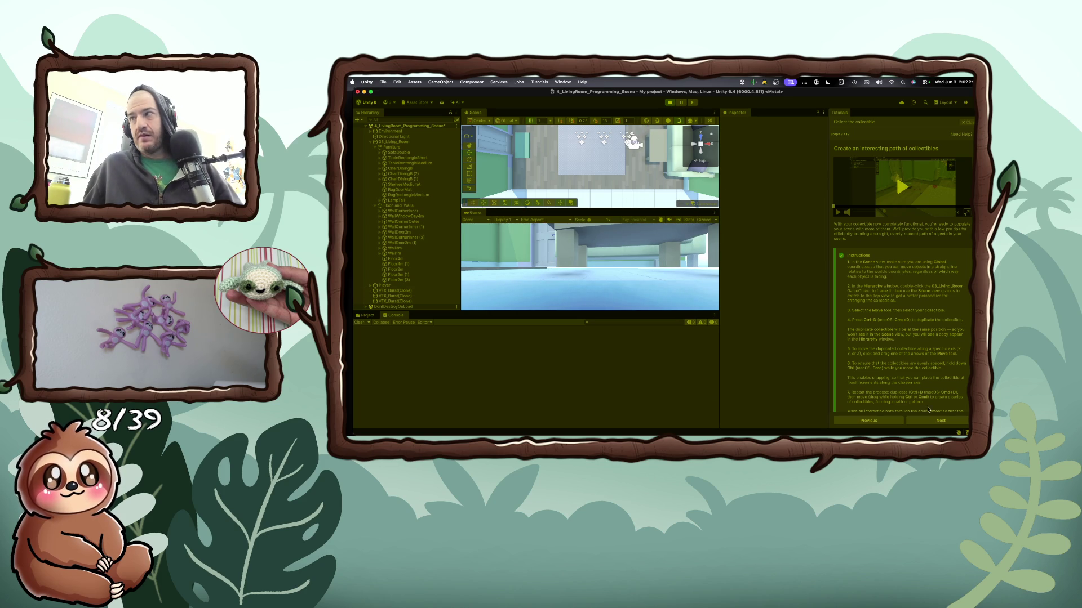
click(940, 420)
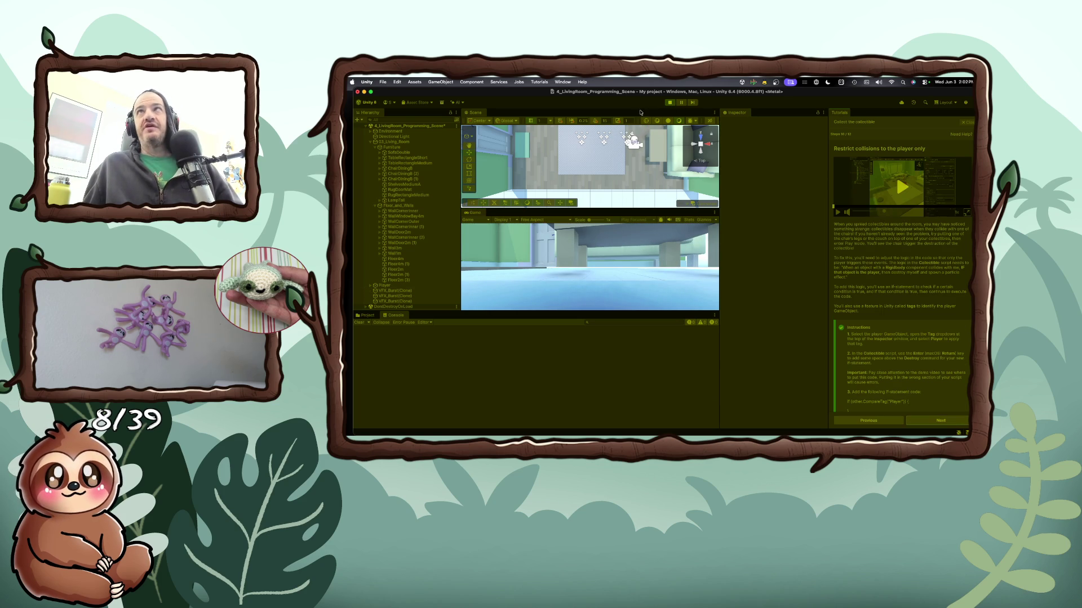
Exit Play mode and read the instructions on tagging the player and checking CompareTag("Player")
key(super+p)
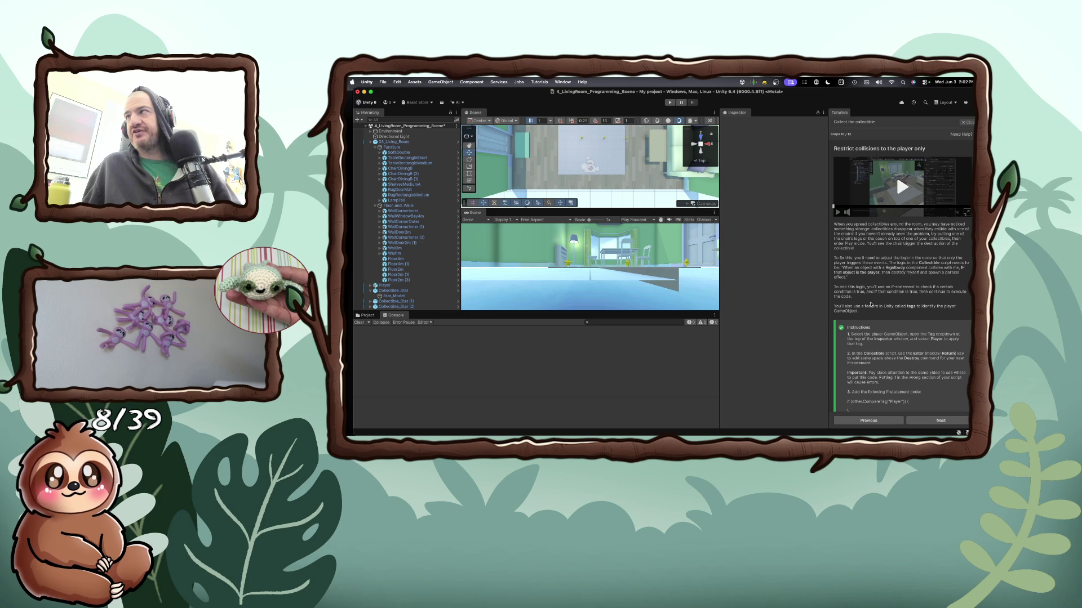
scroll(870, 305, down, 1)
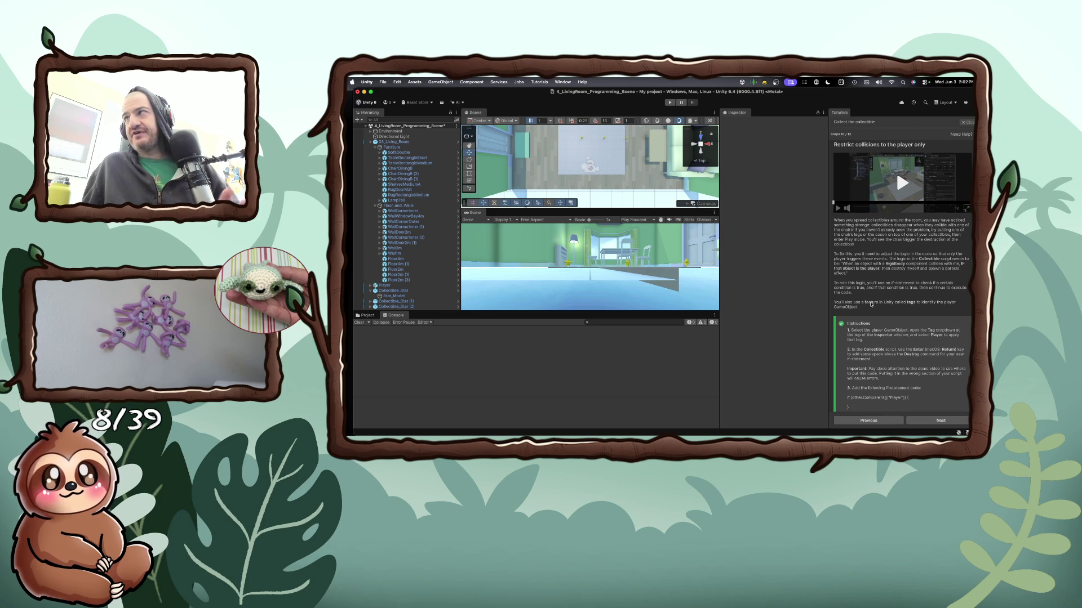
scroll(871, 304, down, 3)
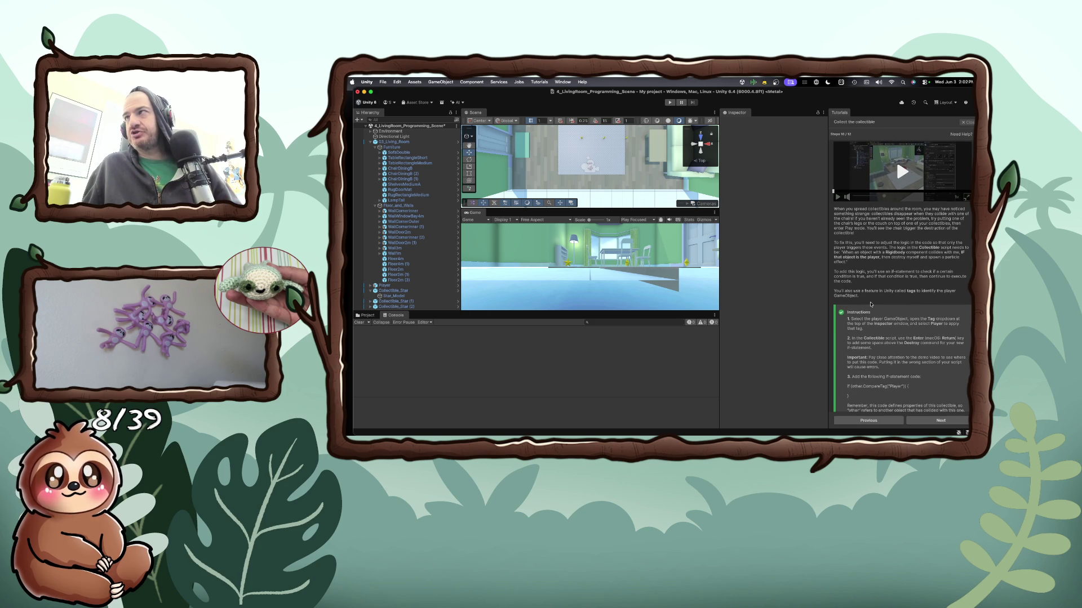
scroll(870, 305, down, 1)
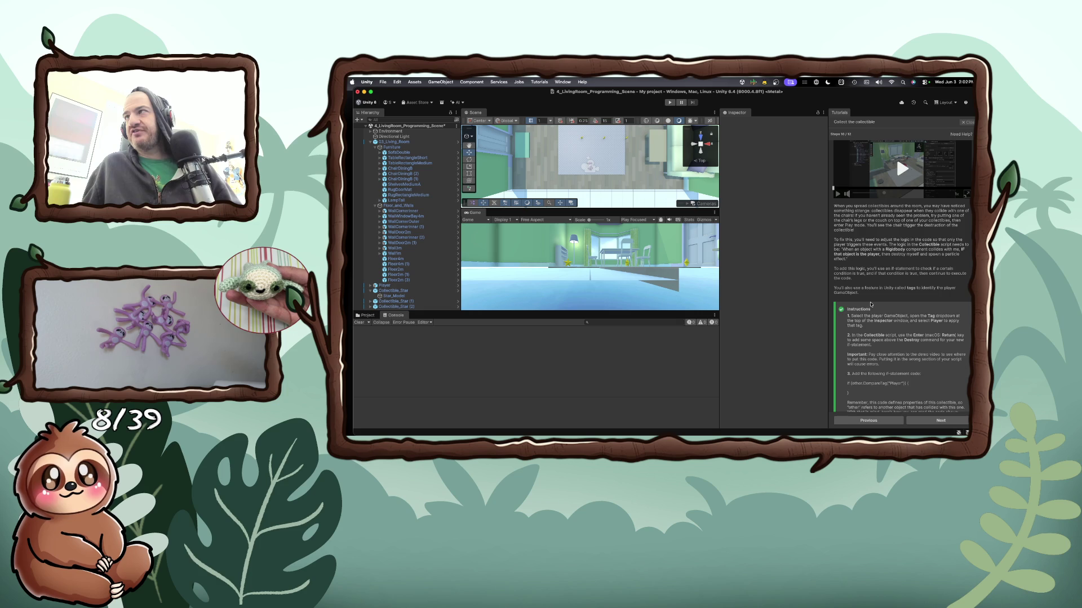
scroll(871, 305, down, 8)
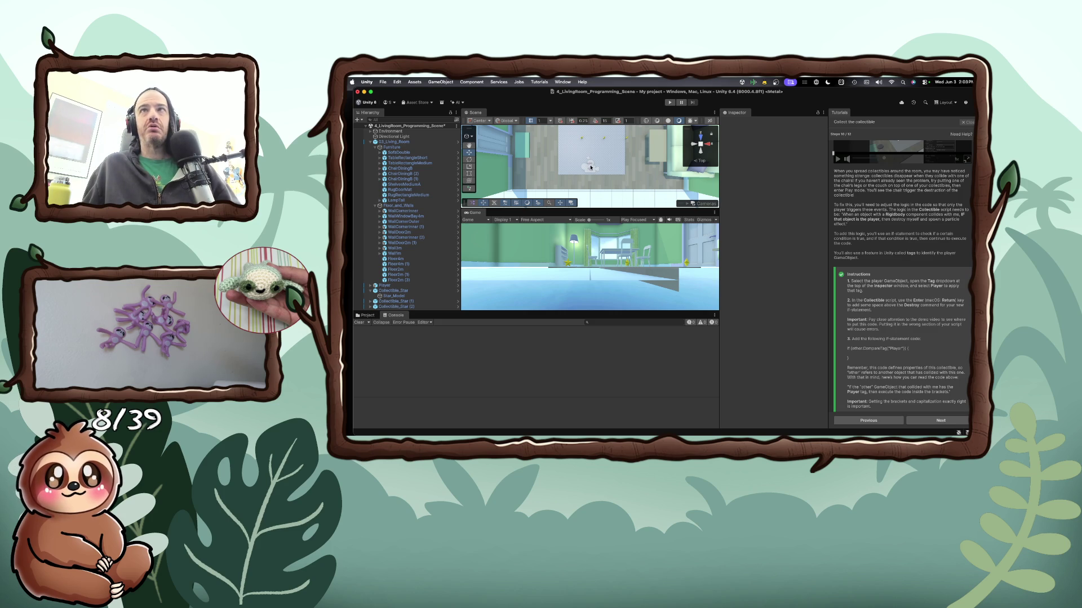
Inspect the Main Camera settings, then start docking the Game tab beside the Scene view
click(590, 167)
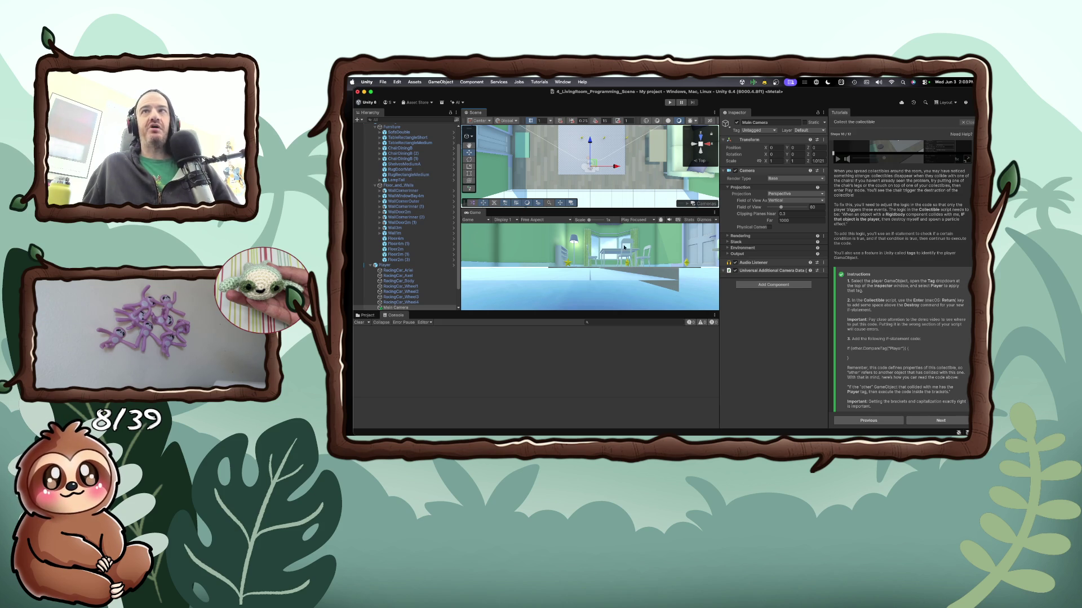
scroll(602, 259, up, 1)
scroll(602, 259, down, 1)
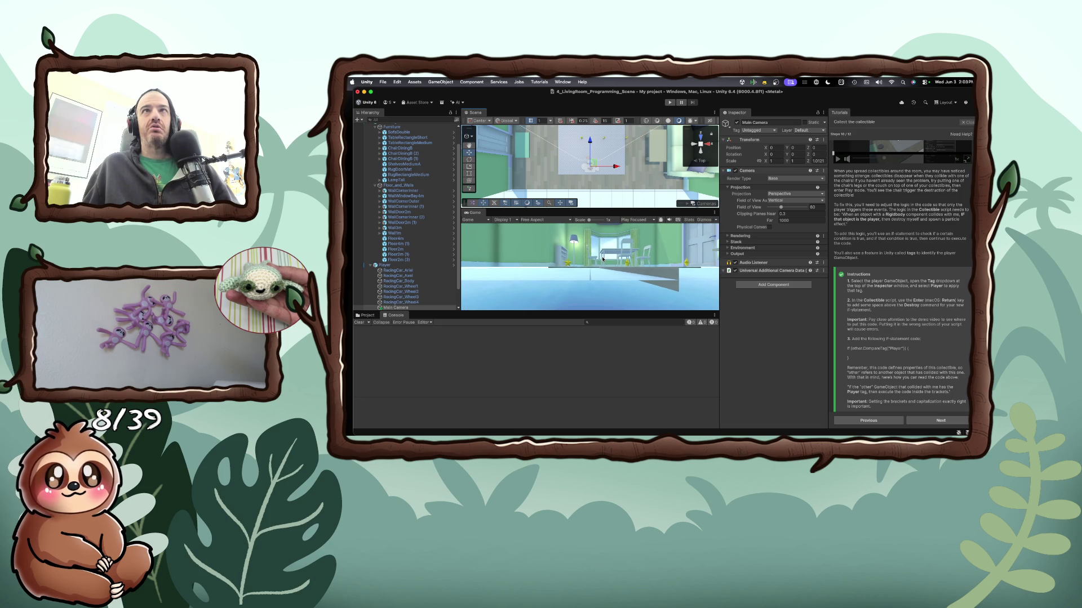
mouse_move(472, 213)
mouse_down()
mouse_move(476, 112)
mouse_move(501, 124)
mouse_move(496, 114)
mouse_up()
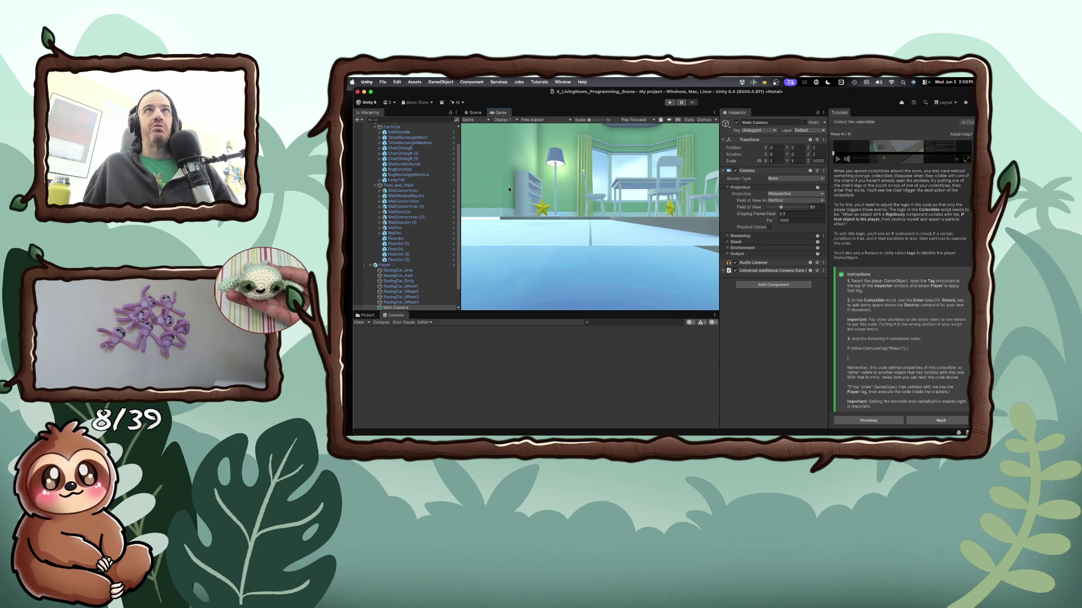
Dock the Game view next to Scene, return to the Scene view, and orbit to an angled perspective
drag(460, 134, 418, 134)
click(440, 120)
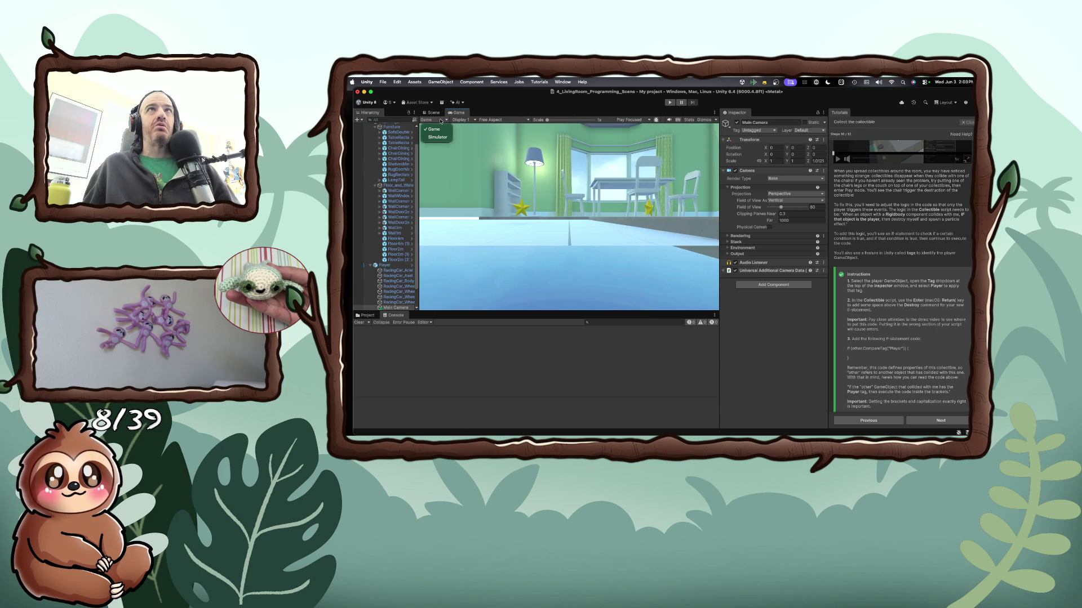
click(444, 114)
click(445, 114)
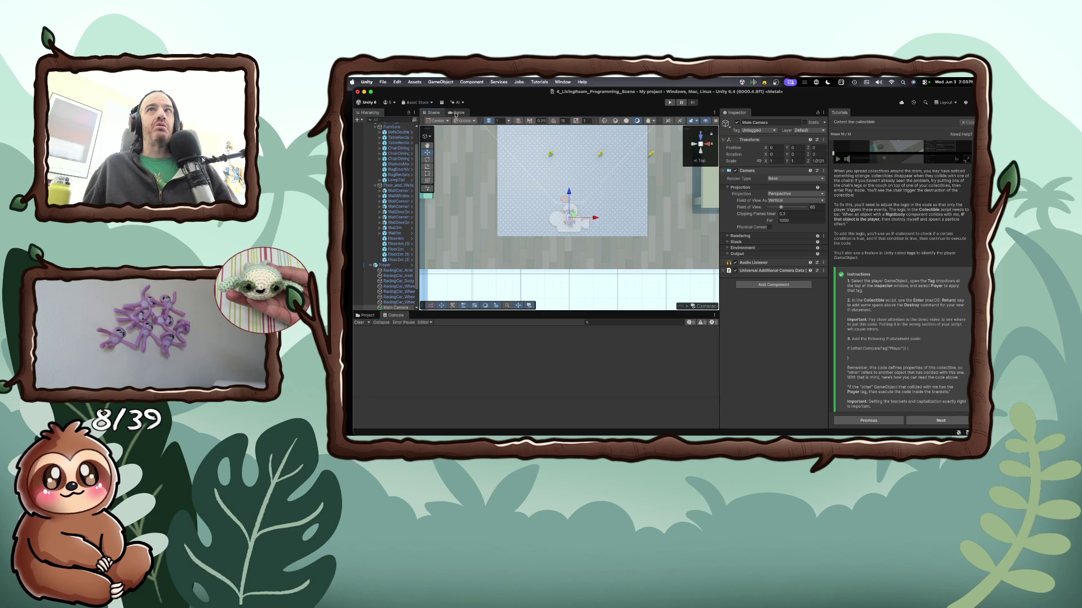
scroll(552, 213, up, 1)
scroll(552, 213, up, 2)
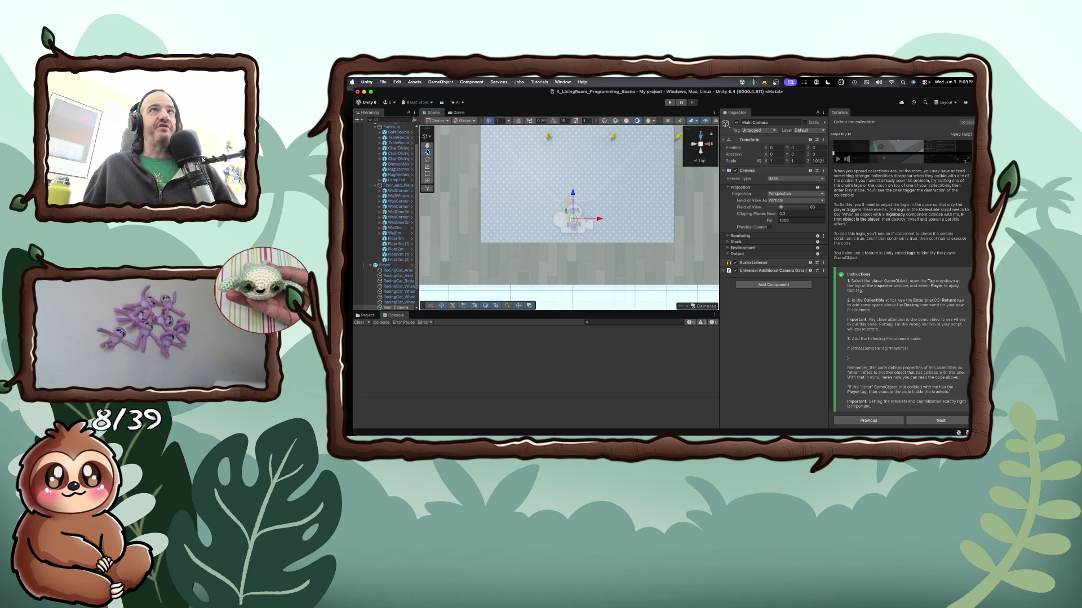
drag(536, 205, 559, 233)
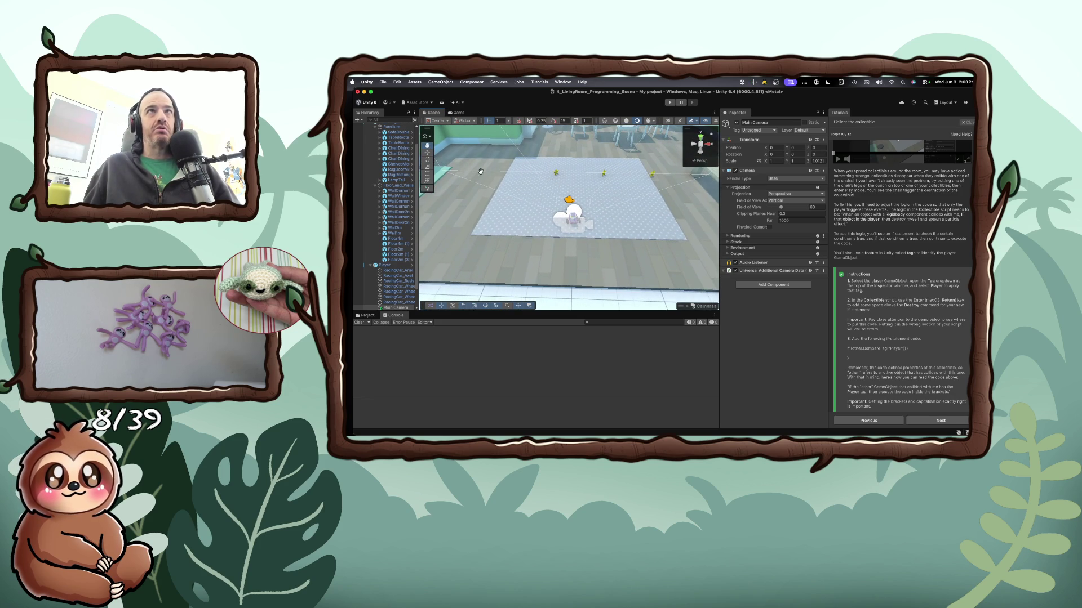
Select the Player car, frame it in the Scene view, and open its Tag list
click(378, 265)
double_click(376, 265)
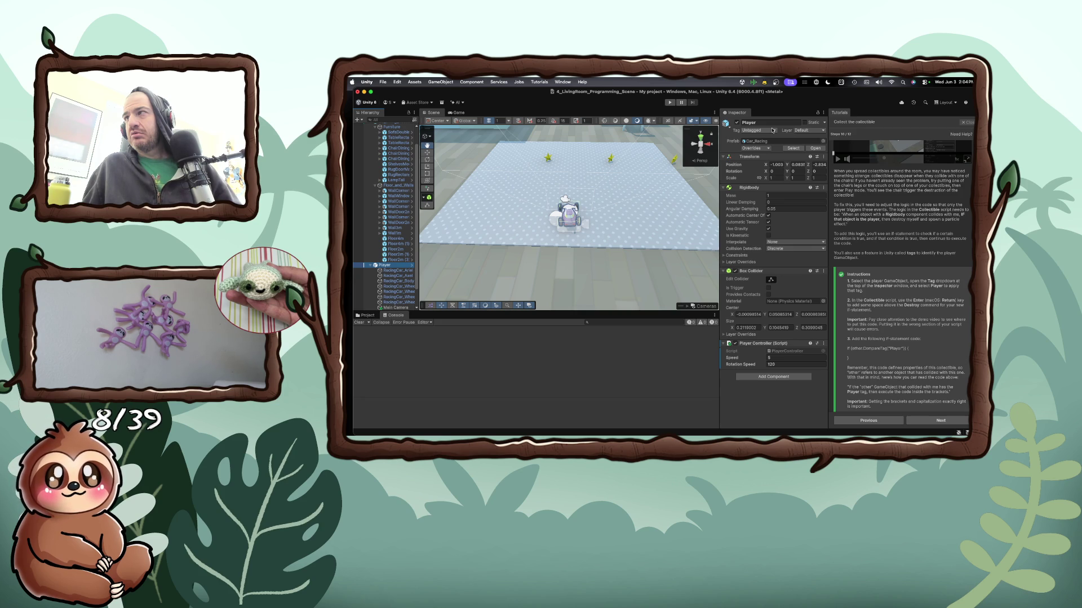
click(772, 130)
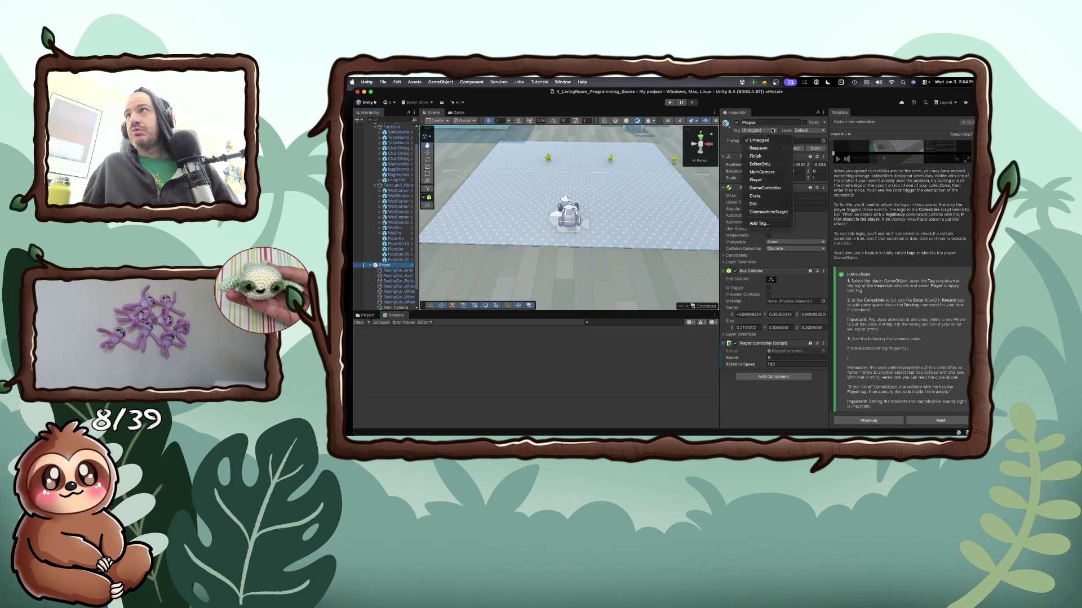
Change the Player object's tag from Untagged to Player, then return to Collectible.cs
click(772, 130)
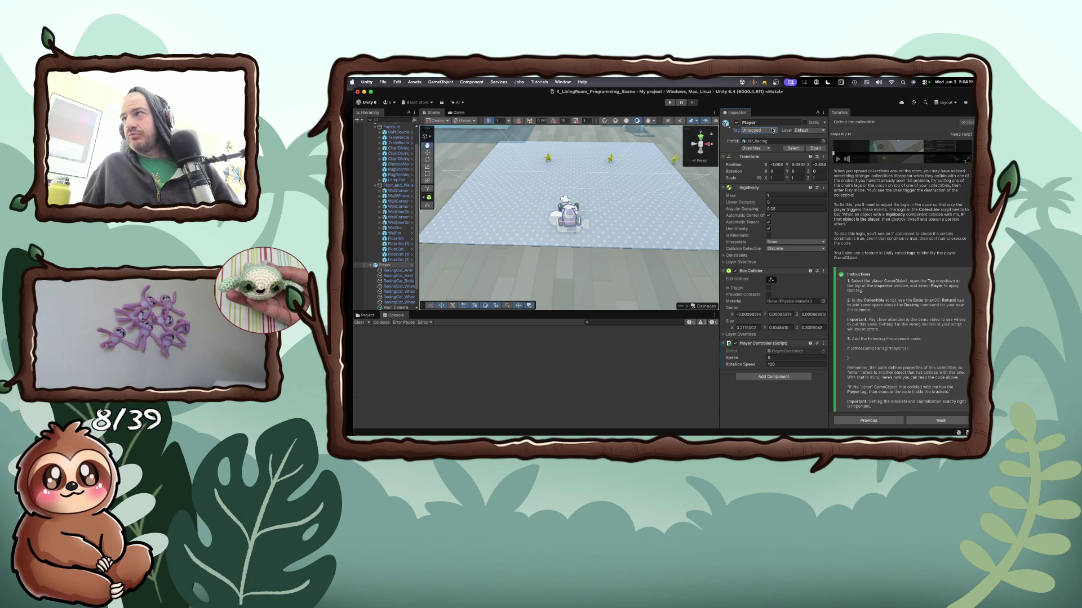
click(772, 131)
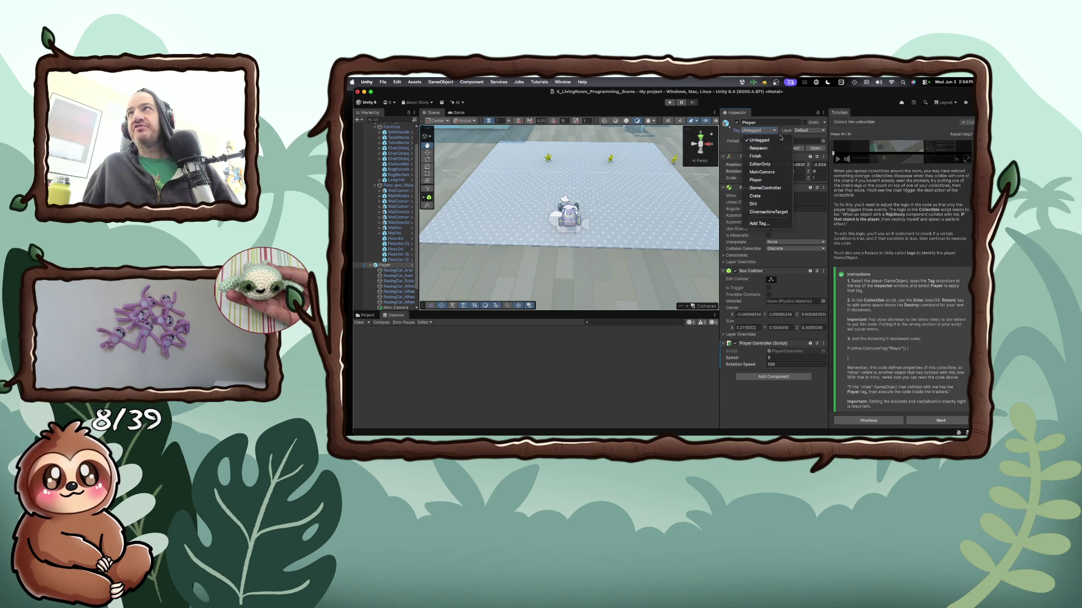
click(781, 129)
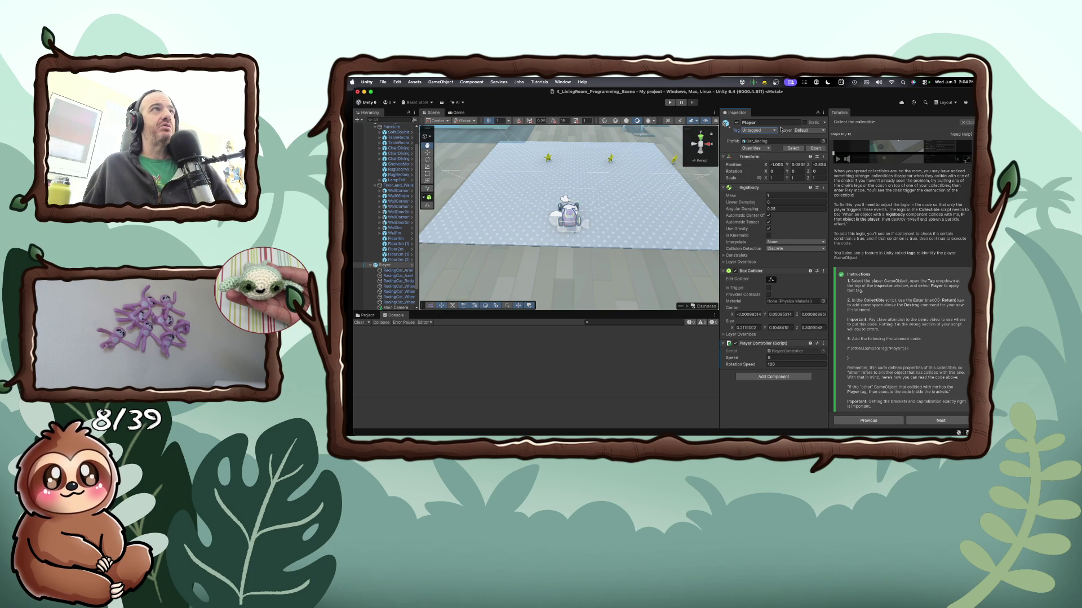
click(773, 131)
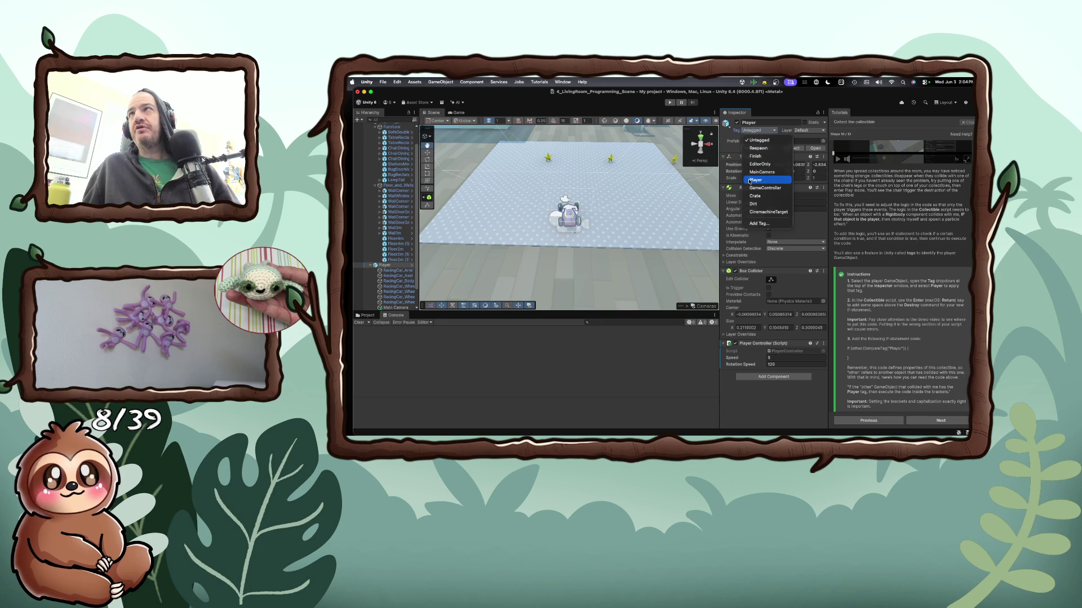
click(752, 179)
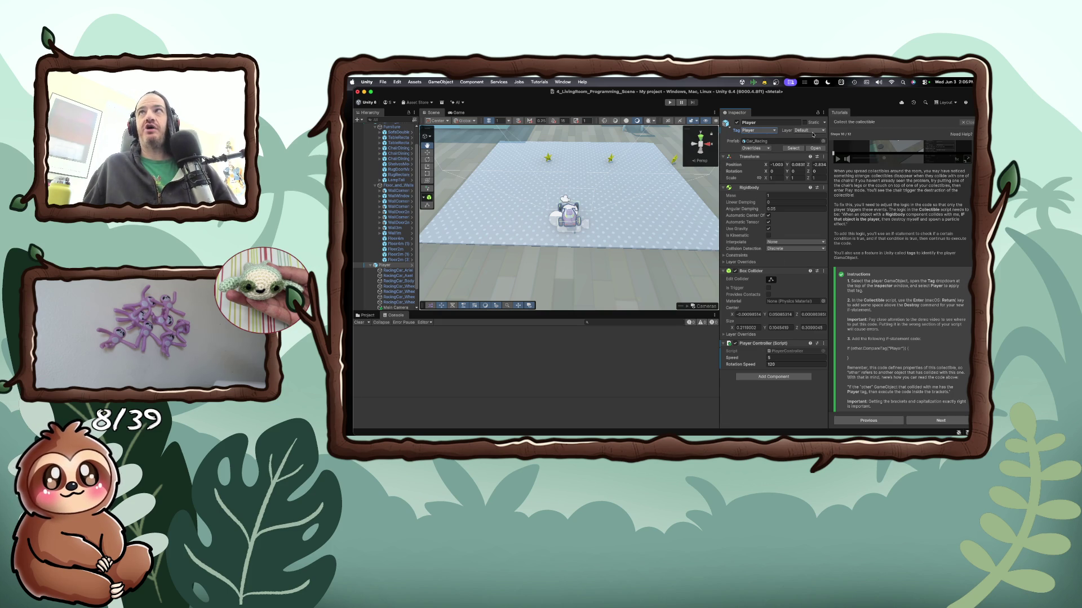
key(super+Tab)
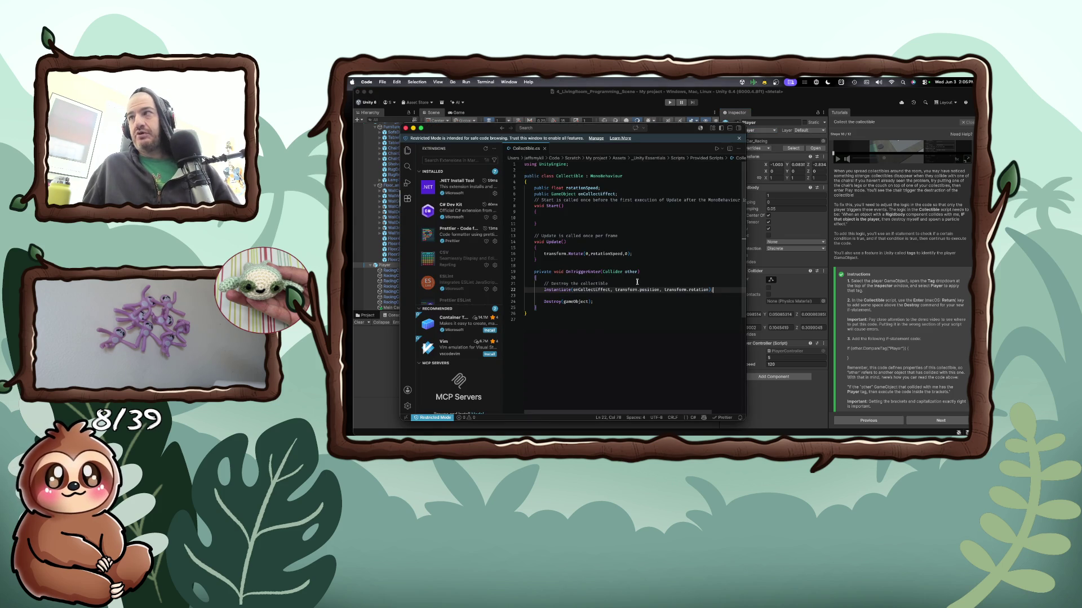
Add an if (other.CompareTag("Player")) { block below Destroy(gameObject); in OnTriggerEnter
click(627, 295)
click(625, 299)
key(Return)
text(if ()
text(r.Compa)
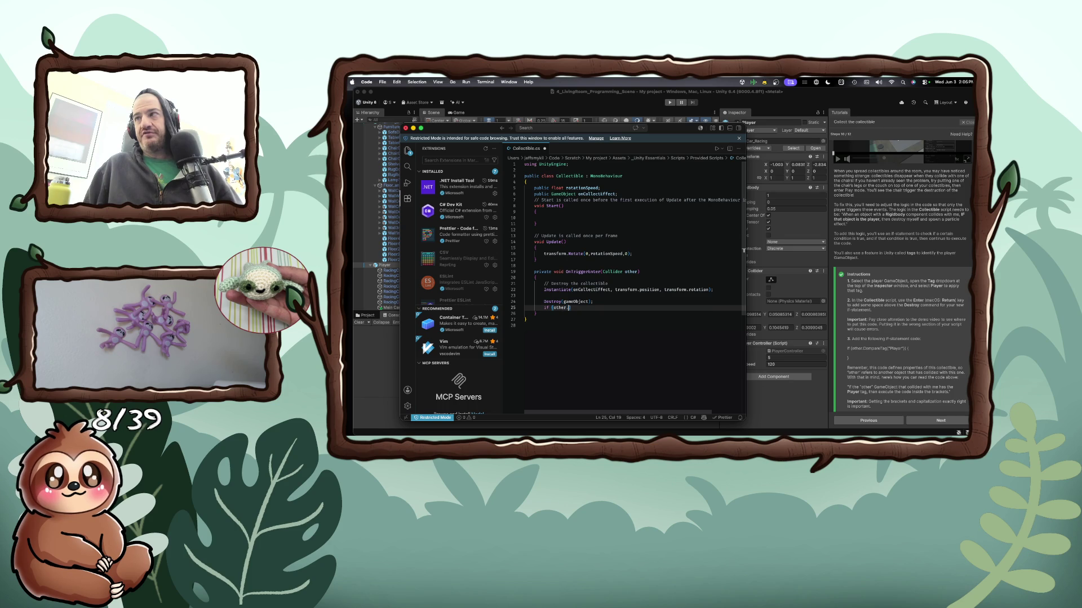
text(reTag)
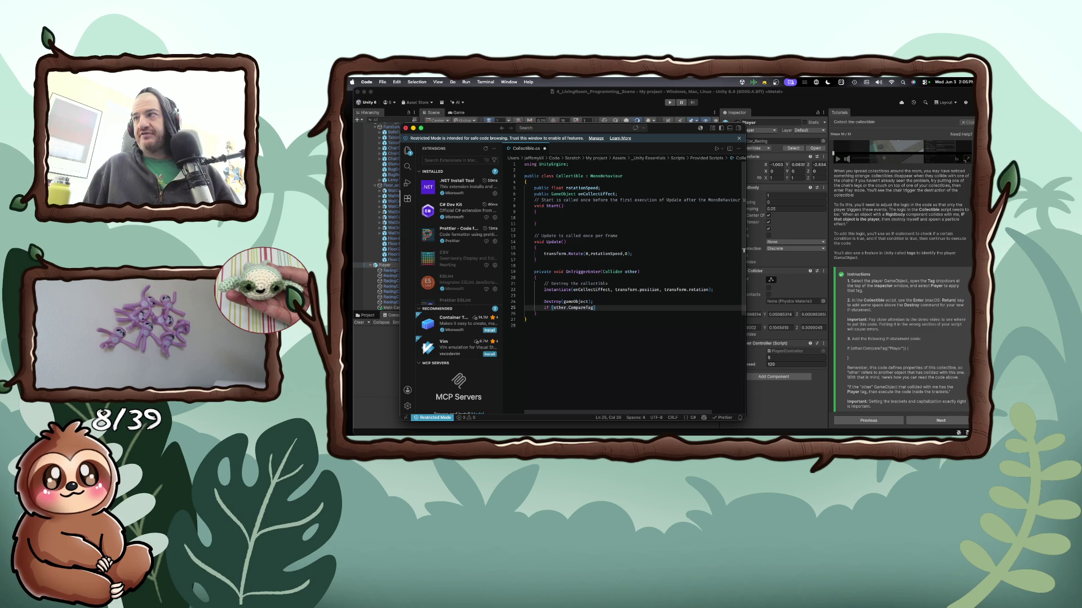
text(("Player)
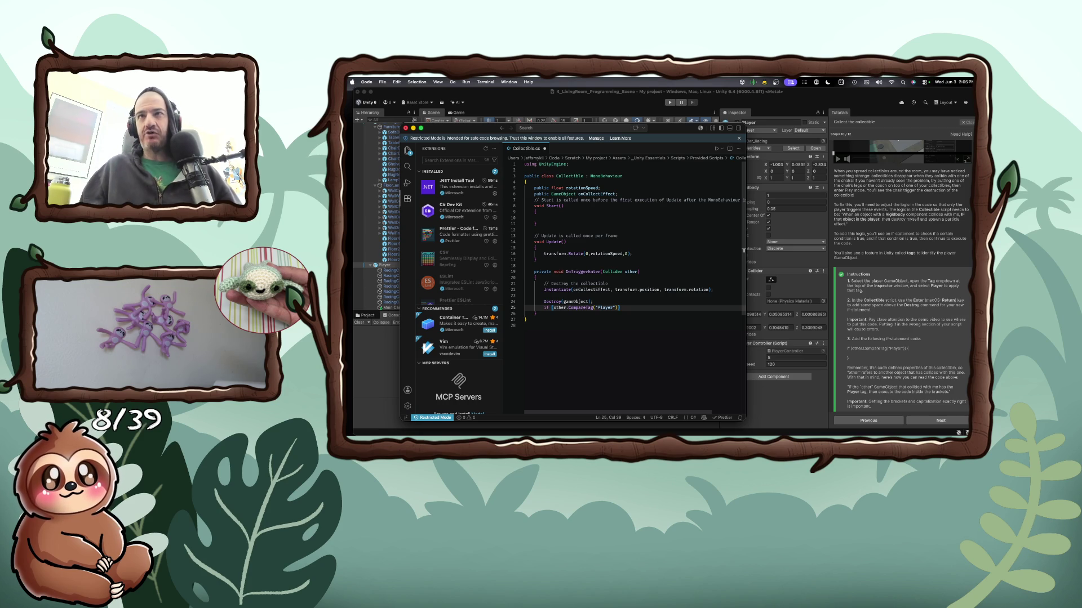
text({)
key(Return)
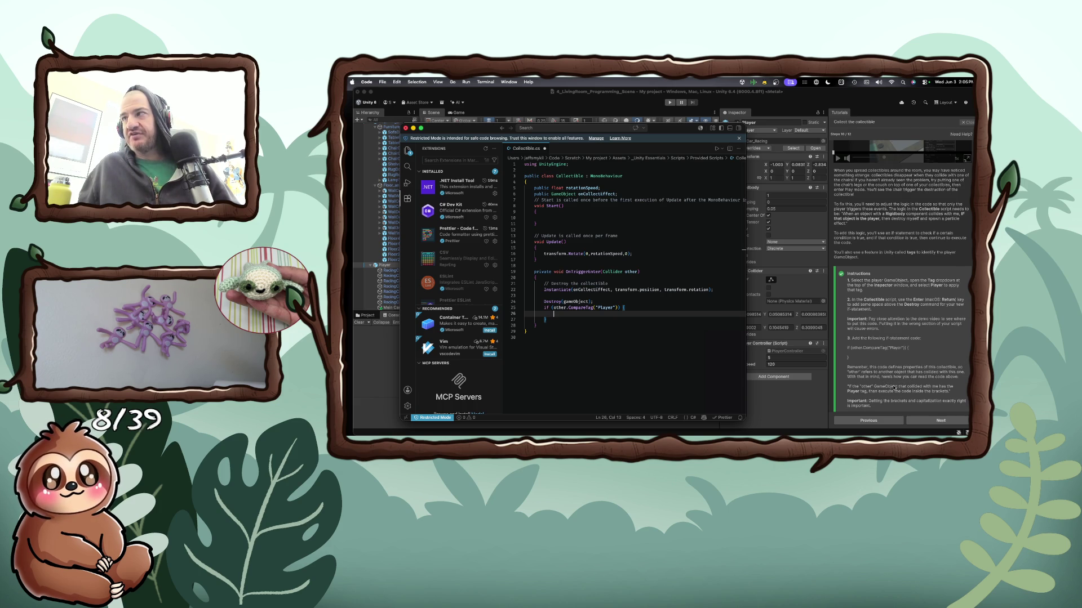
Cut the Instantiate and Destroy(gameObject) lines out of OnTriggerEnter
scroll(894, 388, down, 1)
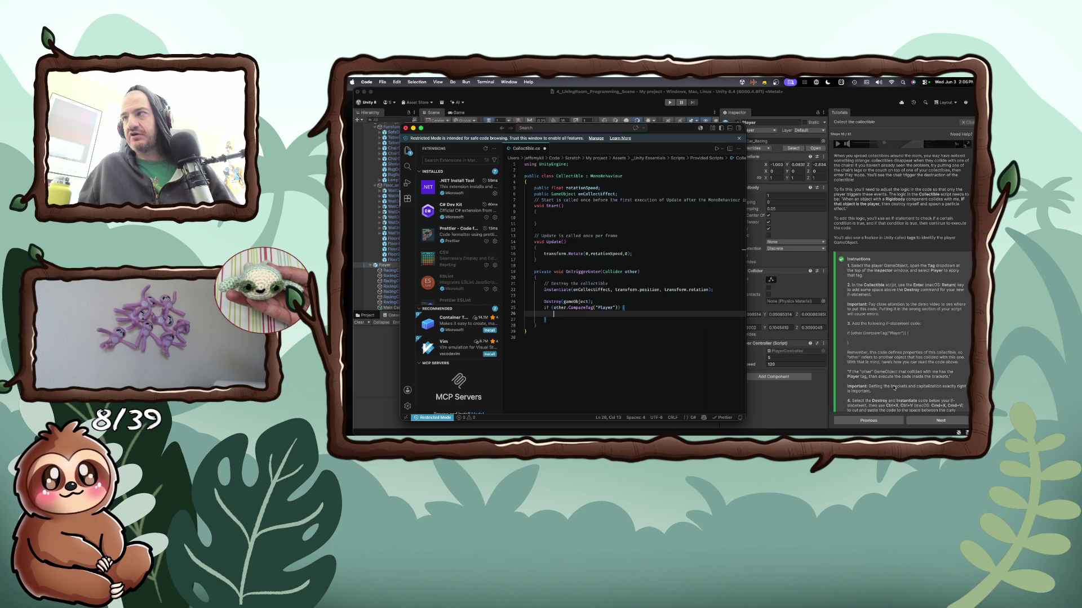
scroll(894, 388, down, 1)
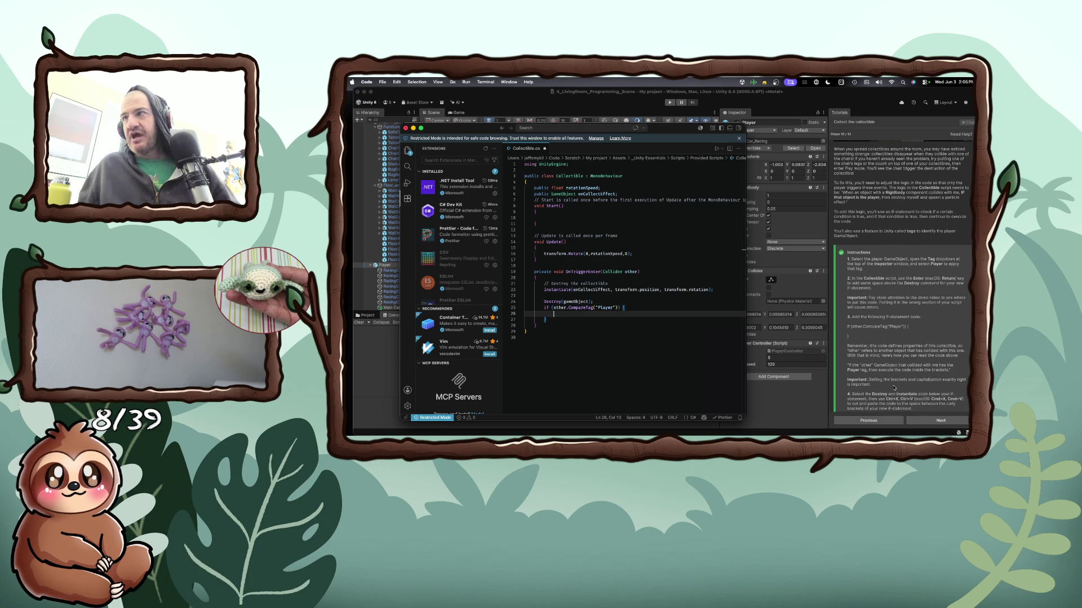
scroll(894, 387, down, 1)
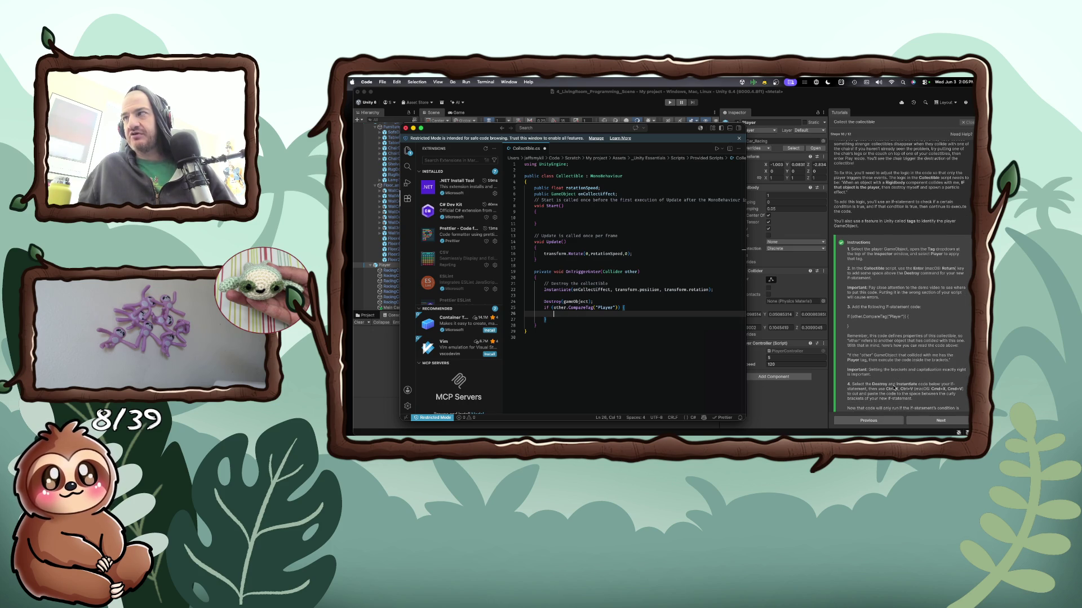
scroll(894, 388, down, 2)
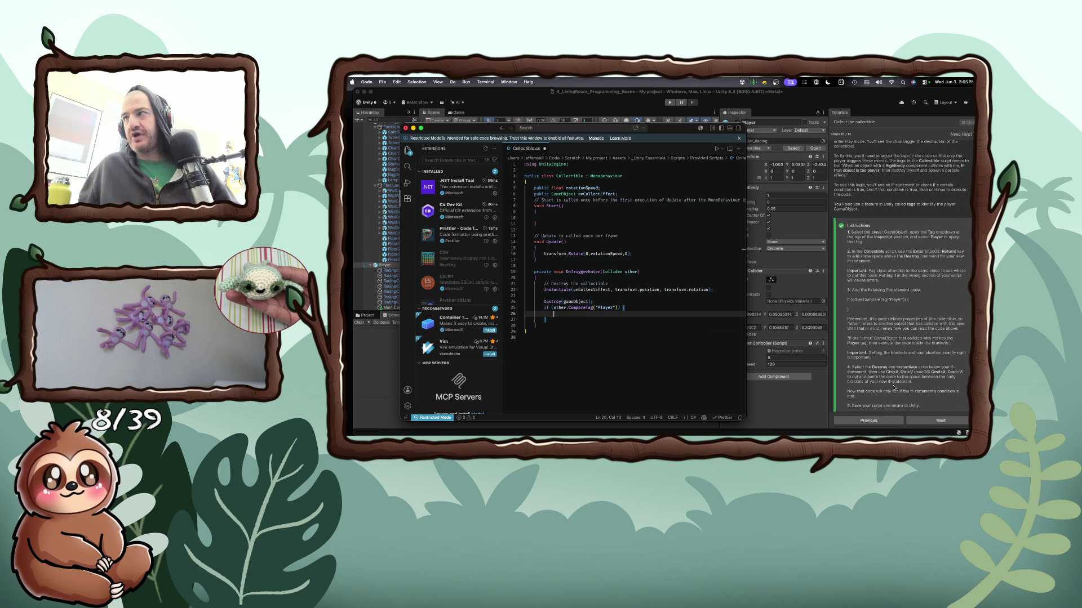
scroll(894, 388, down, 2)
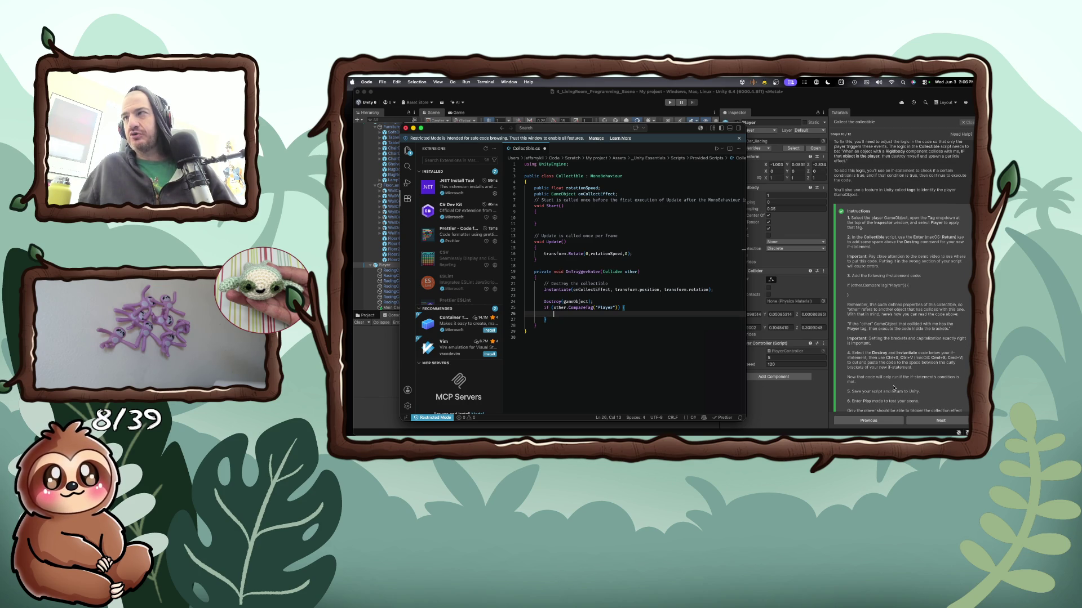
scroll(894, 388, down, 1)
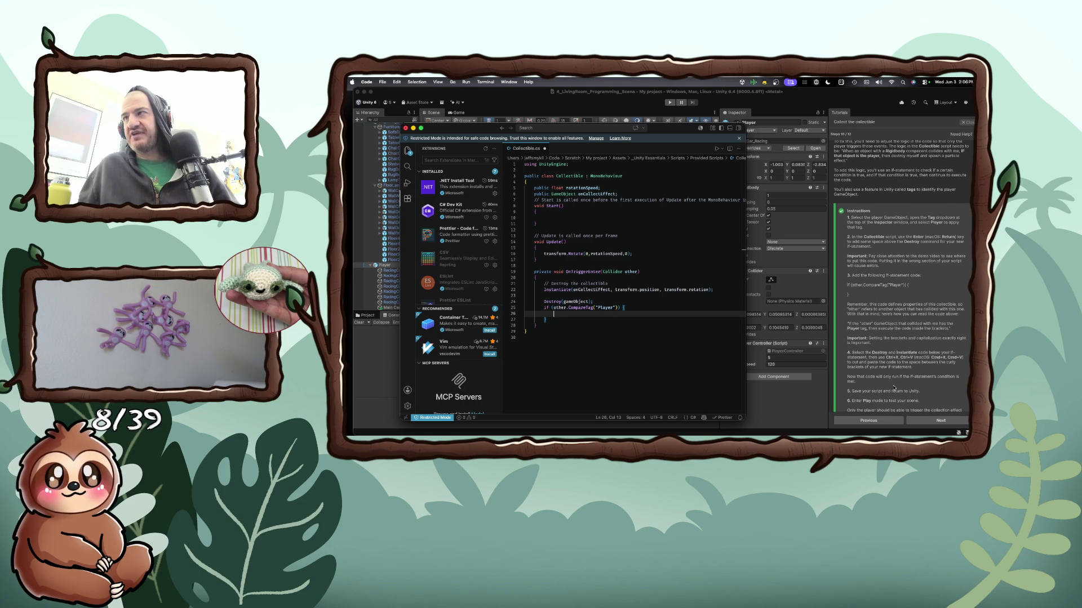
scroll(894, 387, down, 1)
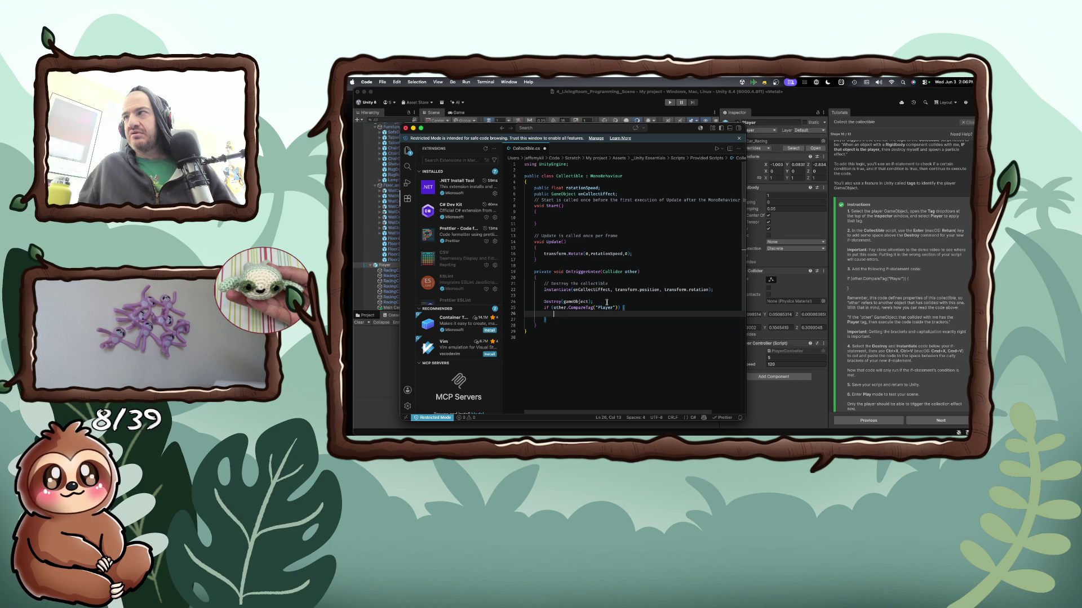
click(607, 302)
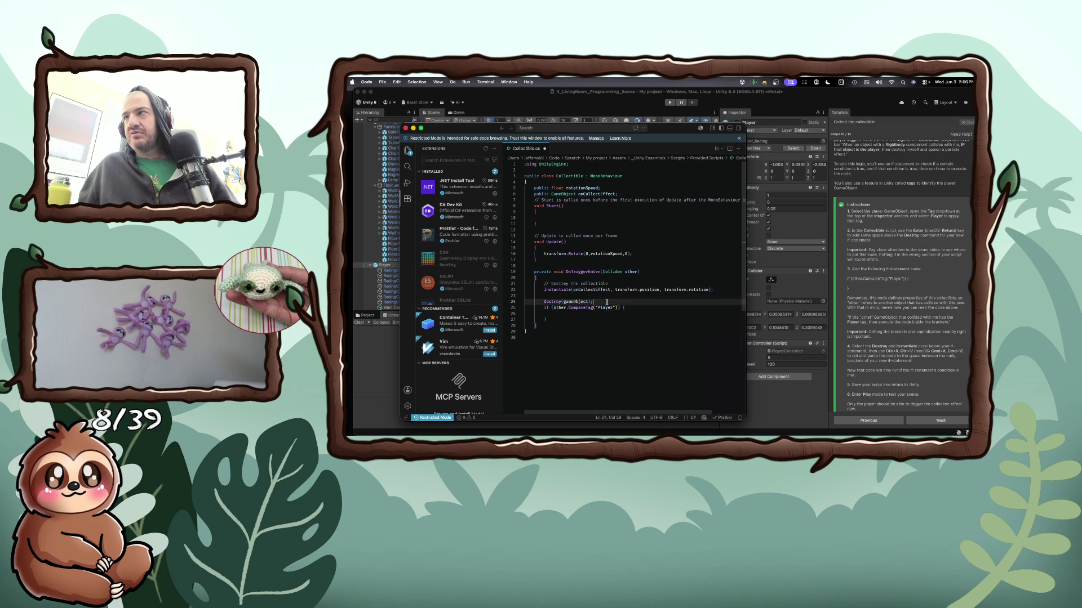
key(shift+Up)
key(shift+Up)
key(shift+Up)
key(shift+Home)
key(super+x)
Paste those lines inside the CompareTag("Player") block and return to Unity to recompile
click(579, 303)
key(super+v)
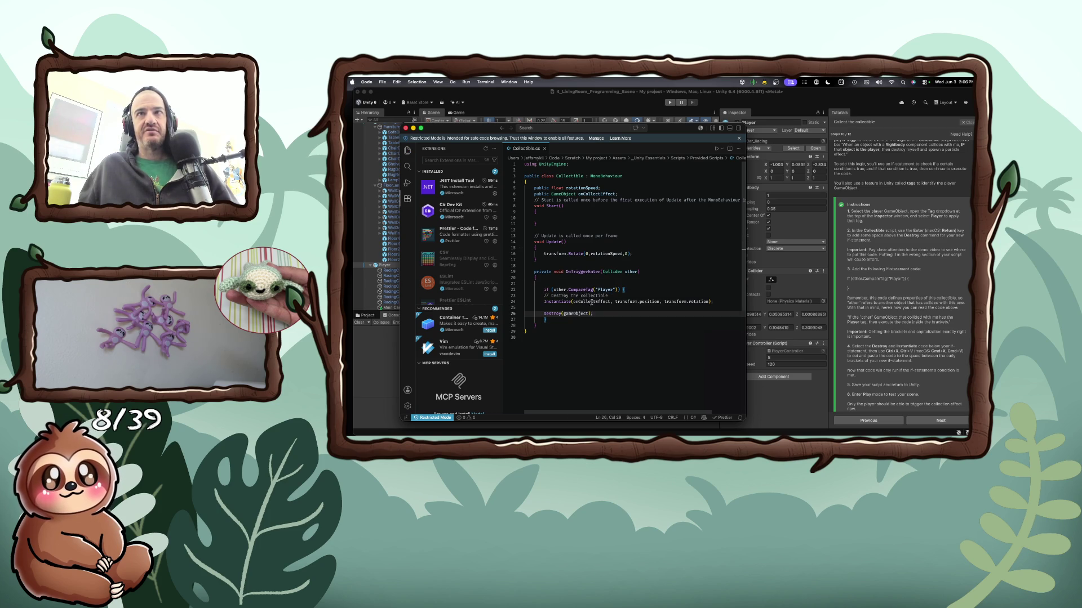
scroll(909, 384, down, 2)
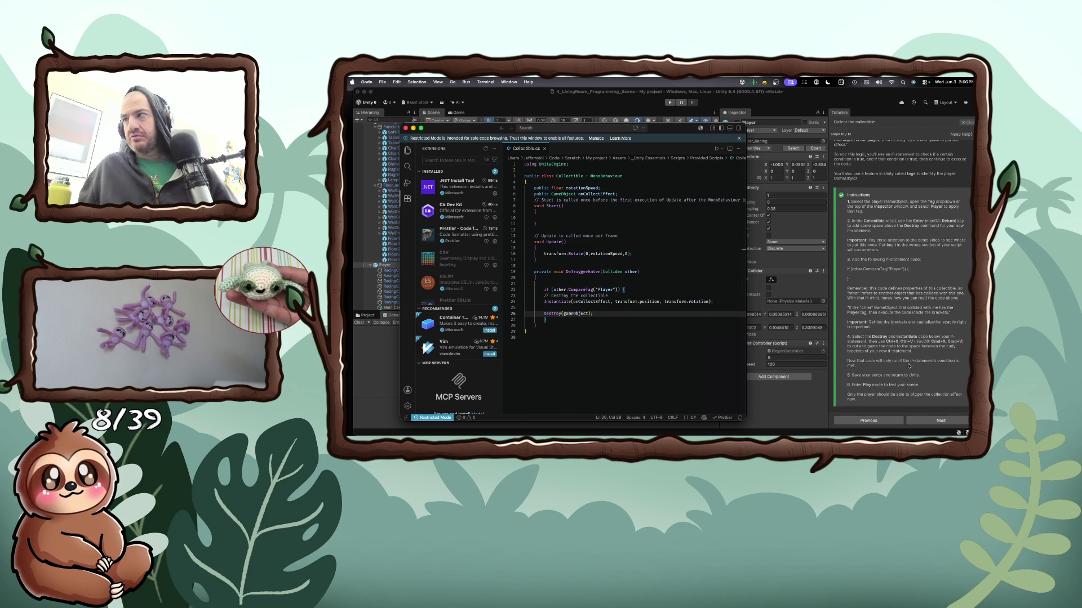
click(789, 361)
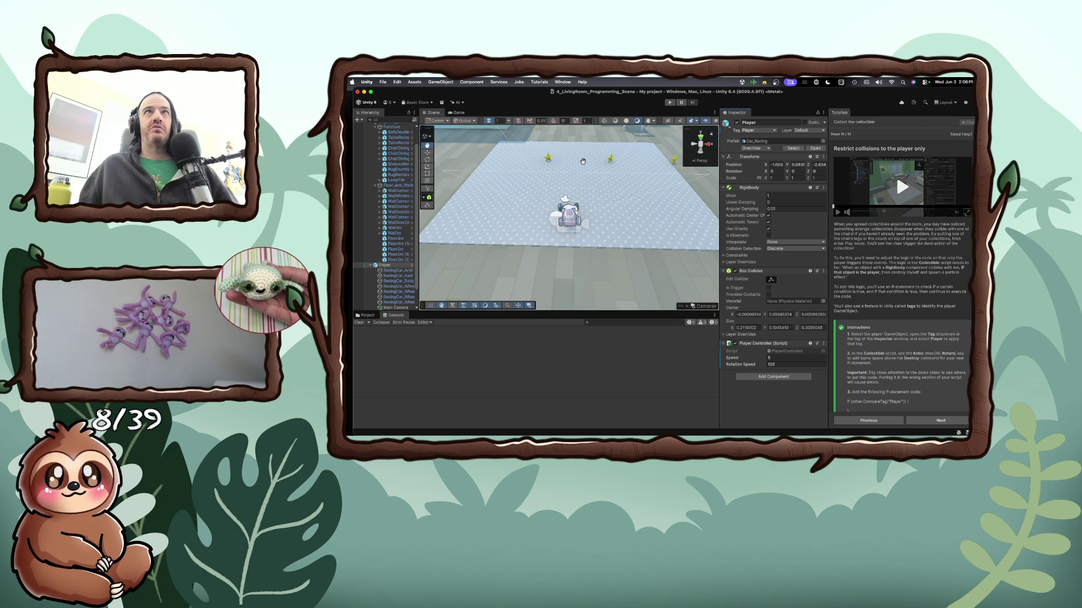
Dock the Game view beneath the Scene view and raise the divider to enlarge it
click(463, 113)
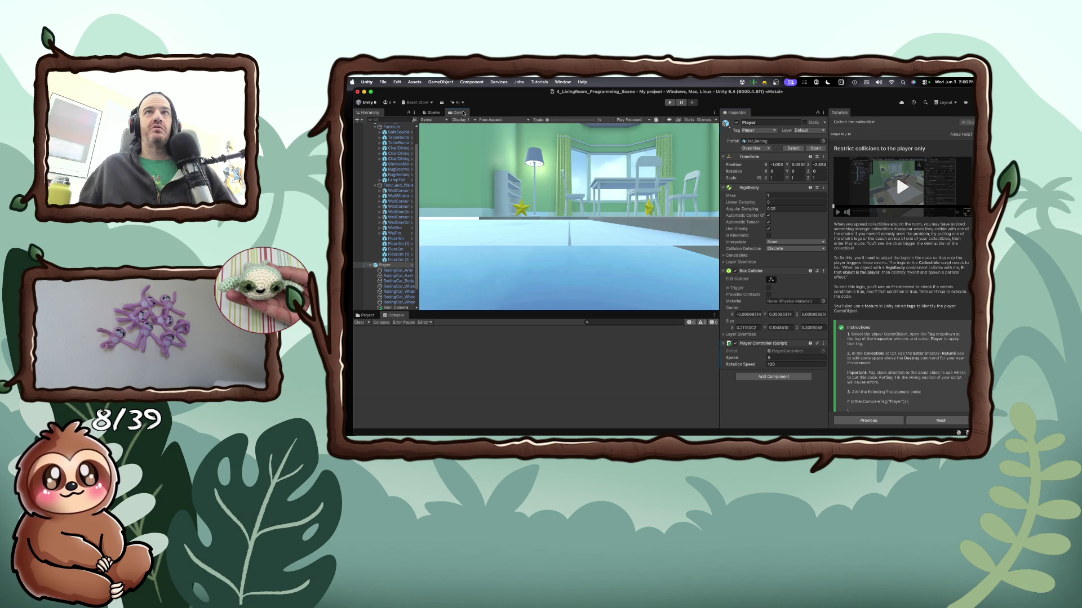
click(433, 112)
click(458, 113)
mouse_move(459, 113)
mouse_down()
mouse_move(485, 191)
mouse_move(547, 258)
mouse_move(539, 402)
mouse_up()
drag(577, 307, 577, 240)
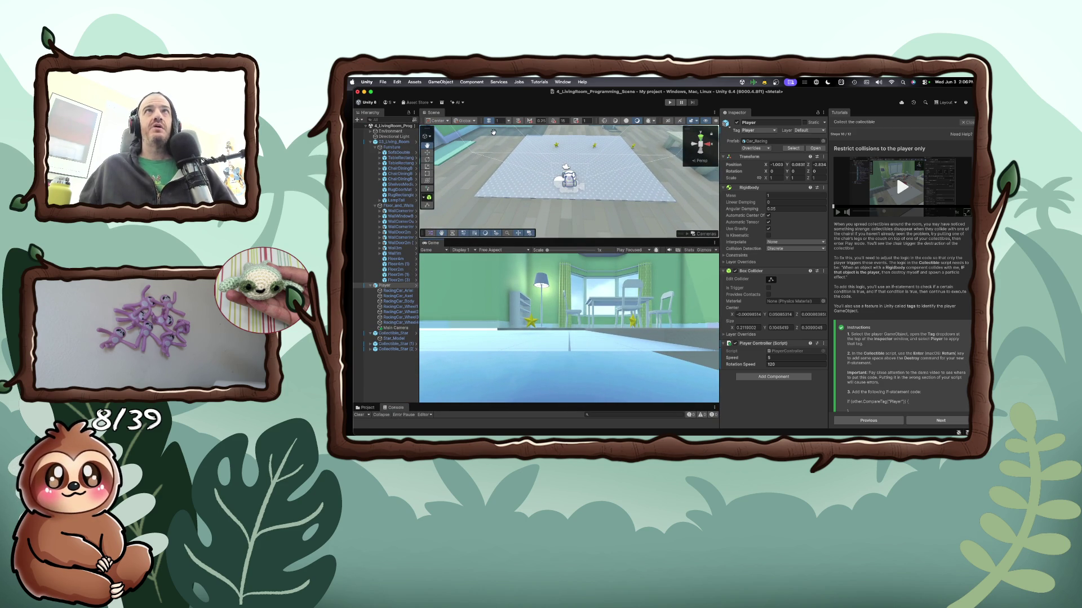
click(670, 104)
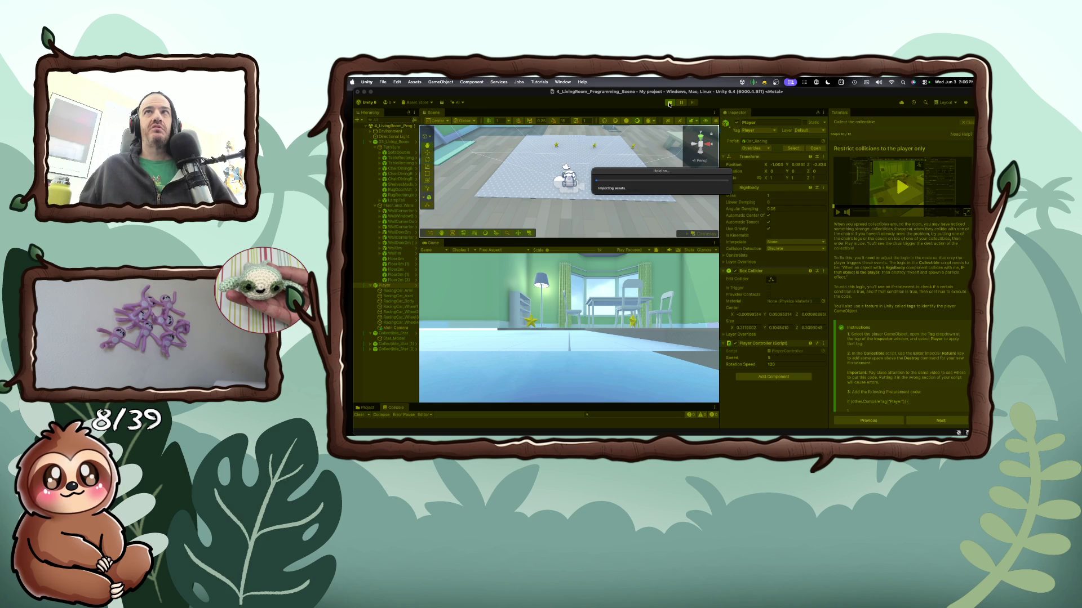
key(Up)
key(Left)
key(Up)
key(Right)
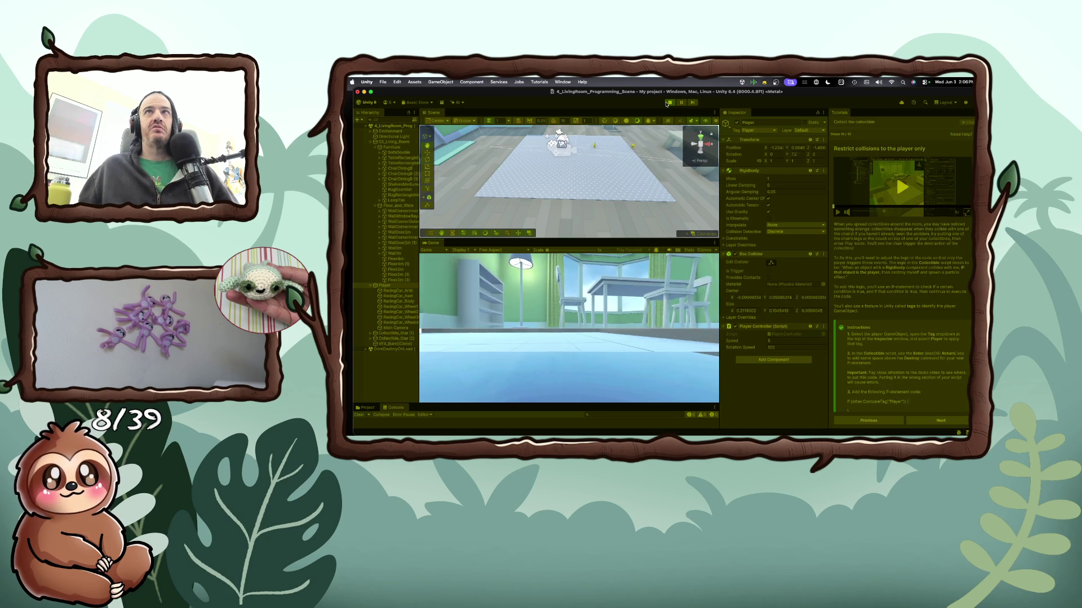
key(Up)
key(Right)
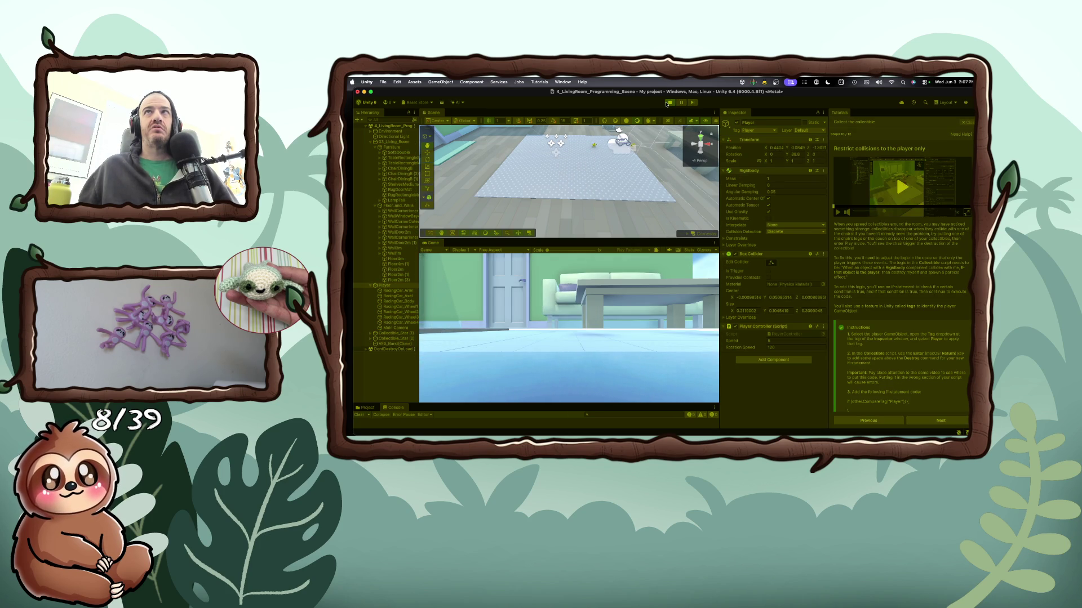
key(Up)
key(Right)
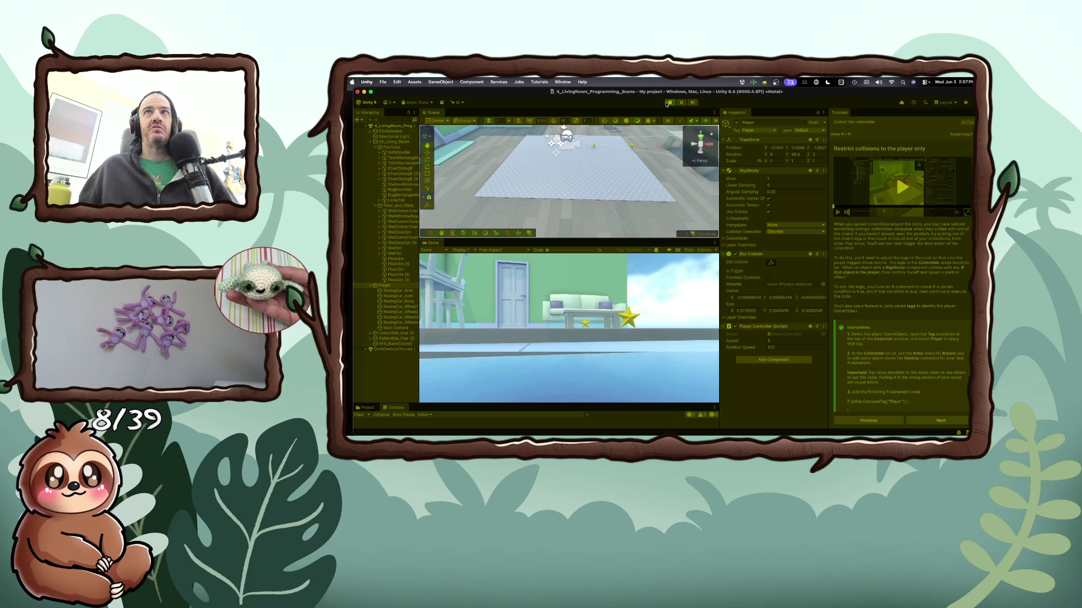
key(Down)
key(Left)
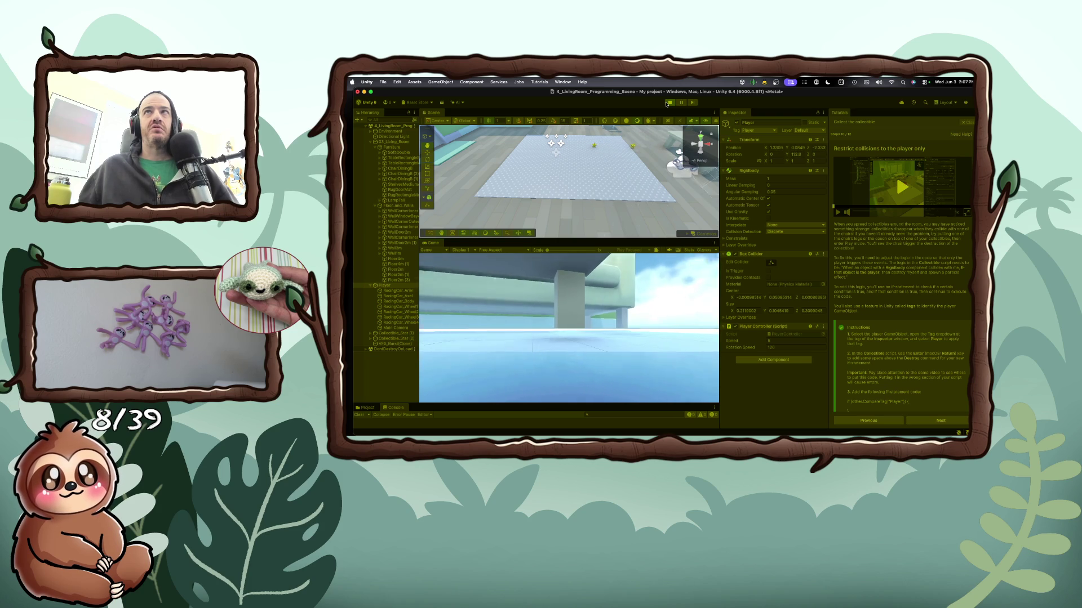
key(Up)
key(Left)
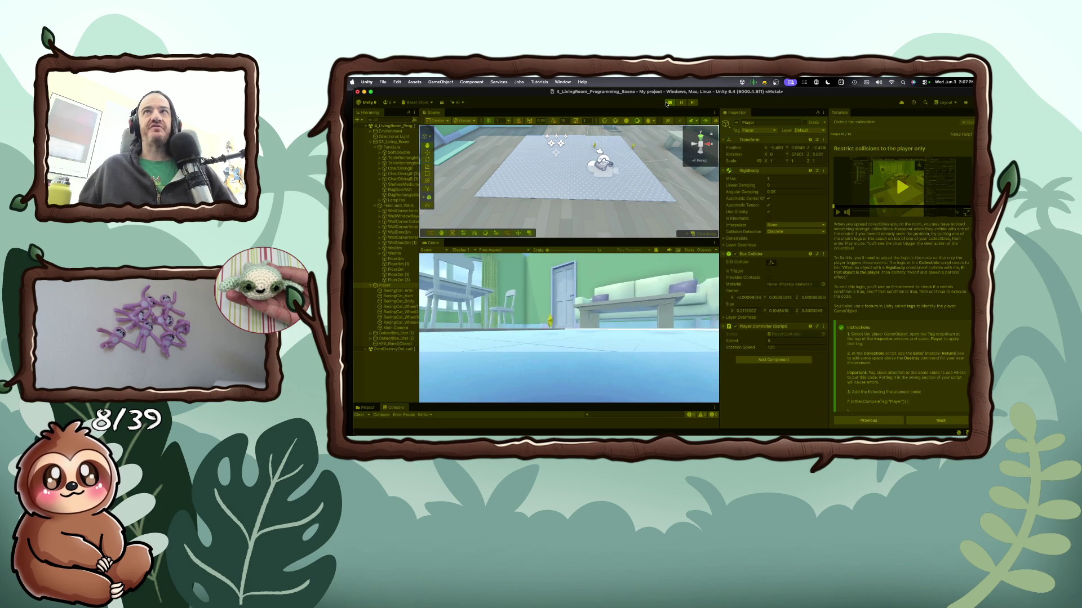
key(Up)
key(Left)
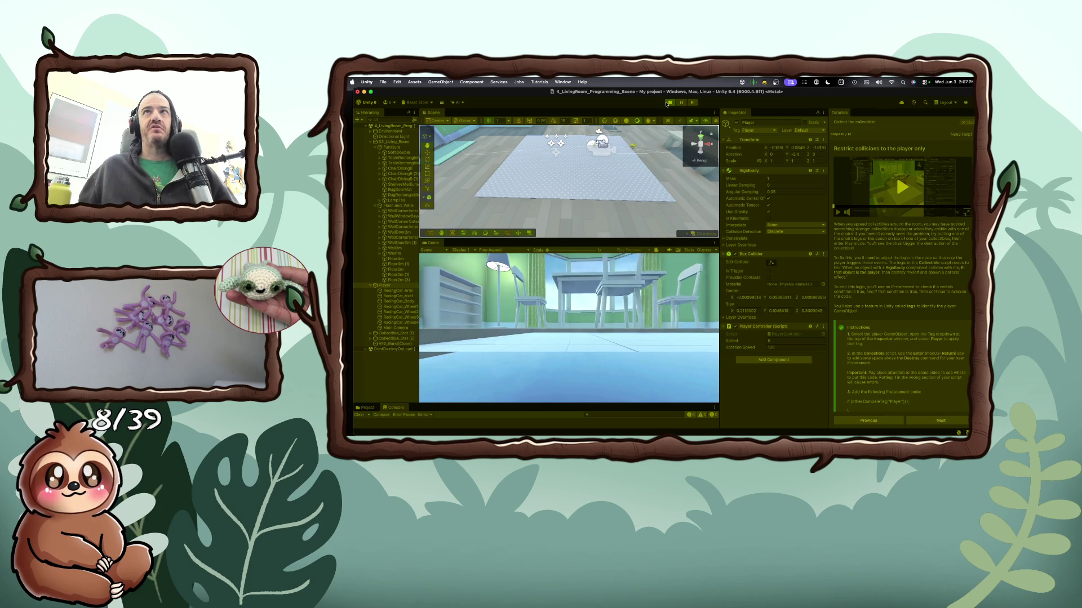
key(Down)
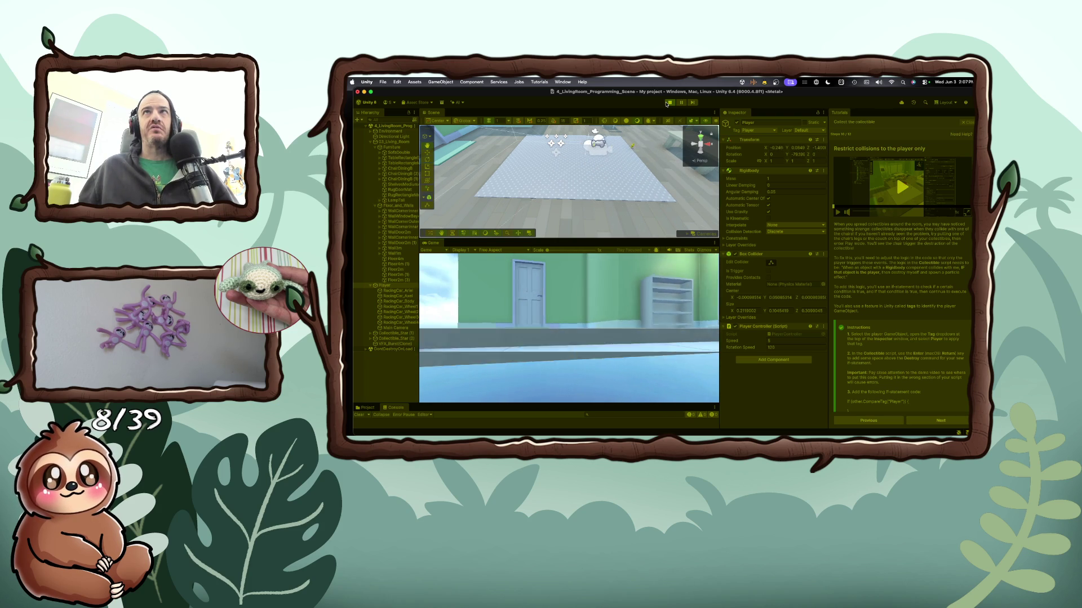
key(Up)
key(Left)
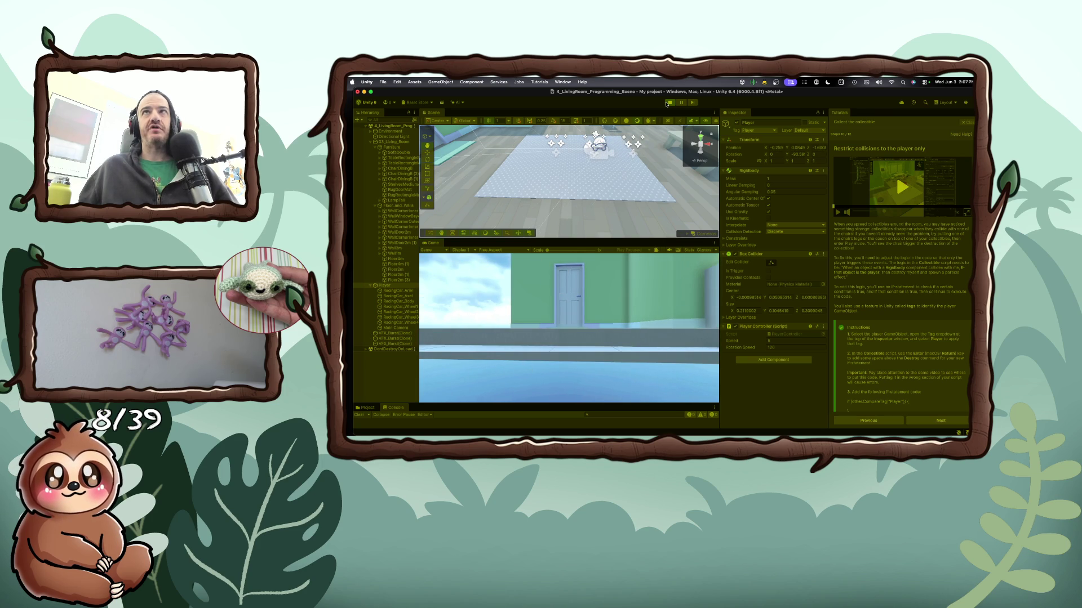
key(Right)
click(669, 102)
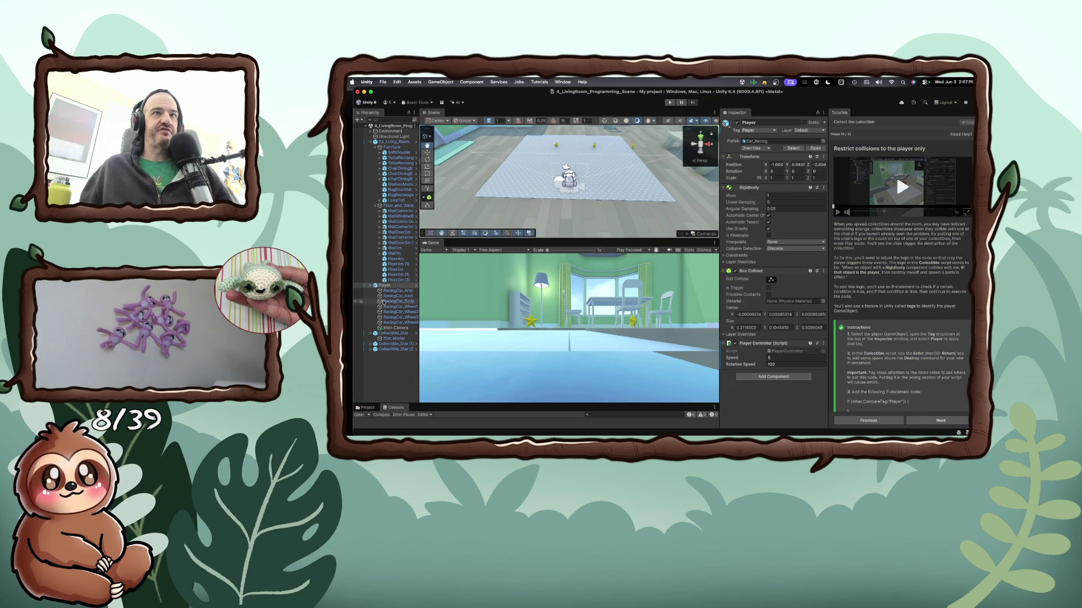
Duplicate Collectible_Star and move the copy right across the rug to X 1.56
click(398, 334)
key(super+d)
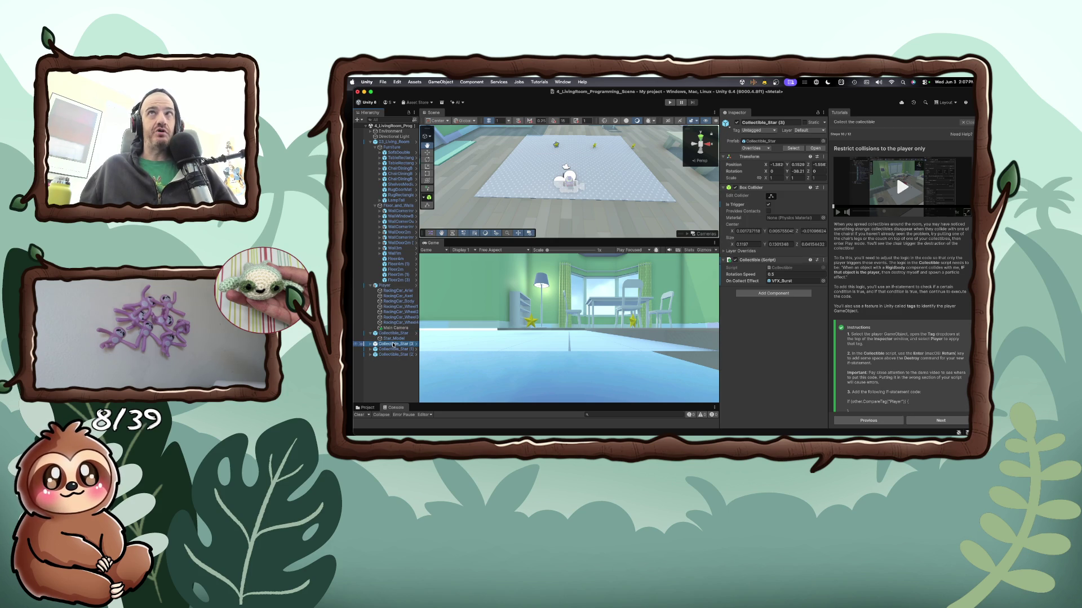
scroll(599, 198, down, 5)
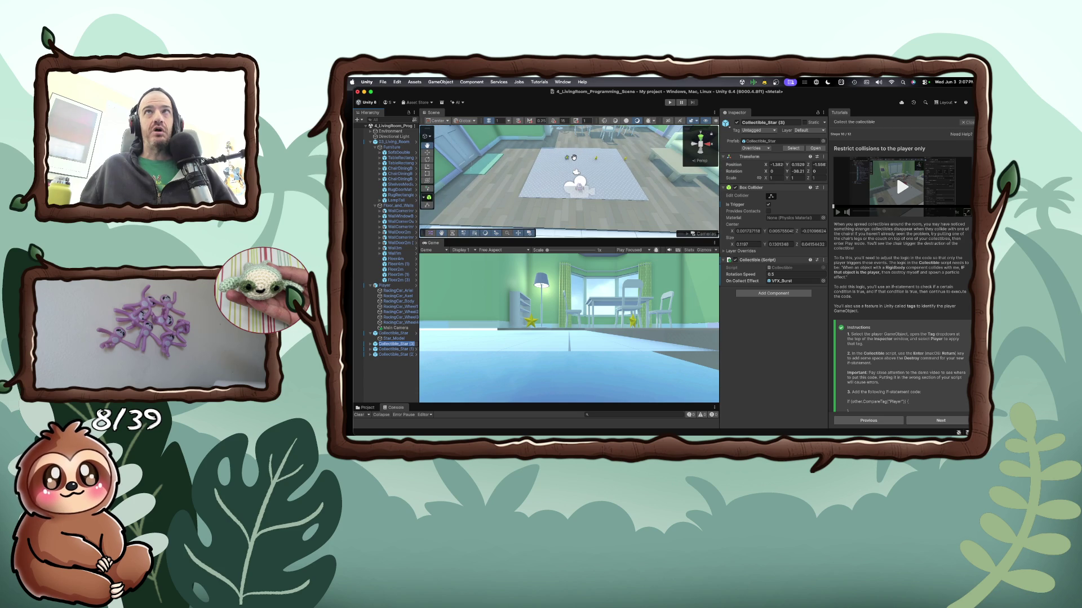
drag(574, 157, 468, 153)
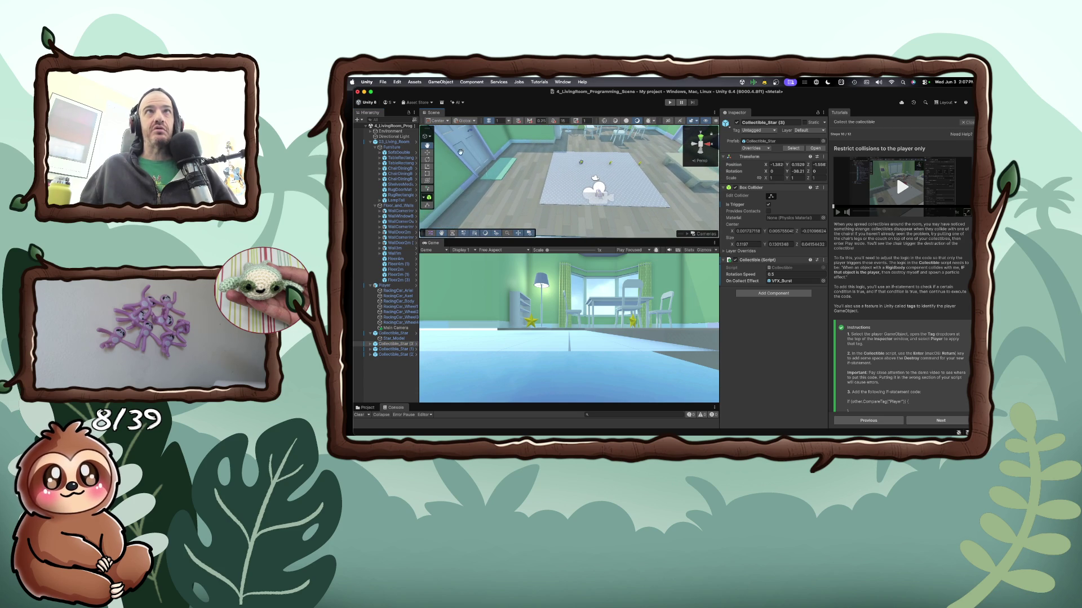
click(427, 152)
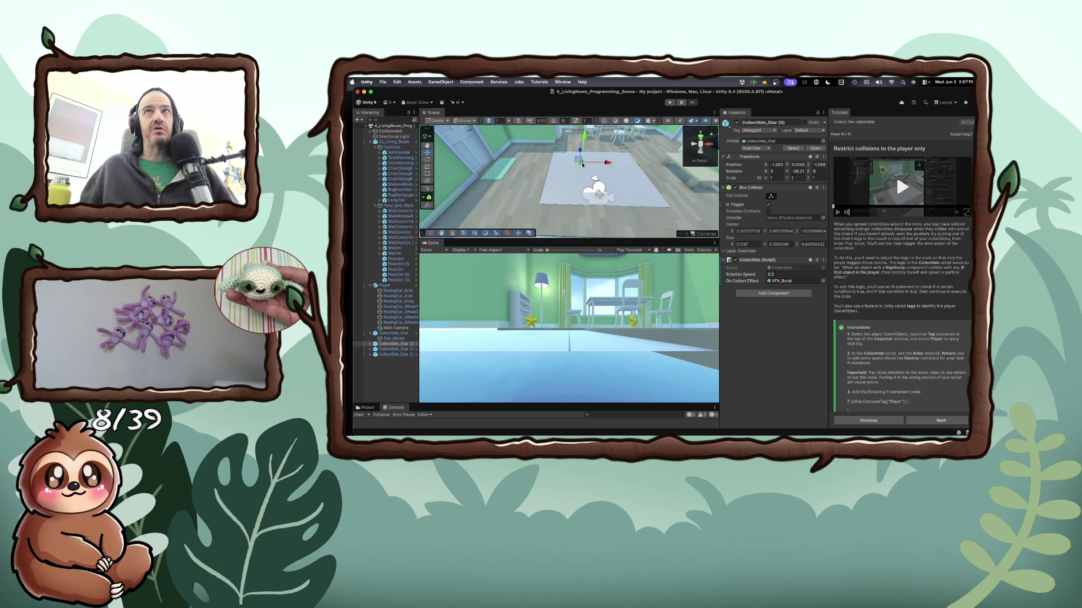
drag(581, 164, 668, 165)
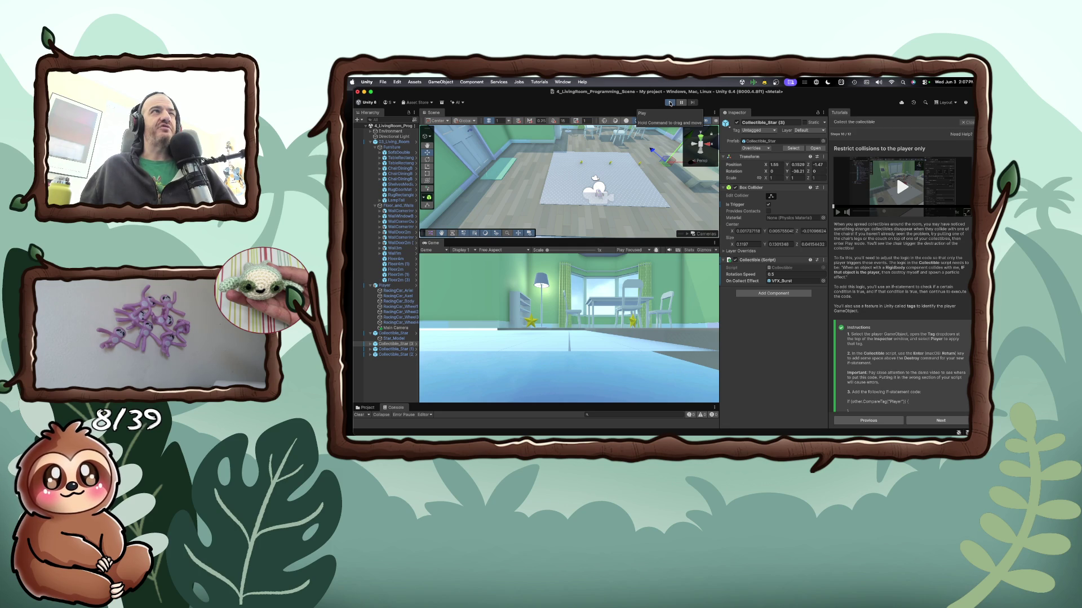
Run a short play test of the scene, then stop it
click(670, 103)
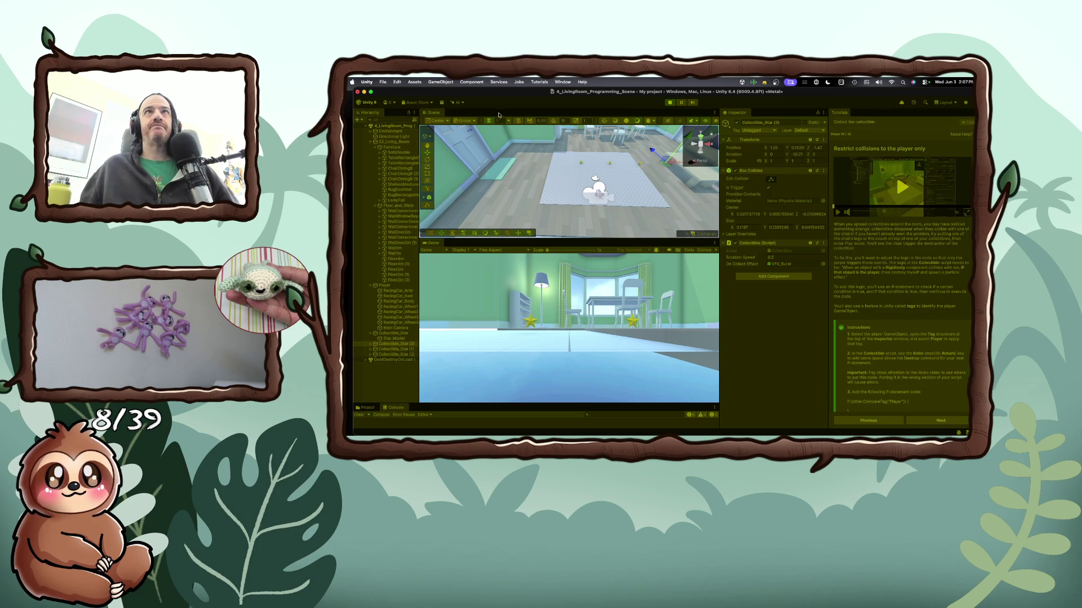
key(super+p)
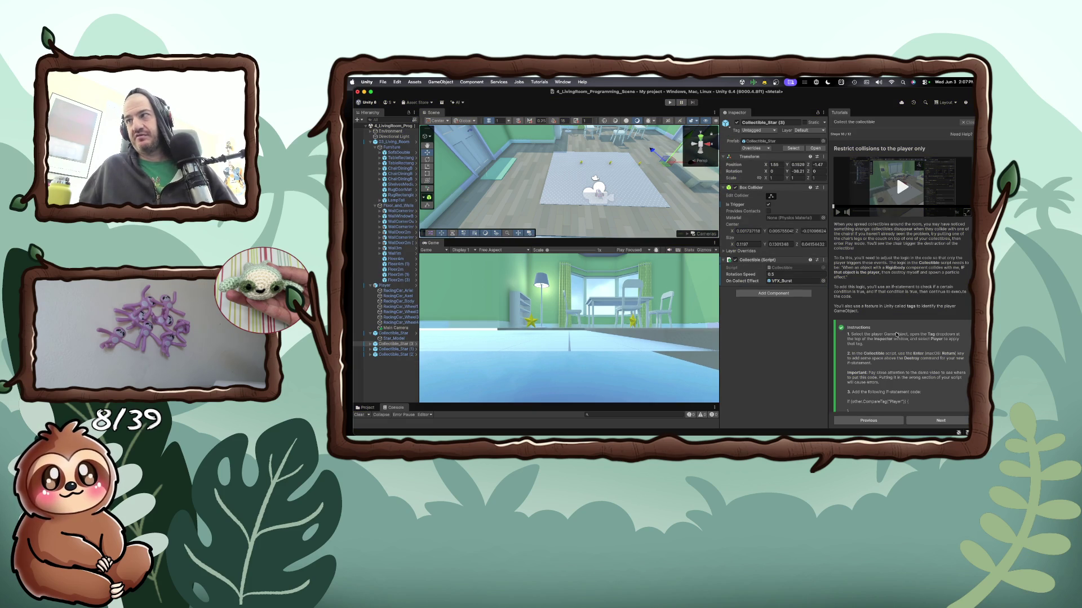
scroll(896, 335, down, 5)
scroll(896, 334, down, 2)
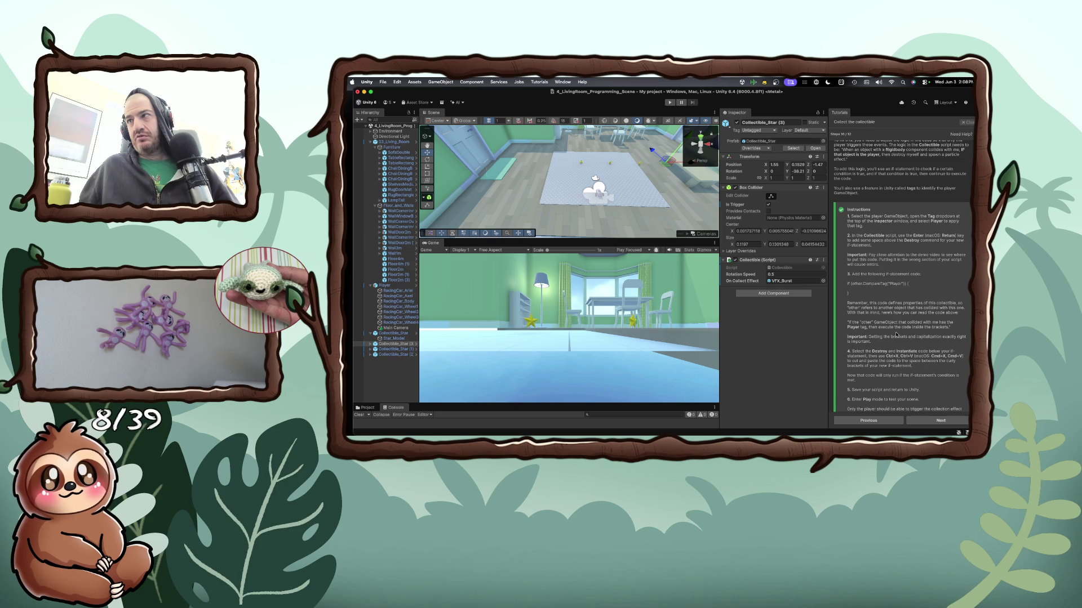
Advance the tutorial to Declutter the Hierarchy and create an empty GameObject
click(940, 421)
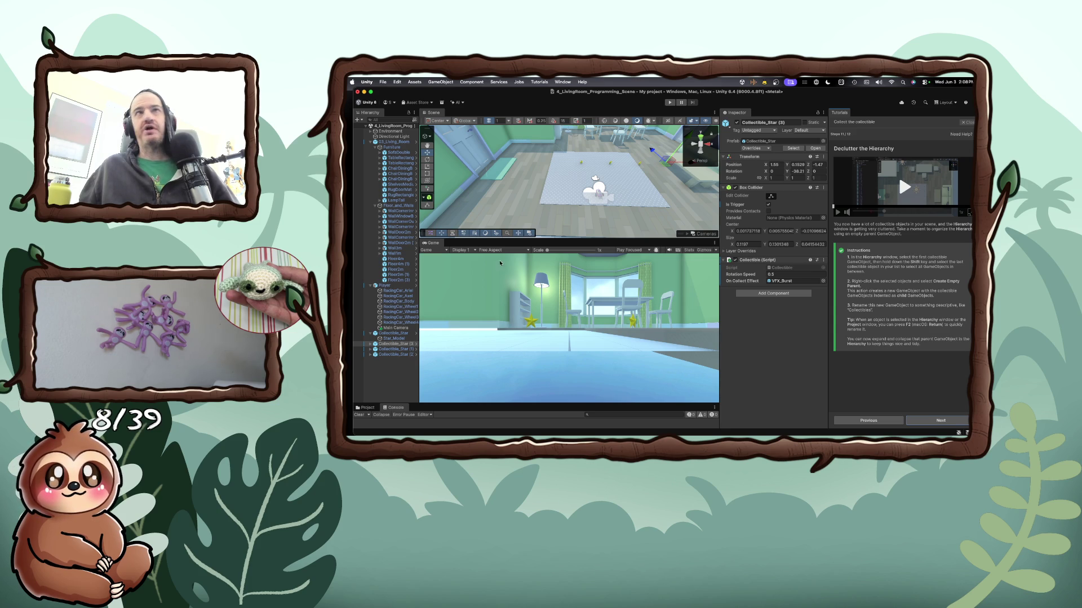
right_click(374, 371)
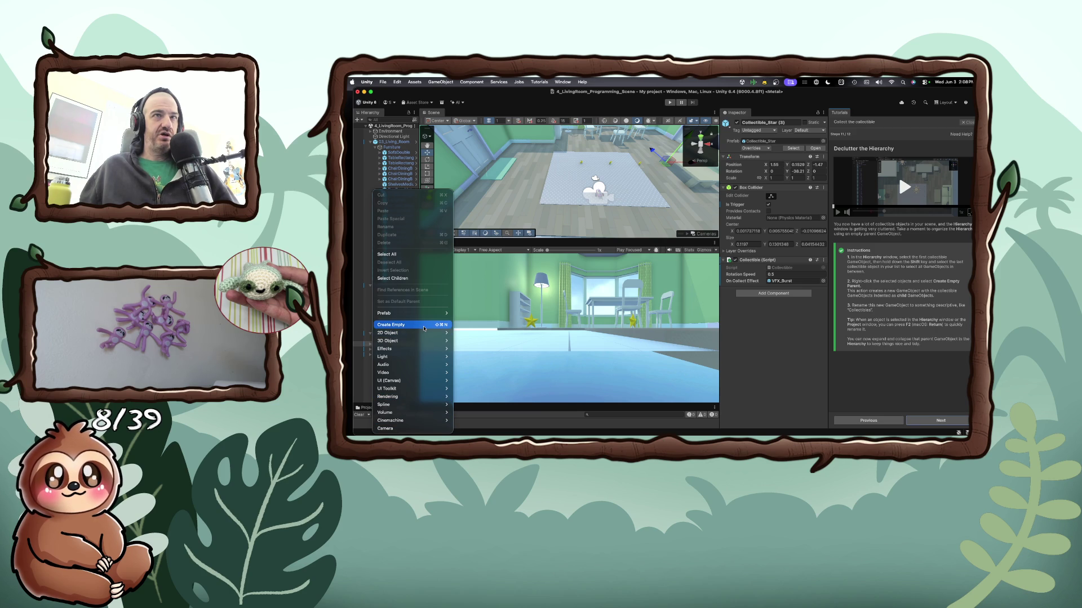
click(425, 327)
Try parenting the selected stars under GameObject, cancelling the Prefab restructuring warning
click(394, 354)
shift+click(394, 343)
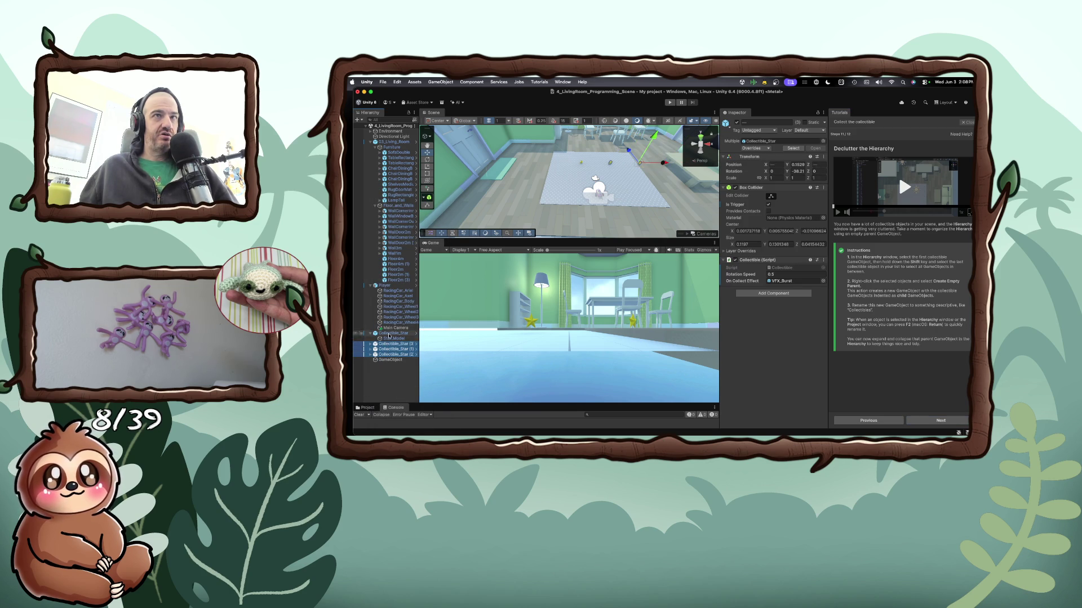
shift+click(392, 333)
drag(387, 361, 388, 360)
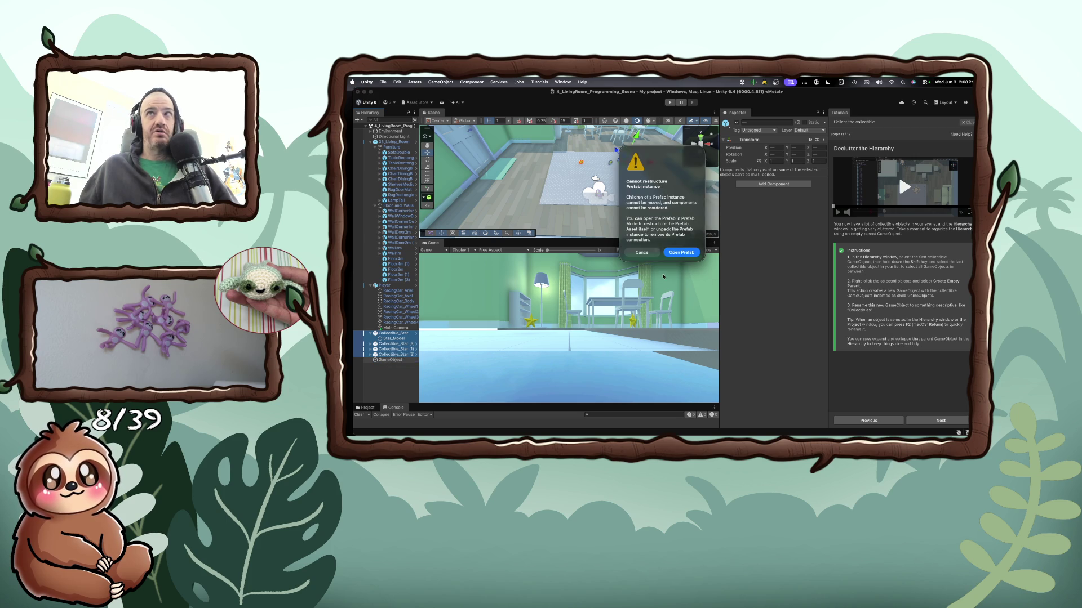
click(641, 253)
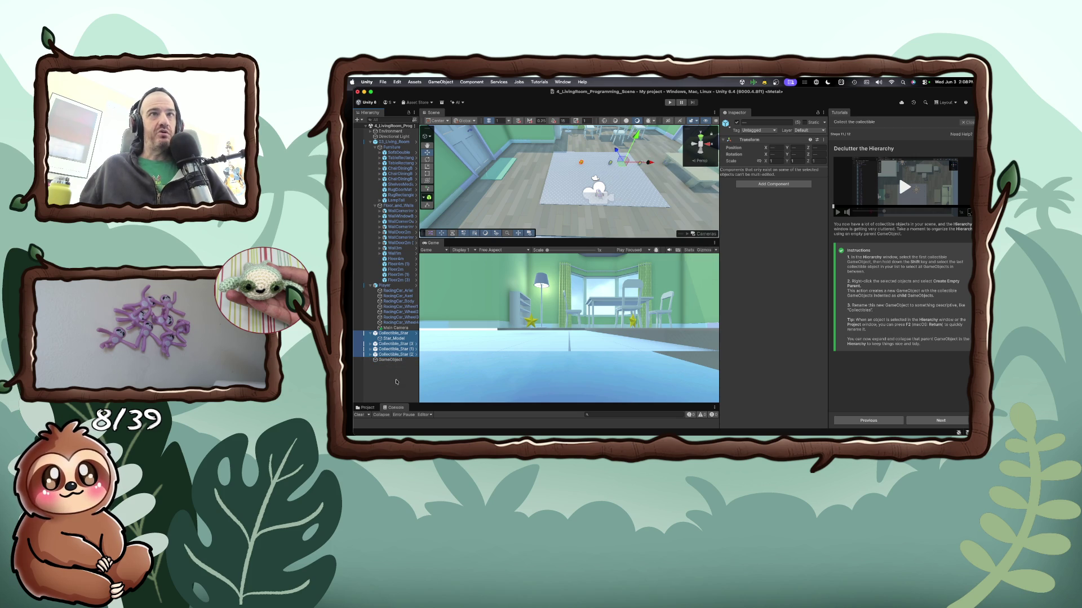
Delete the empty GameObject and create a fresh empty GameObject in the Hierarchy
click(390, 360)
right_click(392, 361)
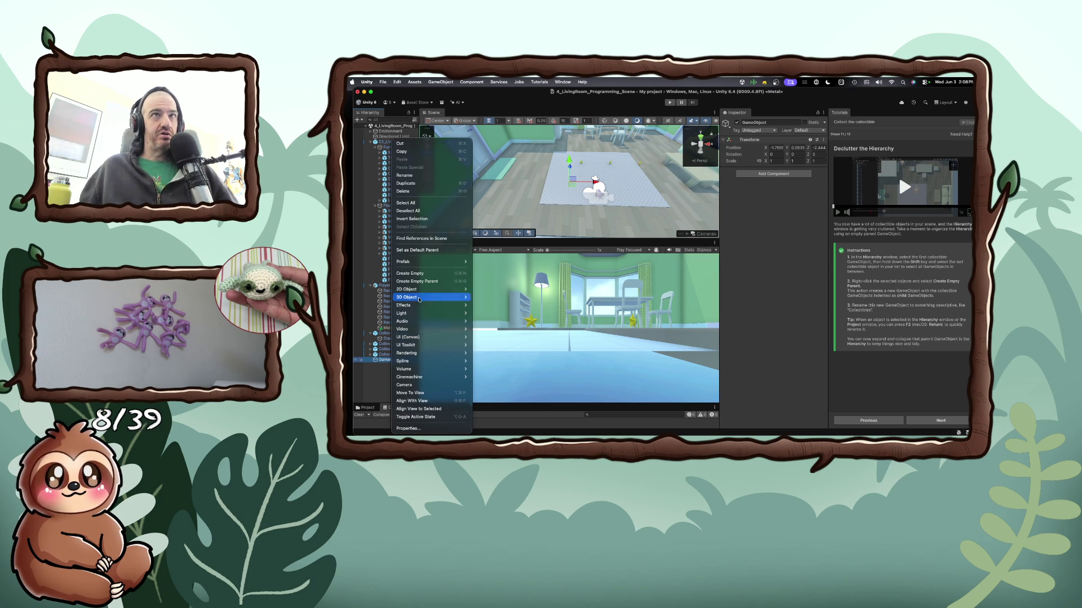
click(415, 191)
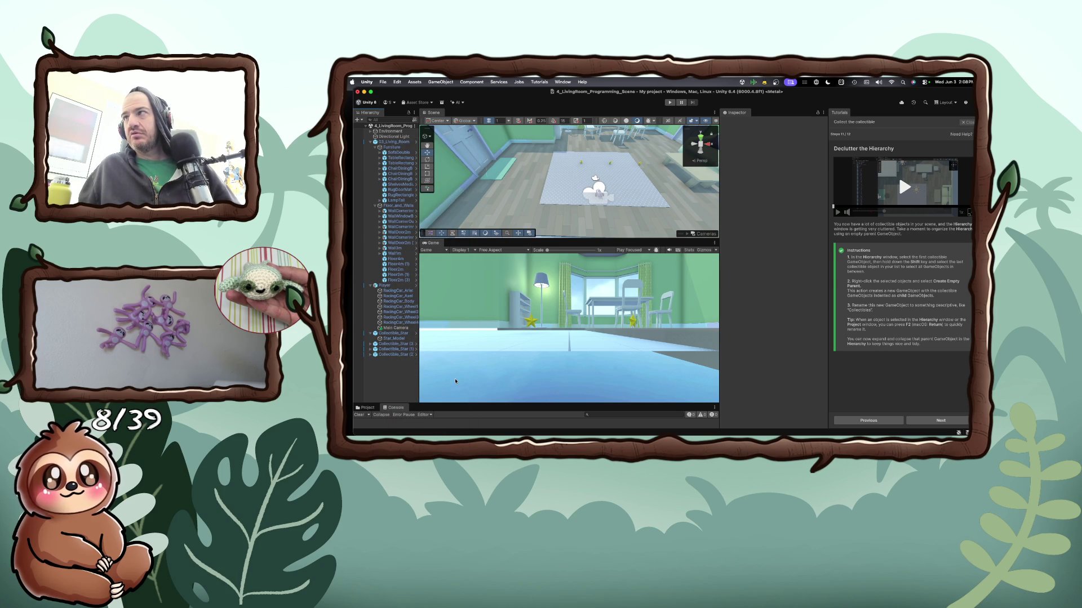
right_click(366, 349)
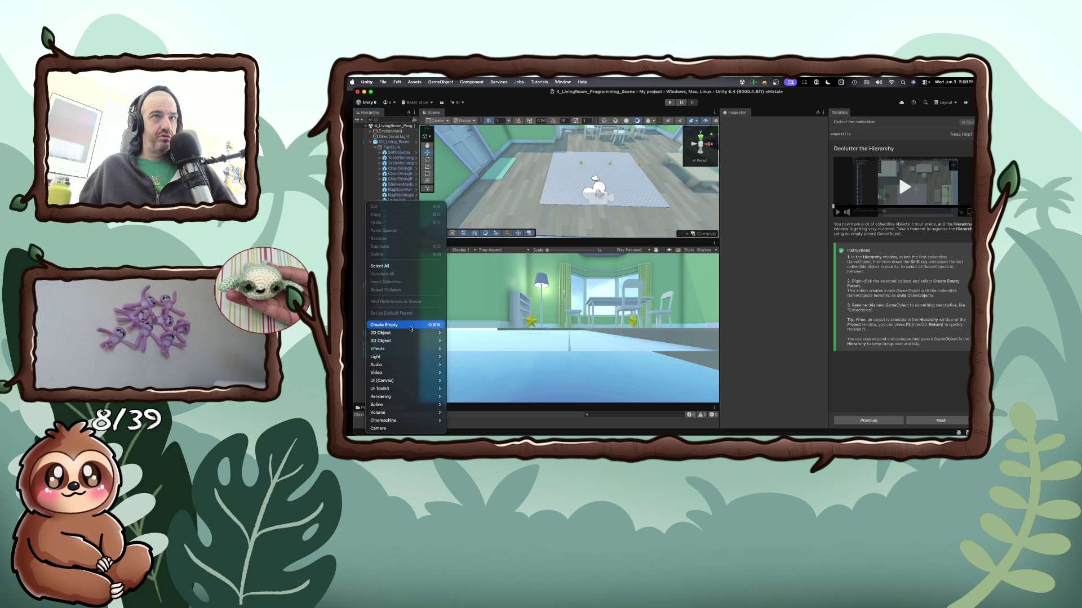
mouse_move(407, 399)
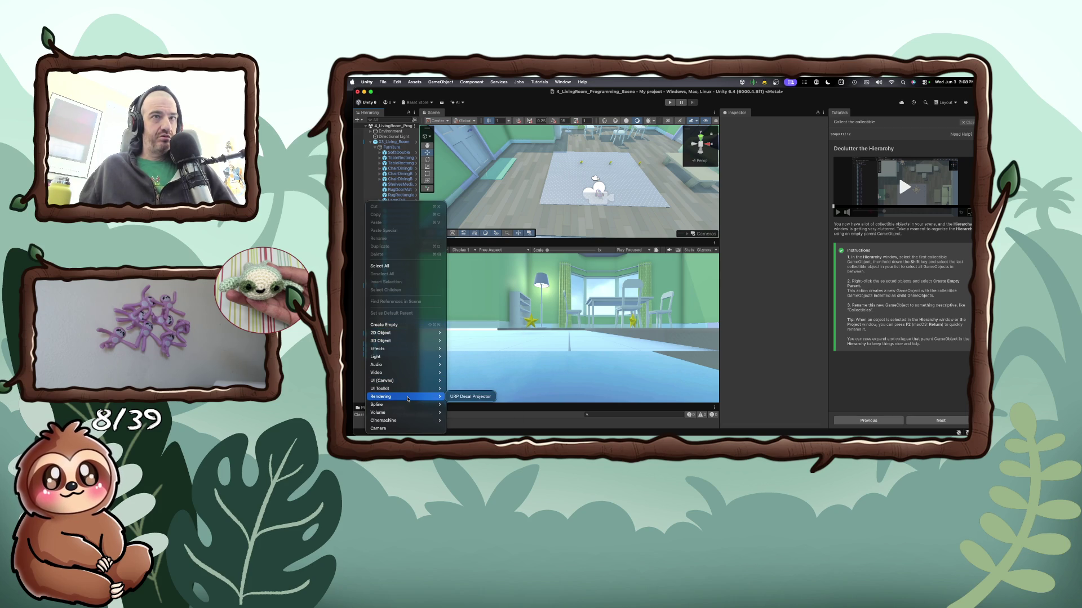
click(408, 326)
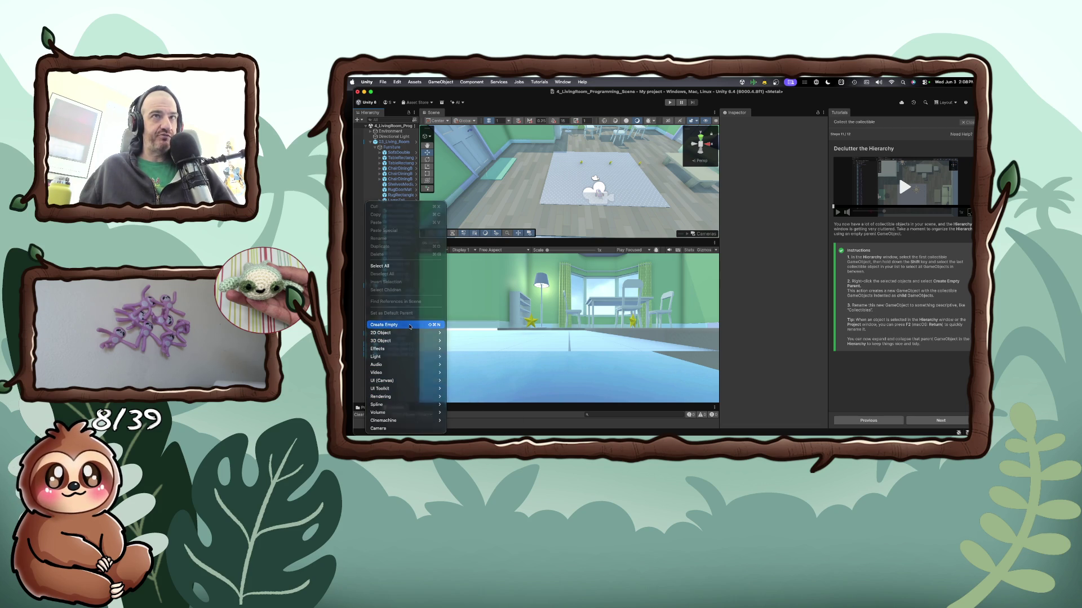
click(377, 361)
Drag Collectible_Star (2) onto the new GameObject and bring up its context menu
mouse_move(379, 354)
mouse_down()
mouse_move(382, 364)
mouse_move(376, 354)
mouse_up()
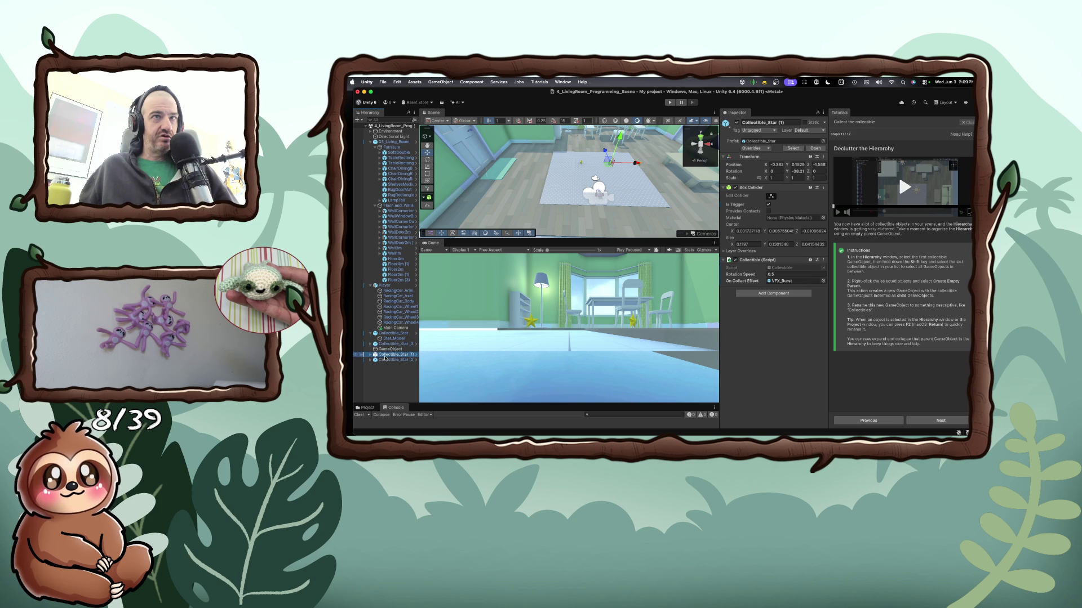
click(373, 350)
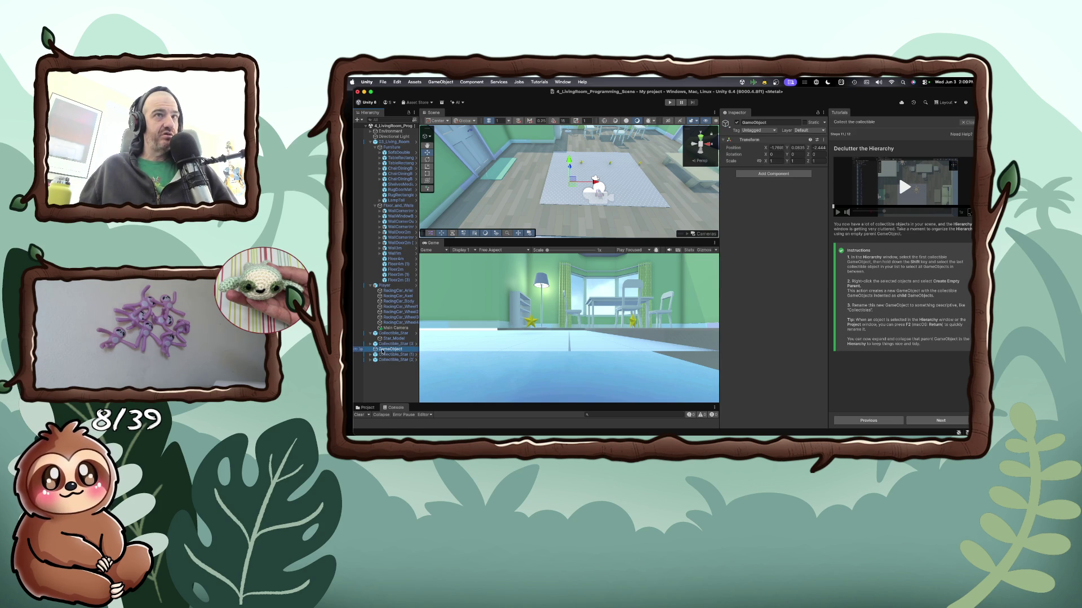
right_click(383, 351)
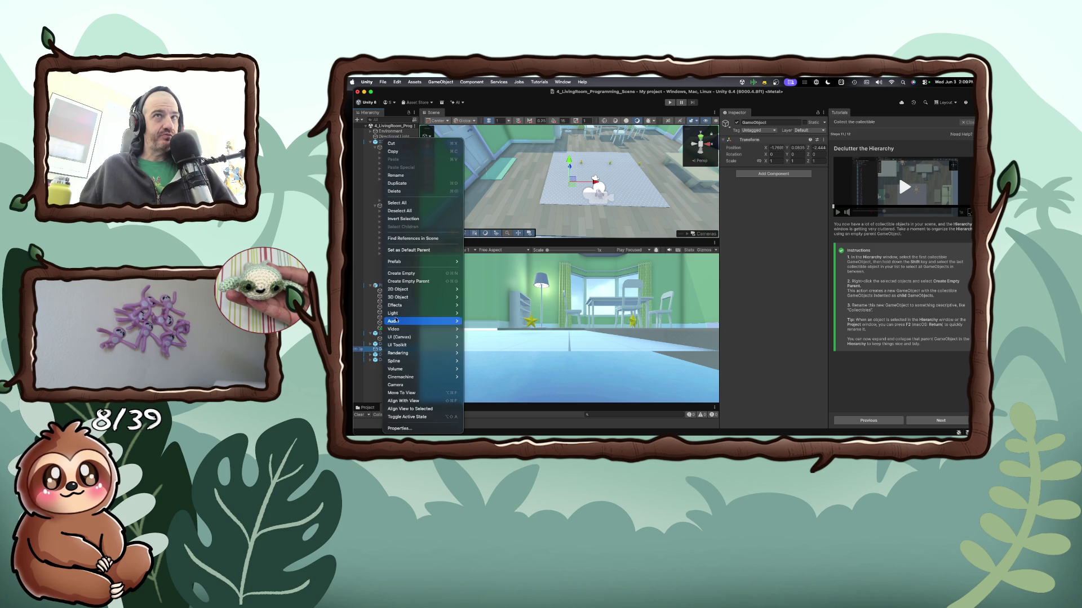
mouse_move(407, 298)
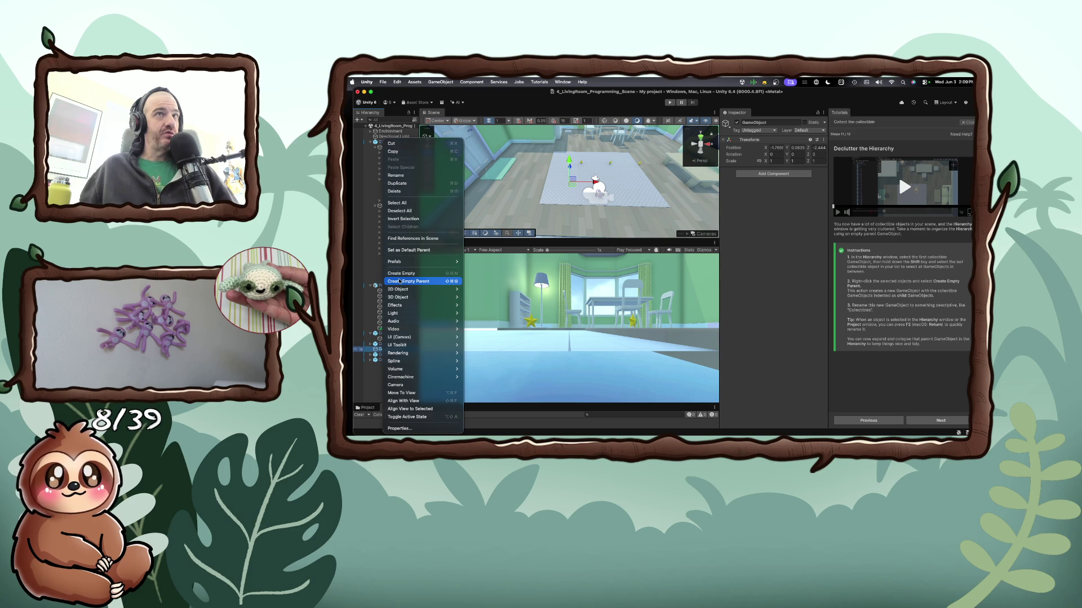
Create an empty parent GameObject (1) and move Collectible_Star (1) into it
click(399, 281)
click(391, 359)
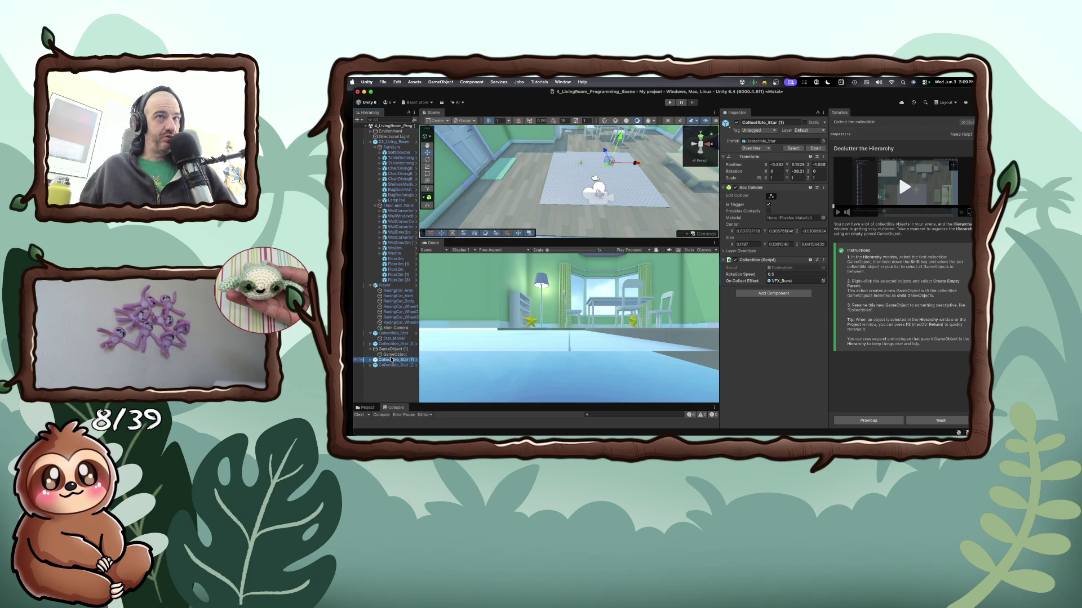
drag(391, 360, 388, 342)
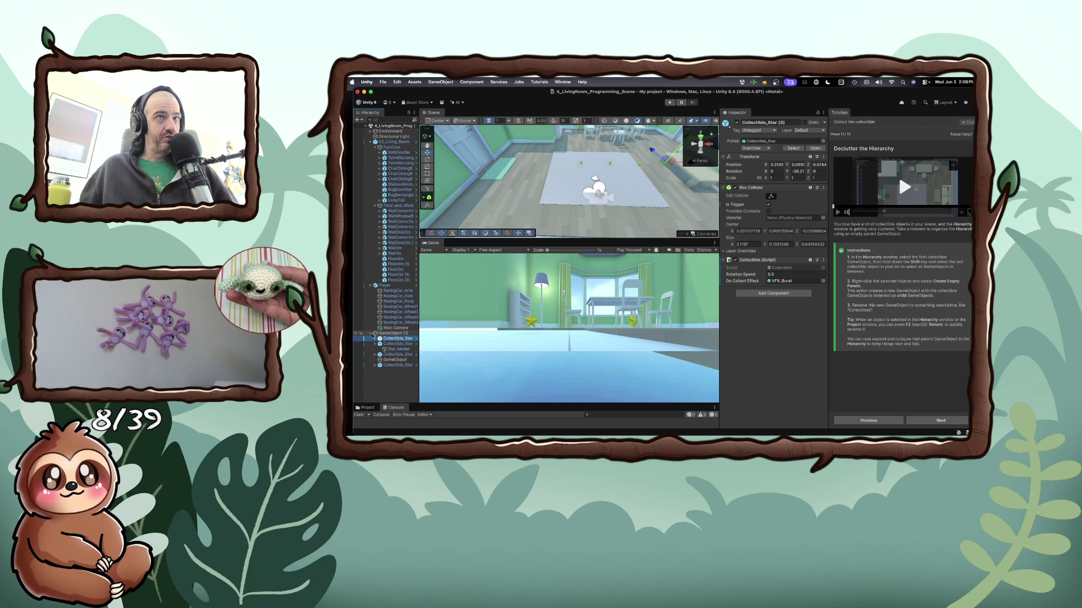
Delete the leftover empty GameObject and advance the tutorial to its review step
right_click(388, 361)
mouse_move(420, 291)
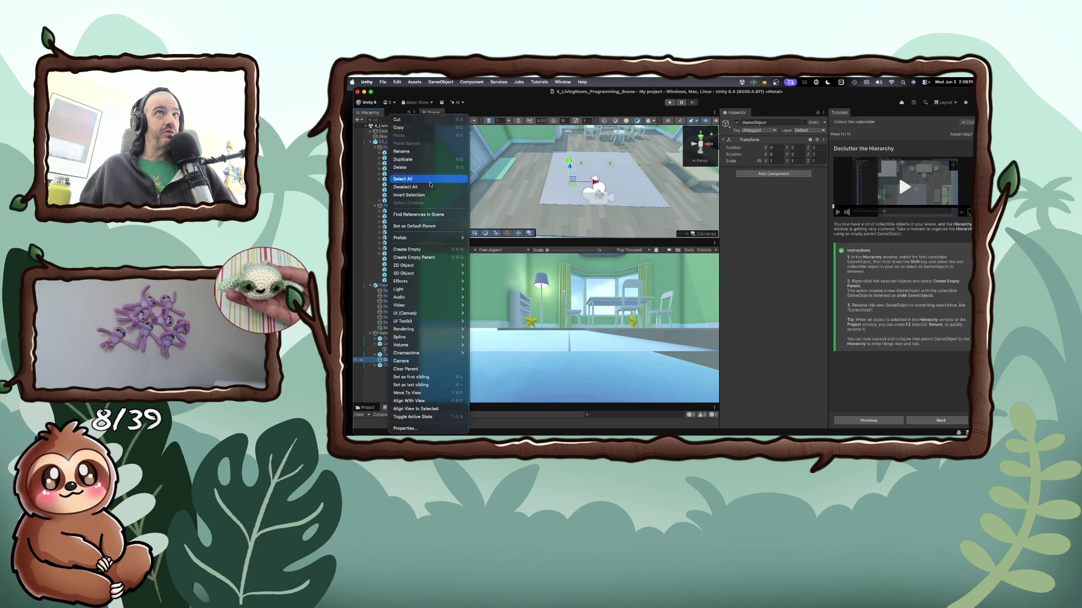
click(412, 168)
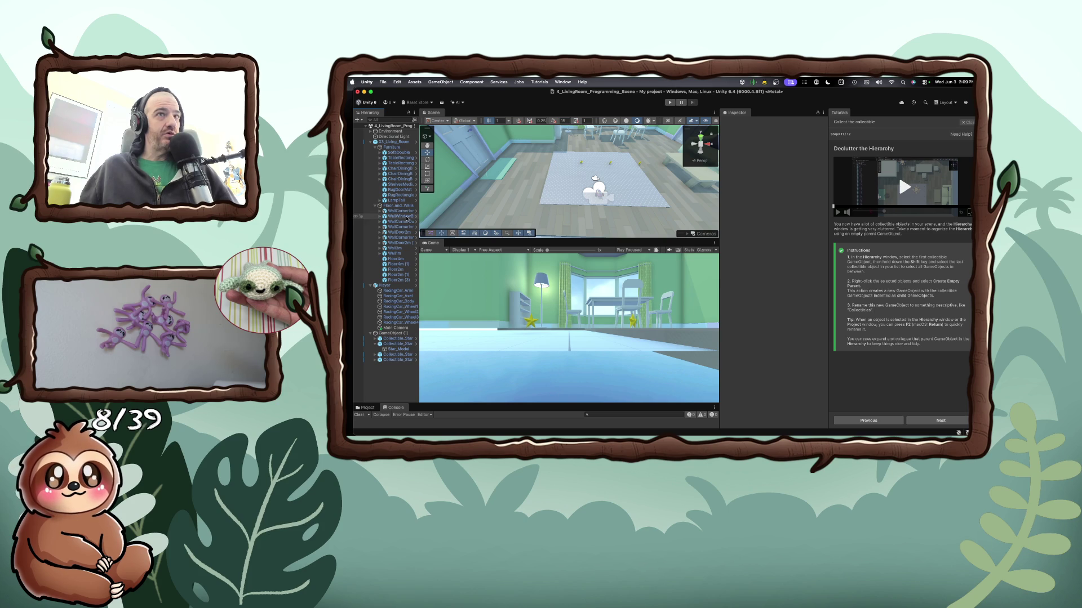
click(375, 344)
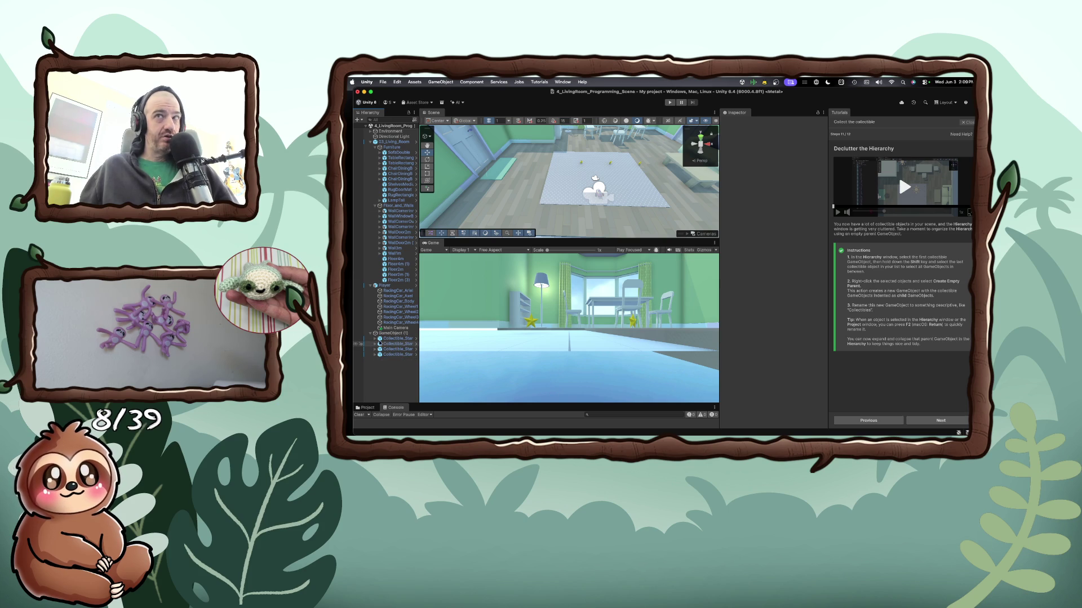
click(940, 421)
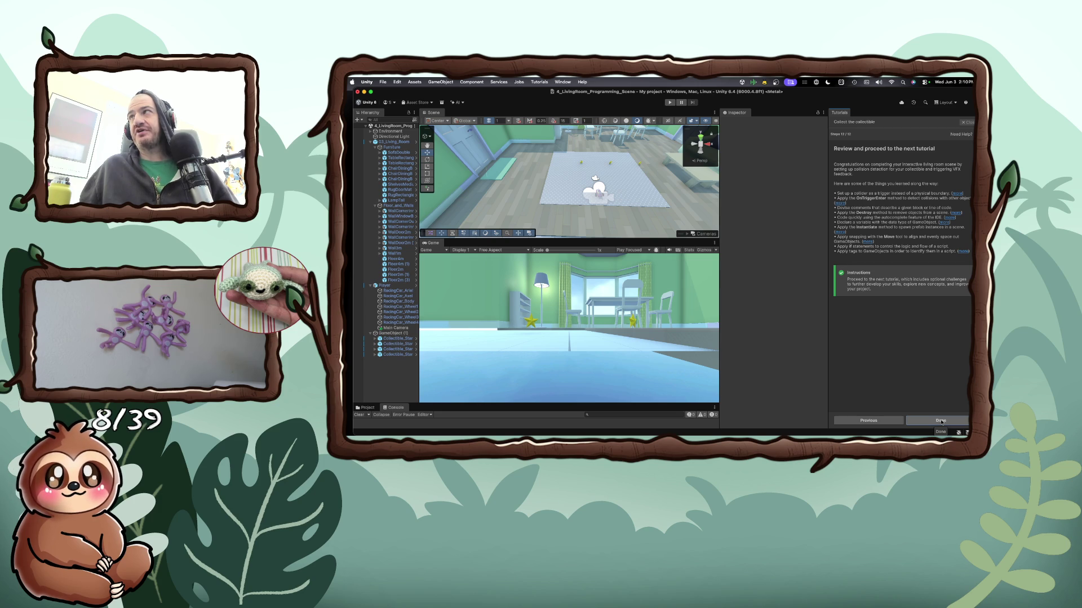
Finish the tutorial, save the modified scene, and open the More things to try challenges
click(941, 421)
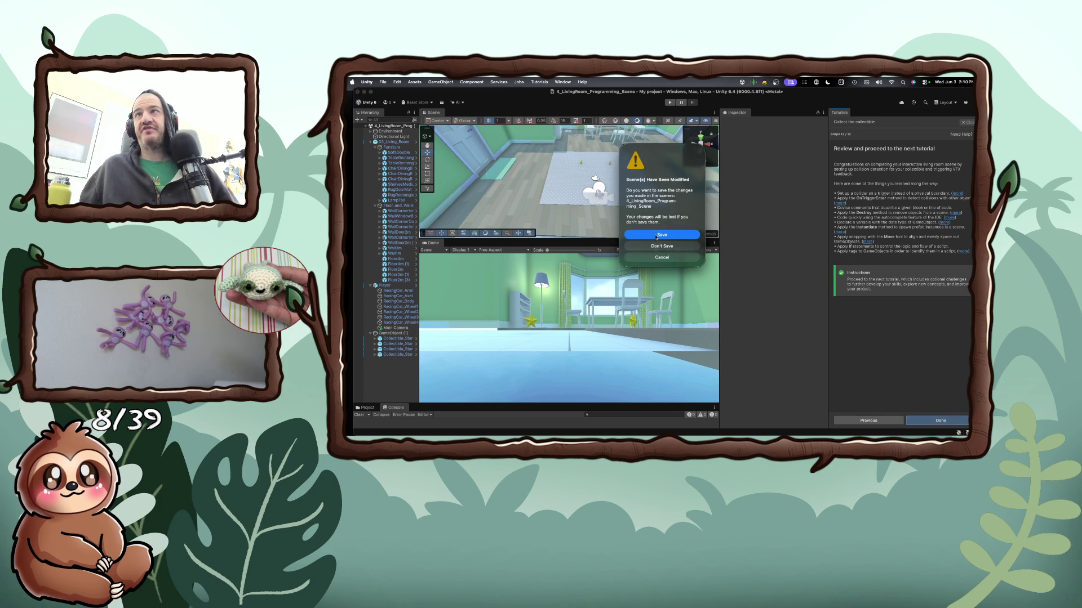
click(656, 235)
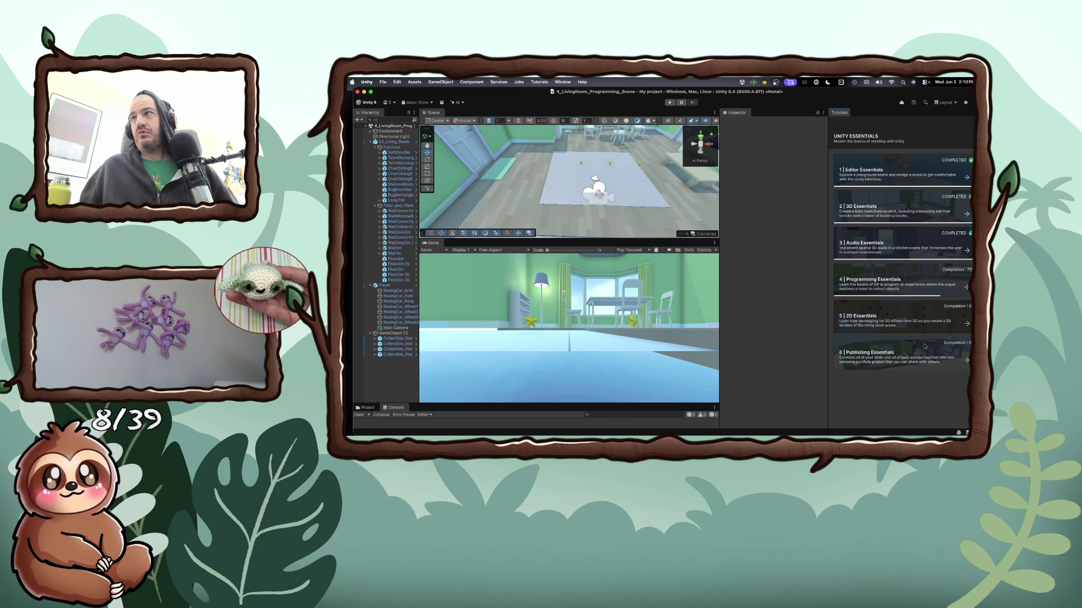
click(966, 288)
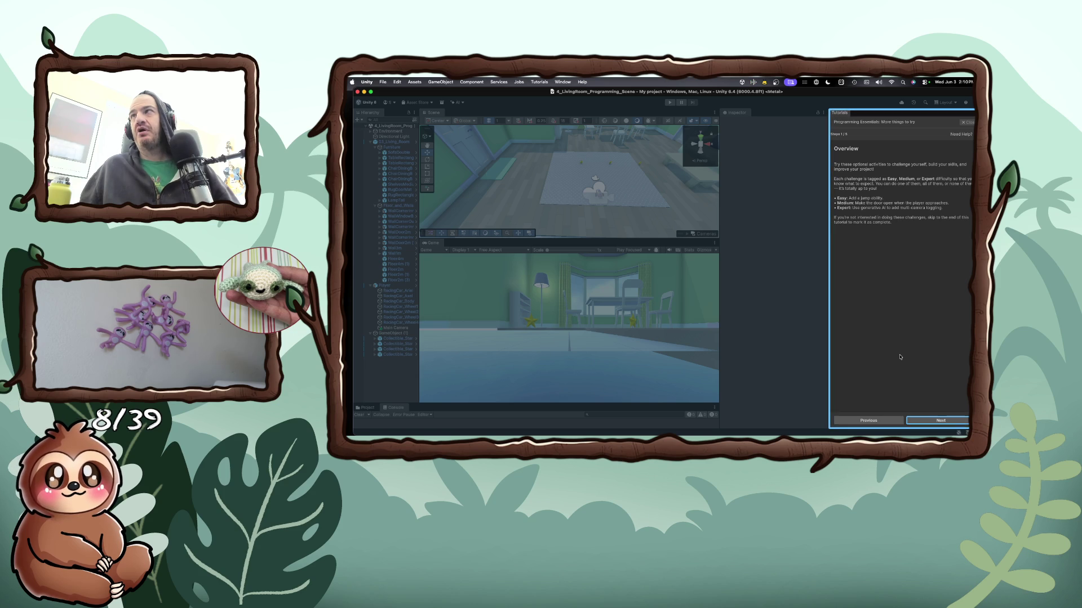
Advance to the Easy: Add a jump ability challenge and select the Main Camera
click(946, 423)
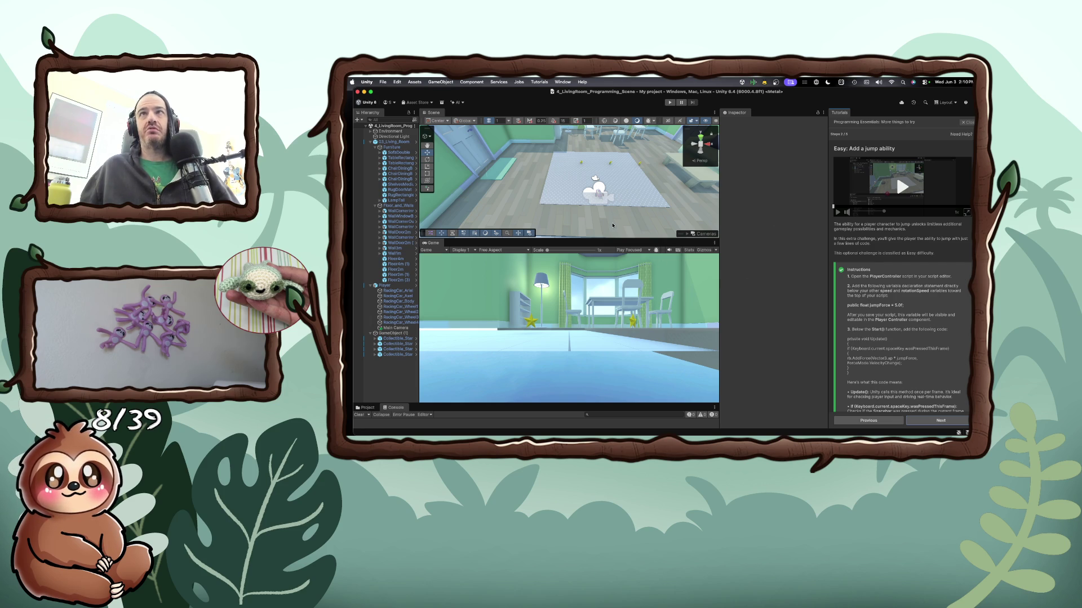
click(599, 196)
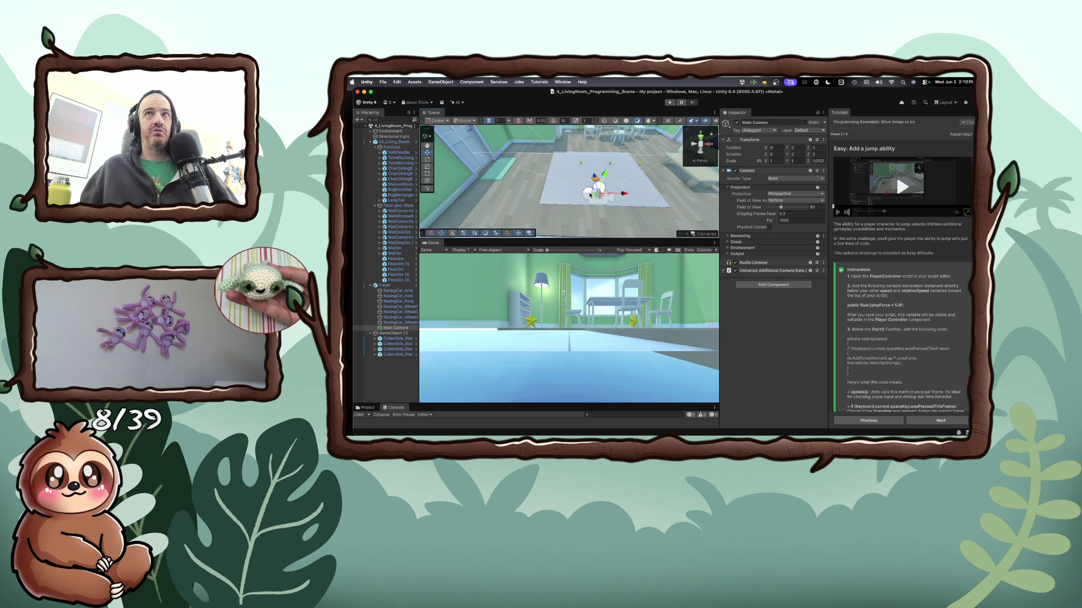
Drag the Console splitter up and dock the Game view as a tab beside the Scene view
click(604, 203)
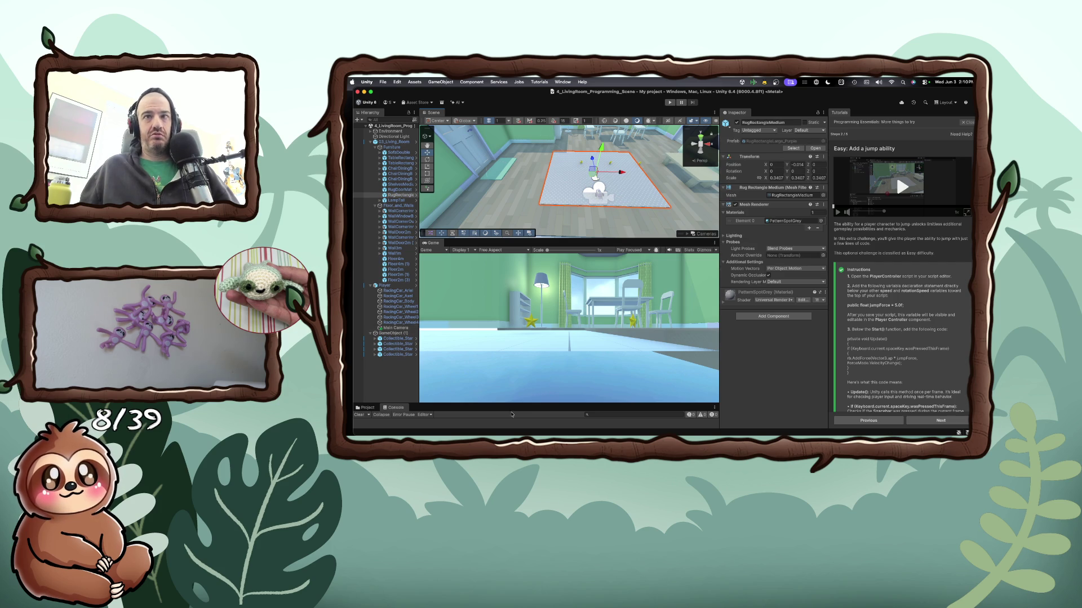
mouse_move(511, 405)
mouse_down()
mouse_move(535, 262)
mouse_move(544, 281)
mouse_up()
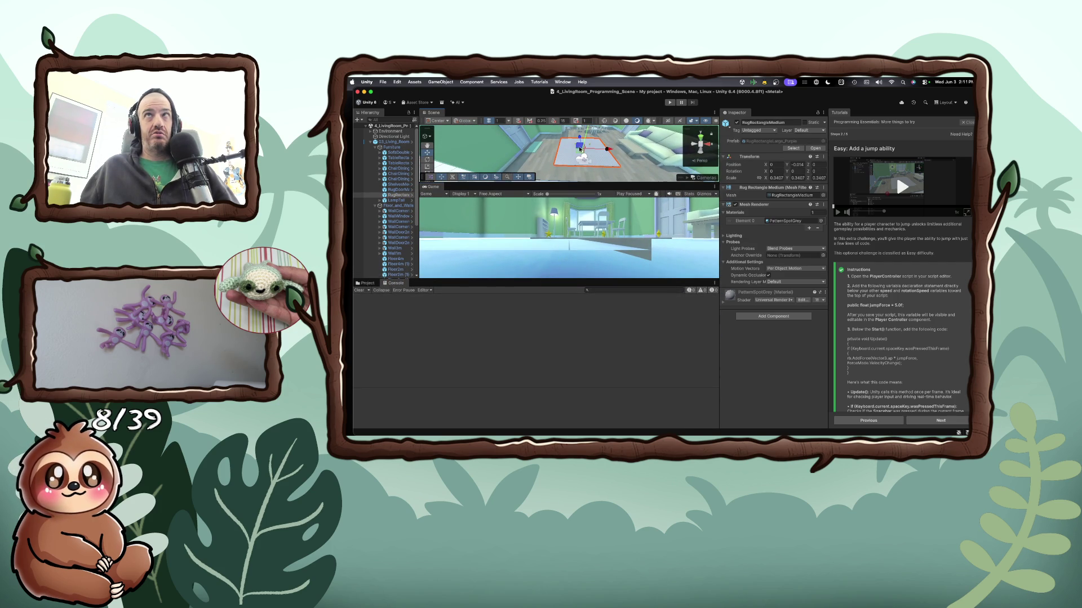
mouse_move(570, 185)
mouse_down()
mouse_move(558, 141)
mouse_move(547, 186)
mouse_up()
drag(432, 188, 459, 113)
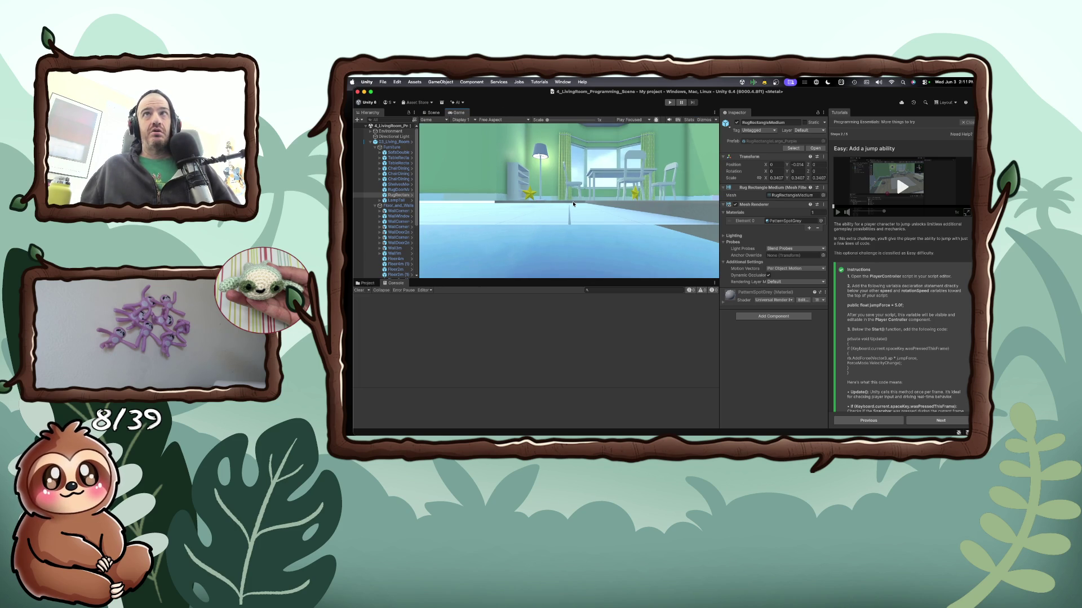
click(432, 113)
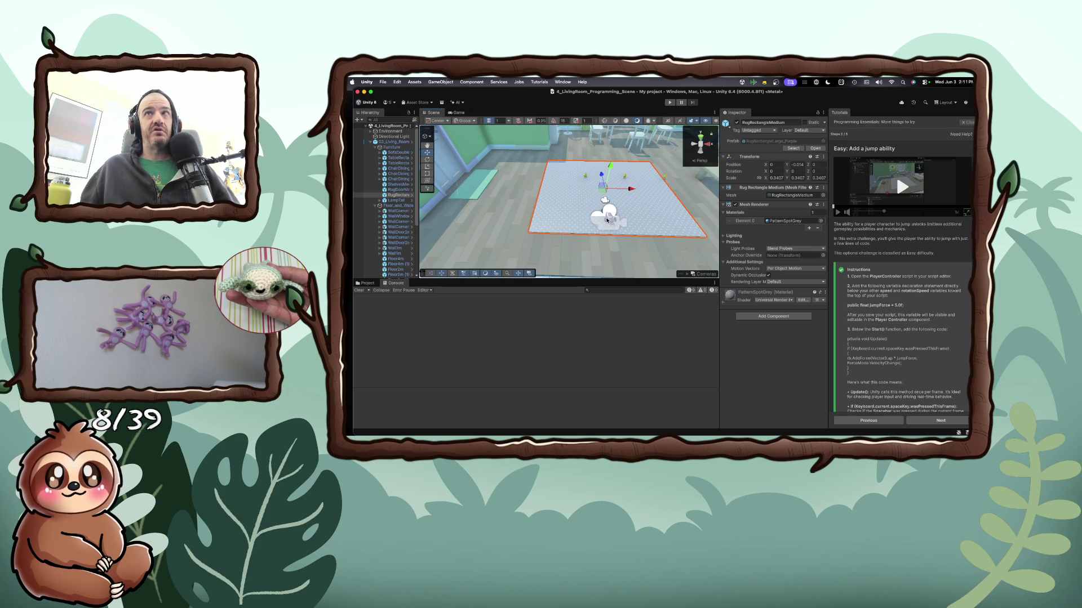
click(608, 221)
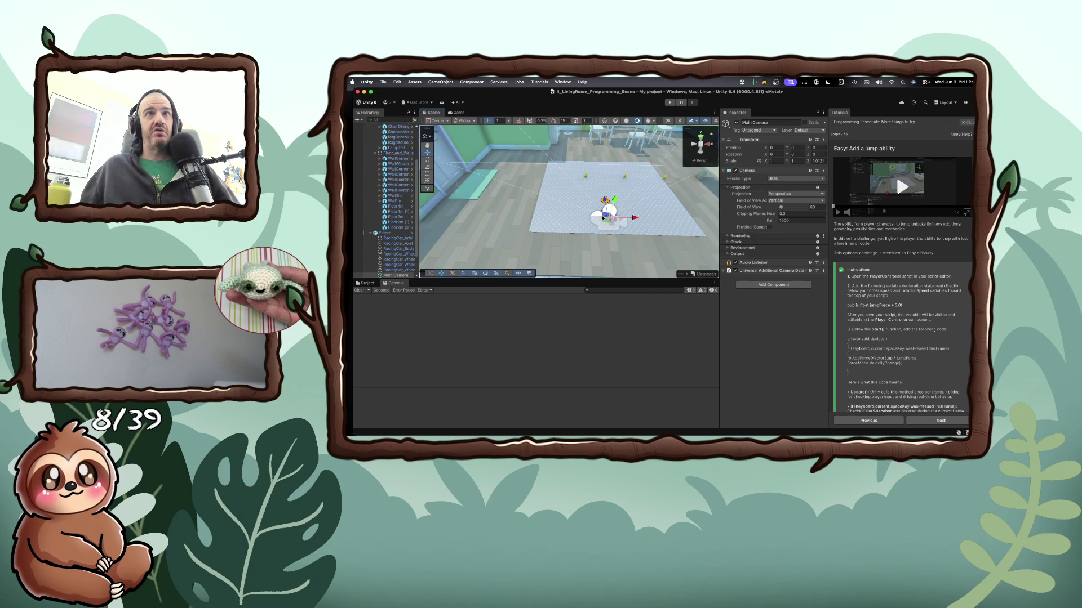
Browse Project to Scripts > Provided Scripts and open PlayerController.cs in Visual Studio Code
click(367, 284)
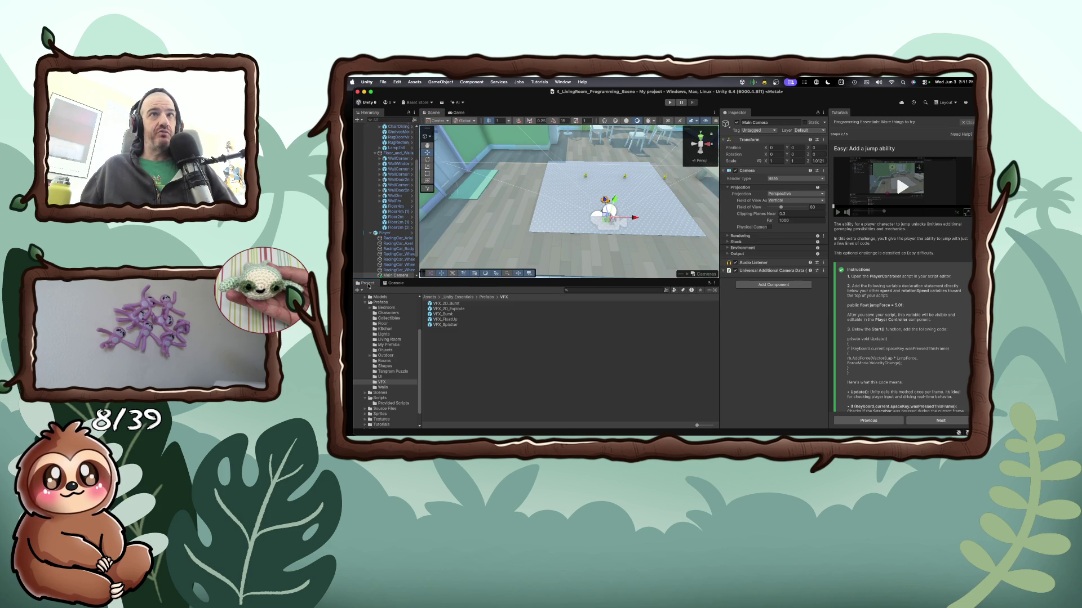
scroll(400, 316, up, 4)
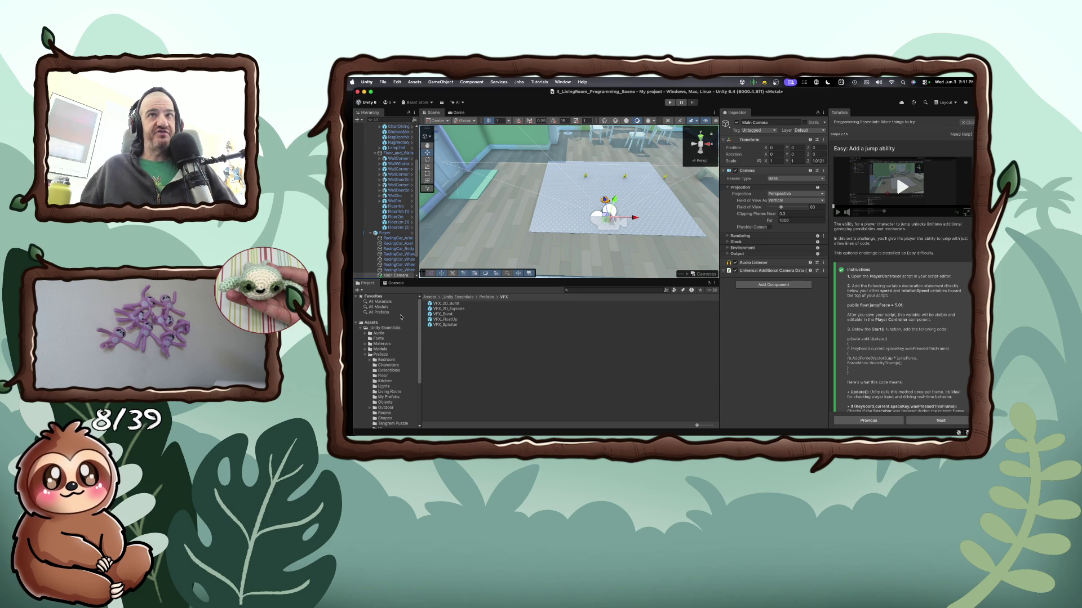
scroll(400, 315, down, 4)
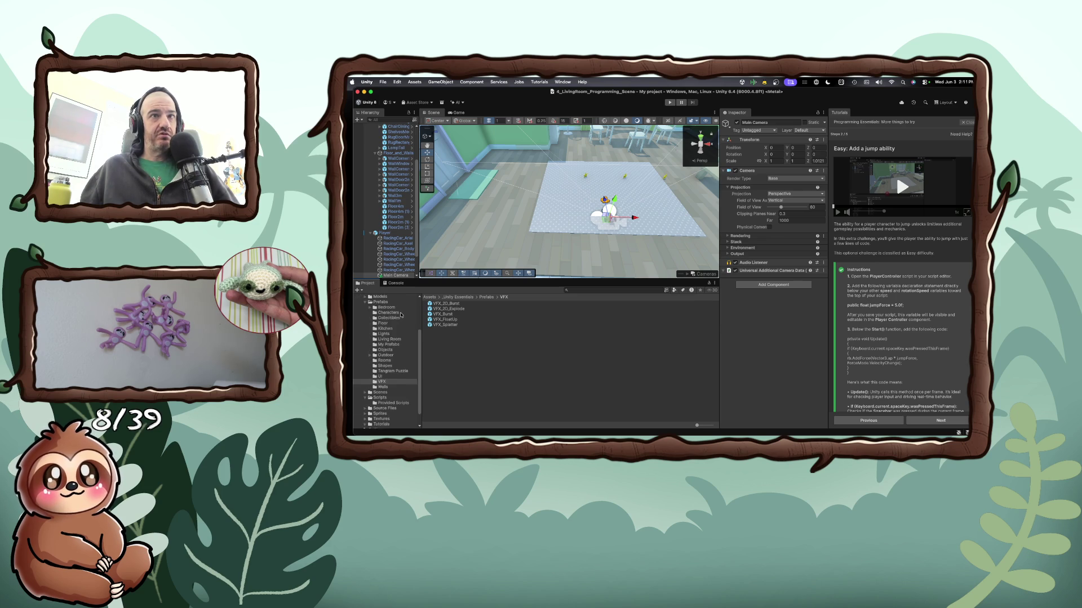
click(381, 383)
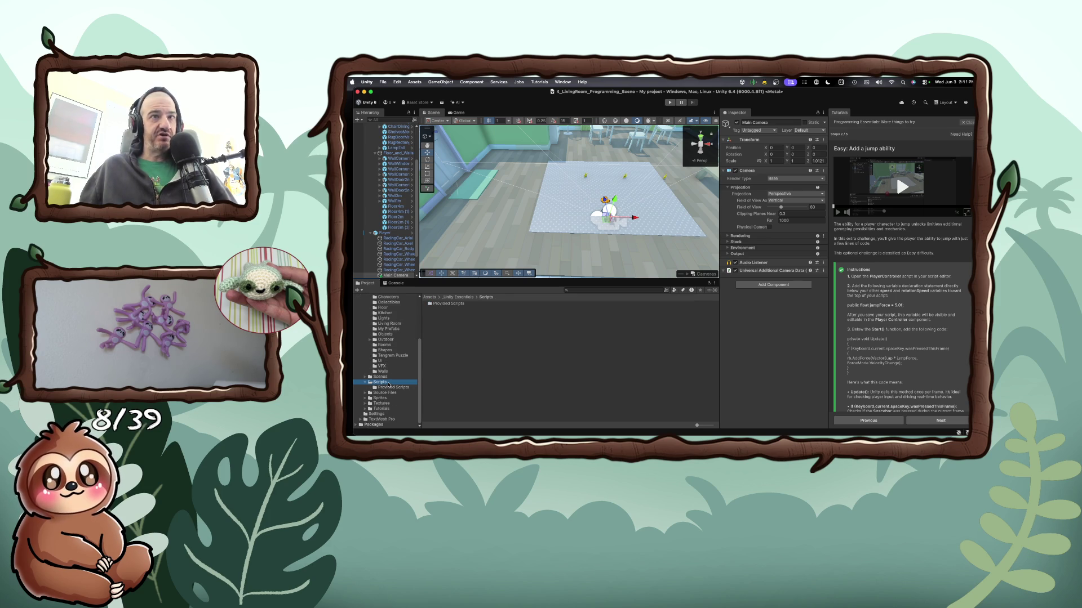
scroll(388, 385, up, 4)
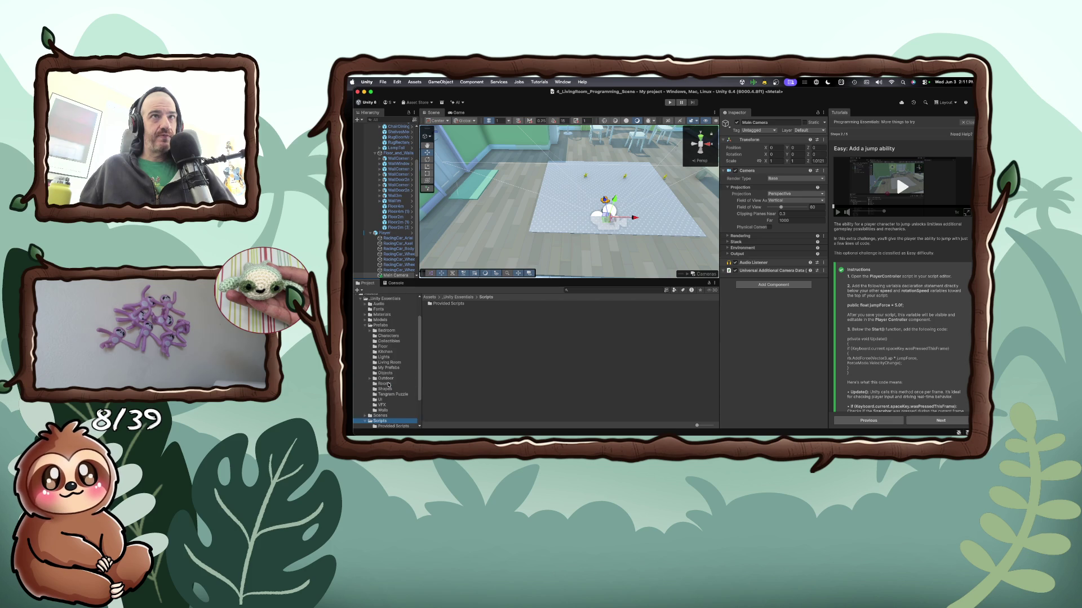
scroll(389, 384, down, 4)
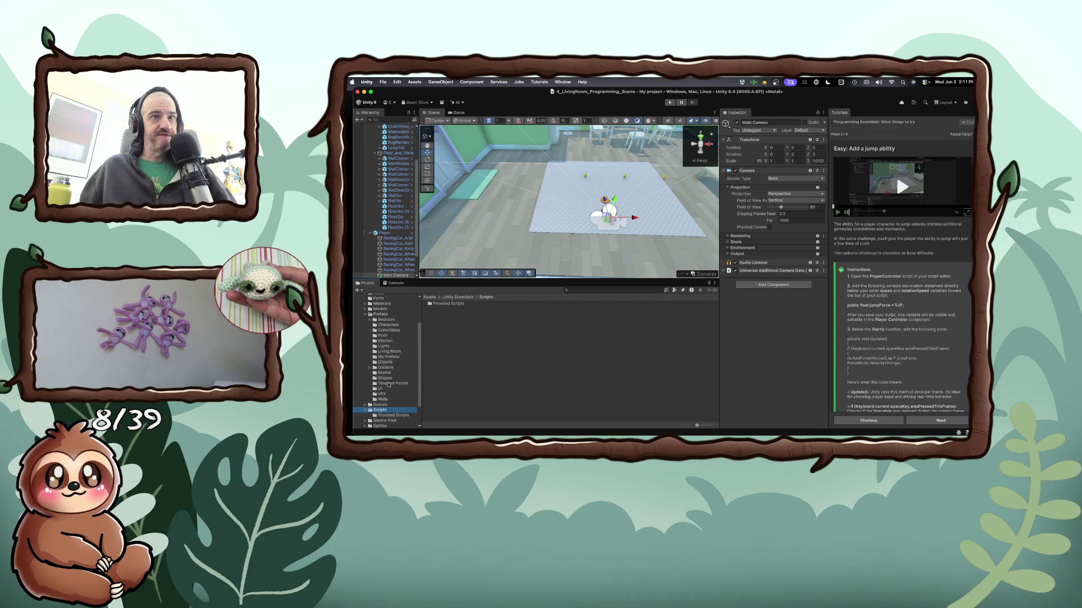
scroll(388, 385, down, 1)
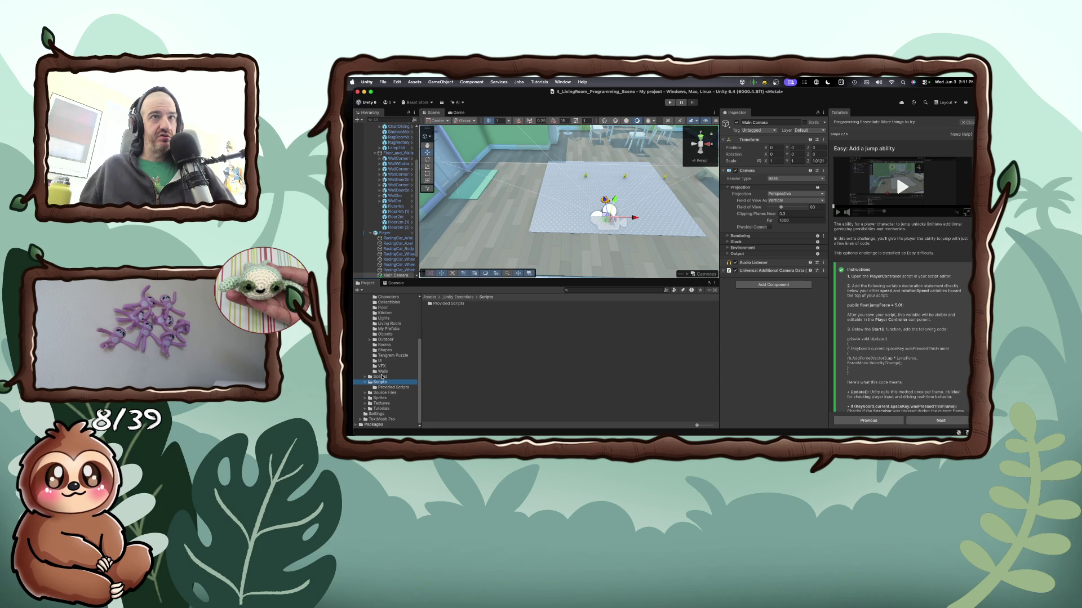
click(384, 387)
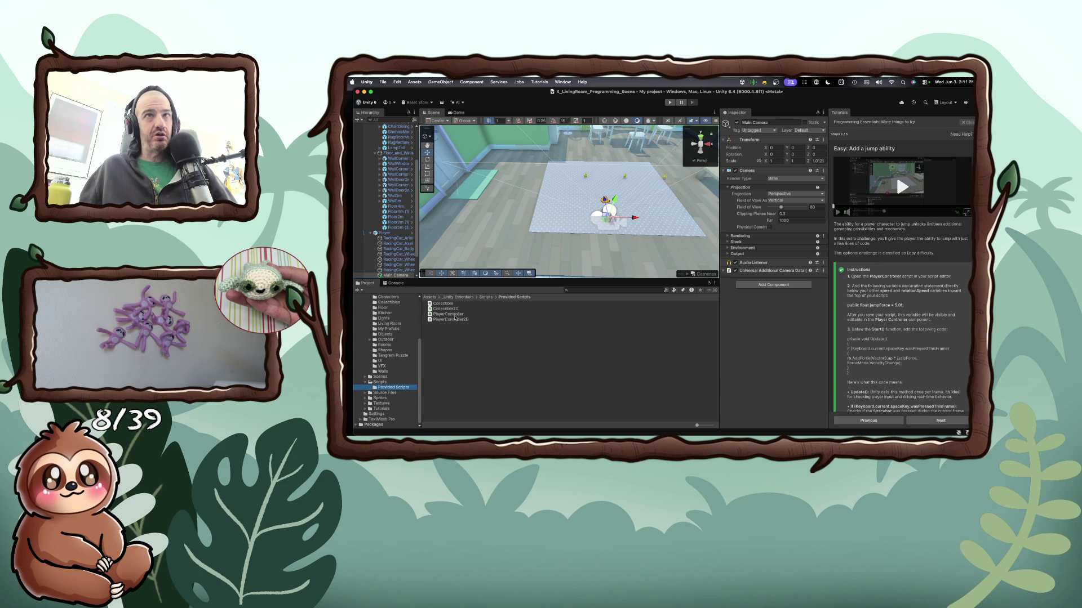
click(456, 314)
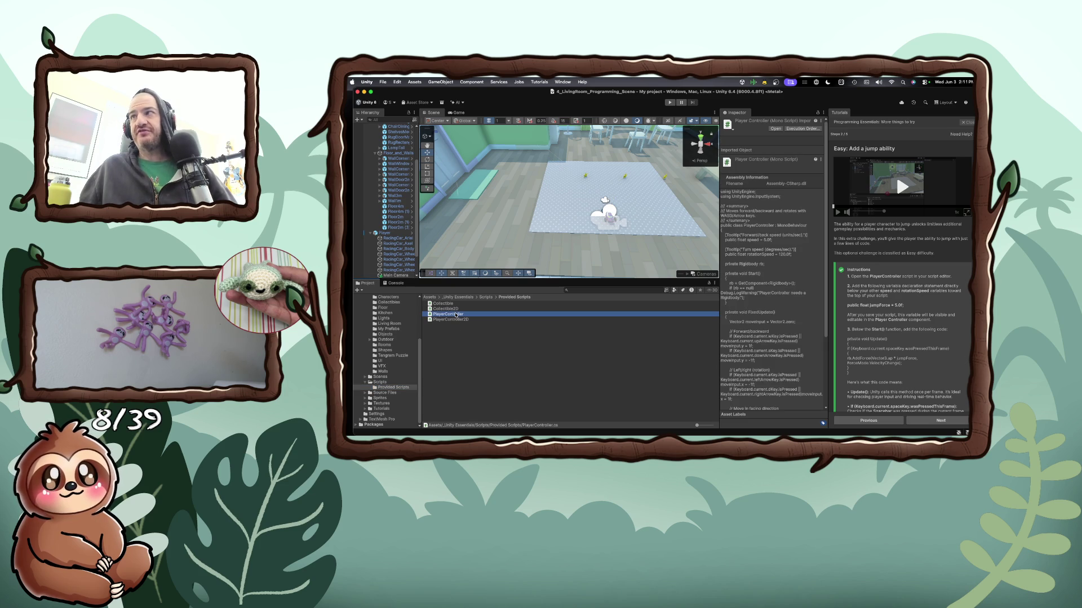
double_click(455, 314)
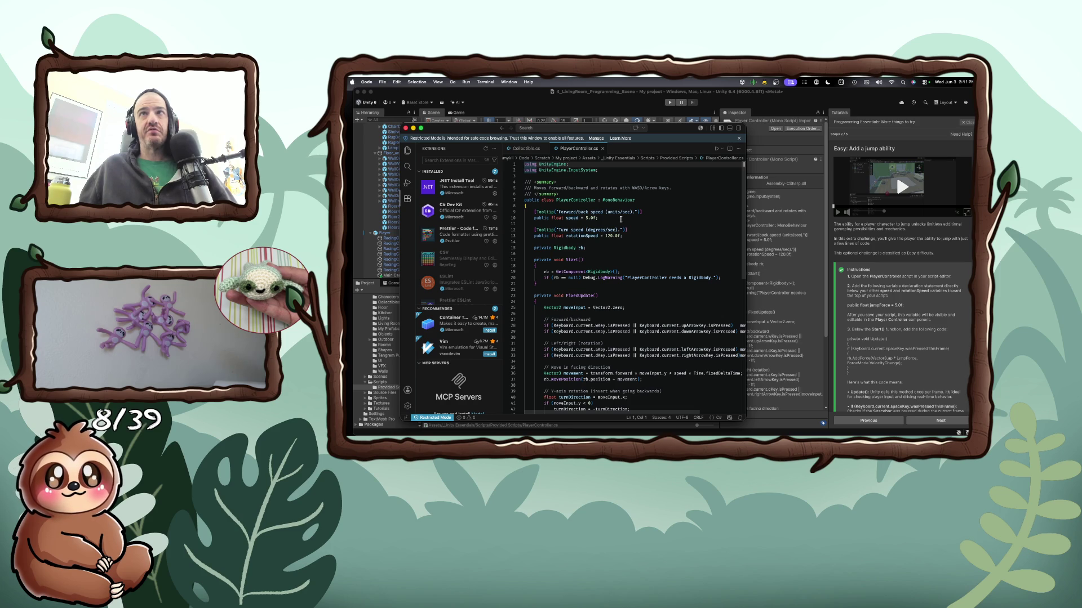
Declare 'public float jumpForce = 5.0f;' on a new line below the speed field
click(635, 220)
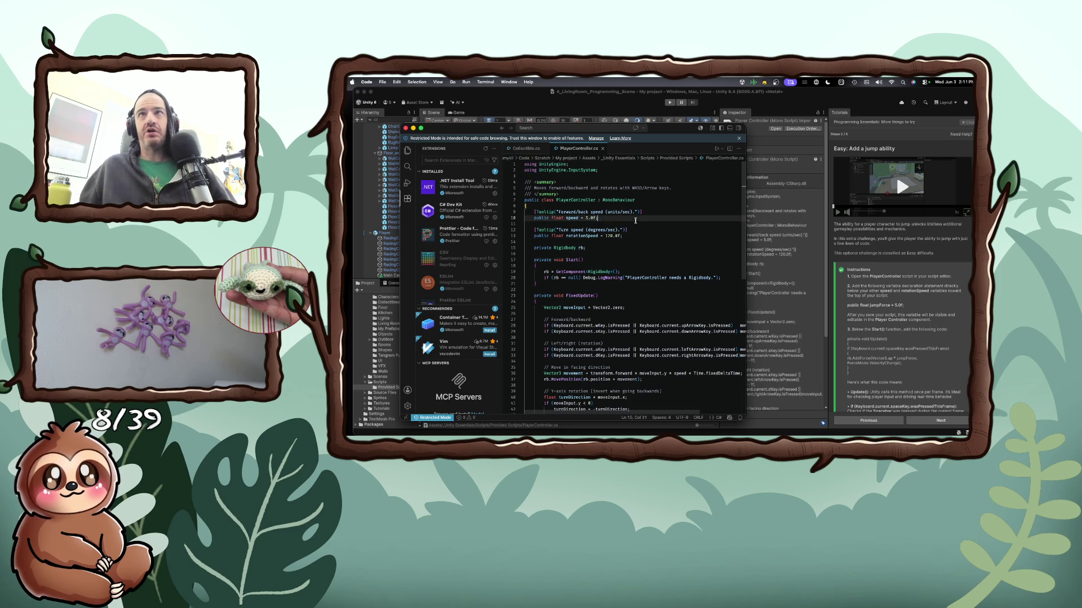
key(Return)
text(pub)
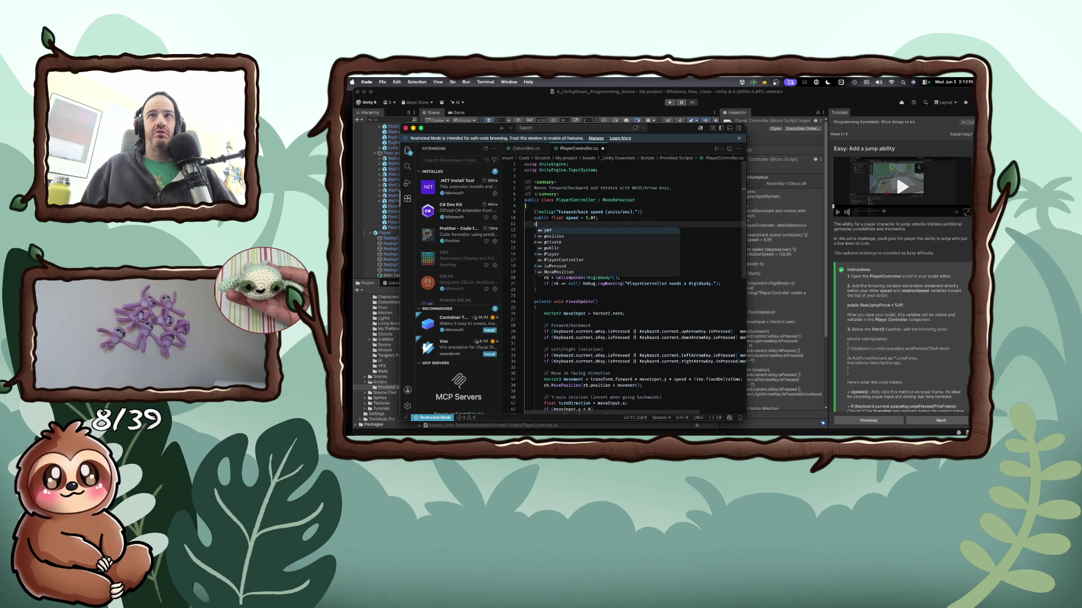
key(BackSpace)
text(blic float jumpForce )
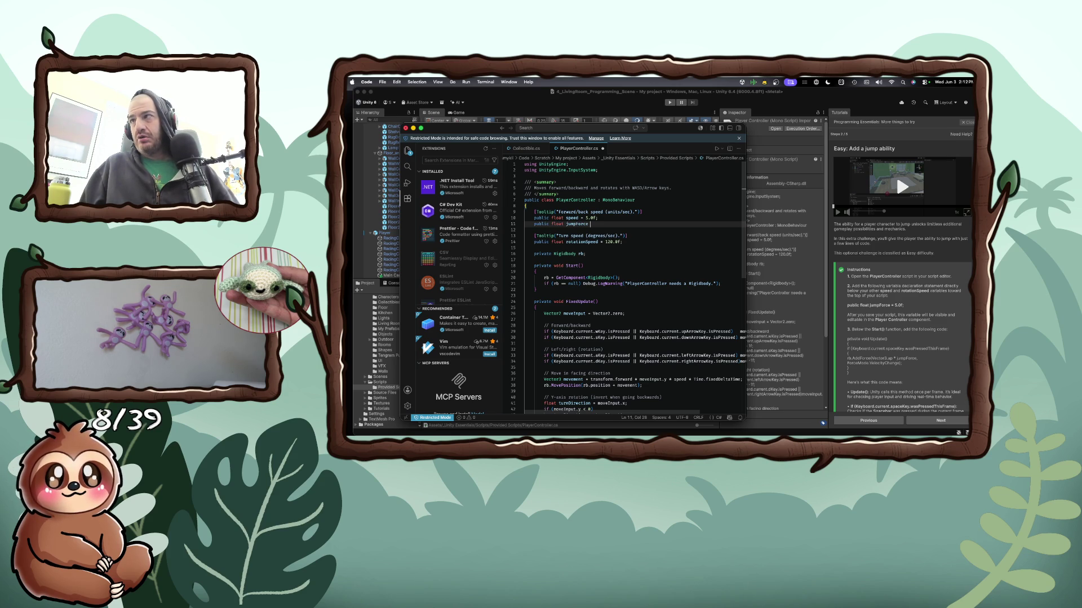
text(= 5.0)
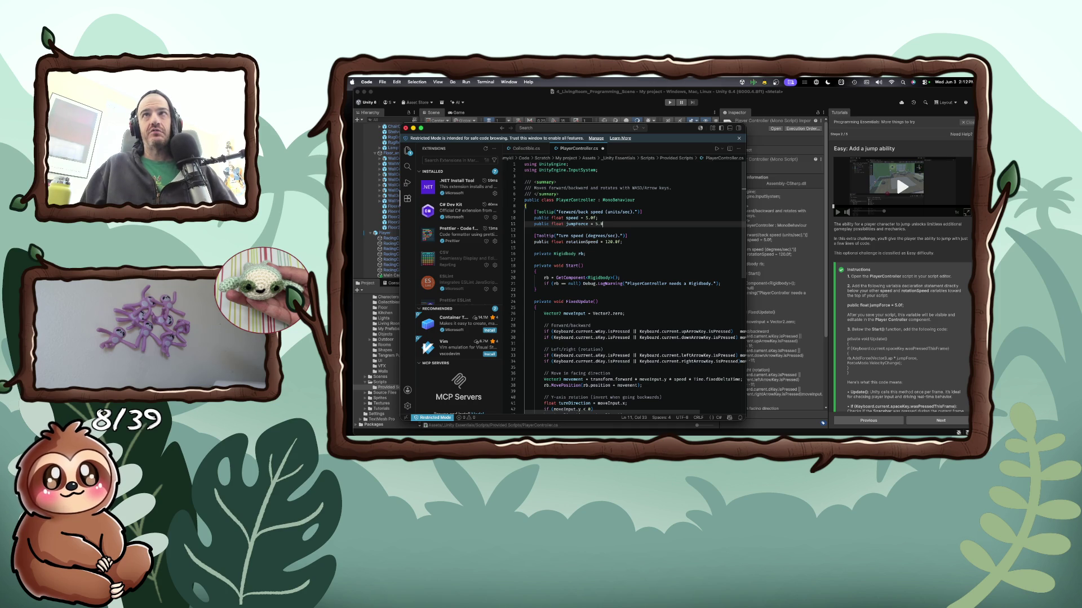
text(f;)
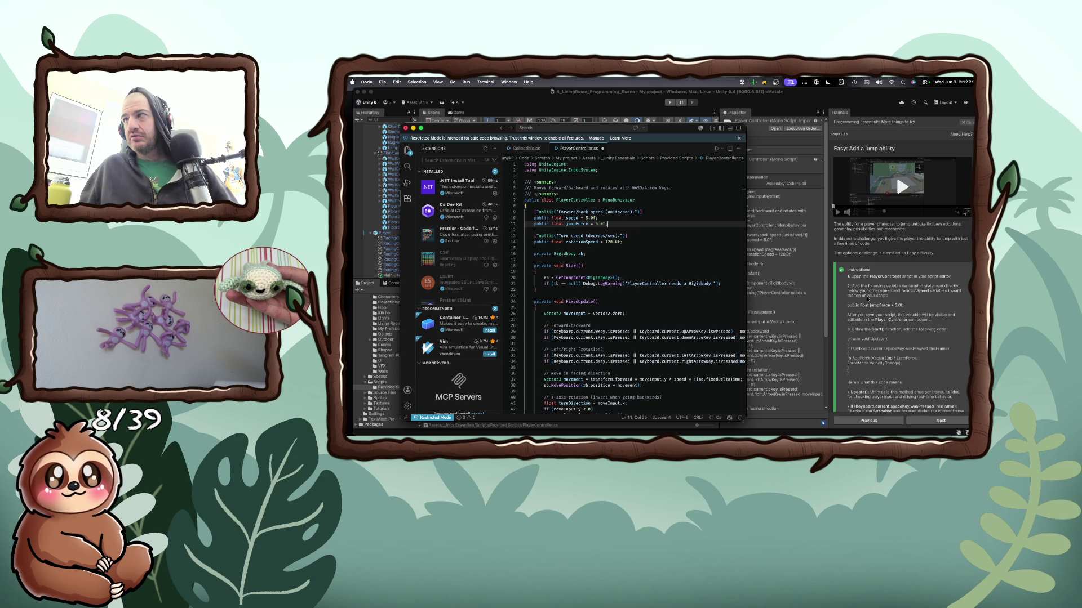
Save PlayerController.cs and place the cursor after the Start method
scroll(867, 298, down, 2)
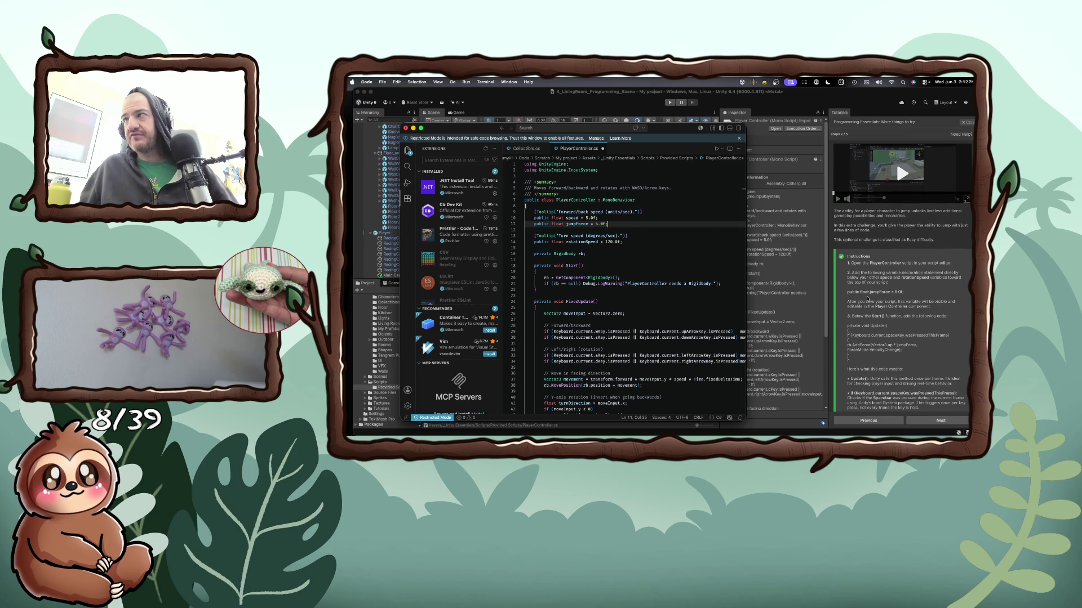
scroll(867, 298, down, 1)
click(681, 259)
key(super+s)
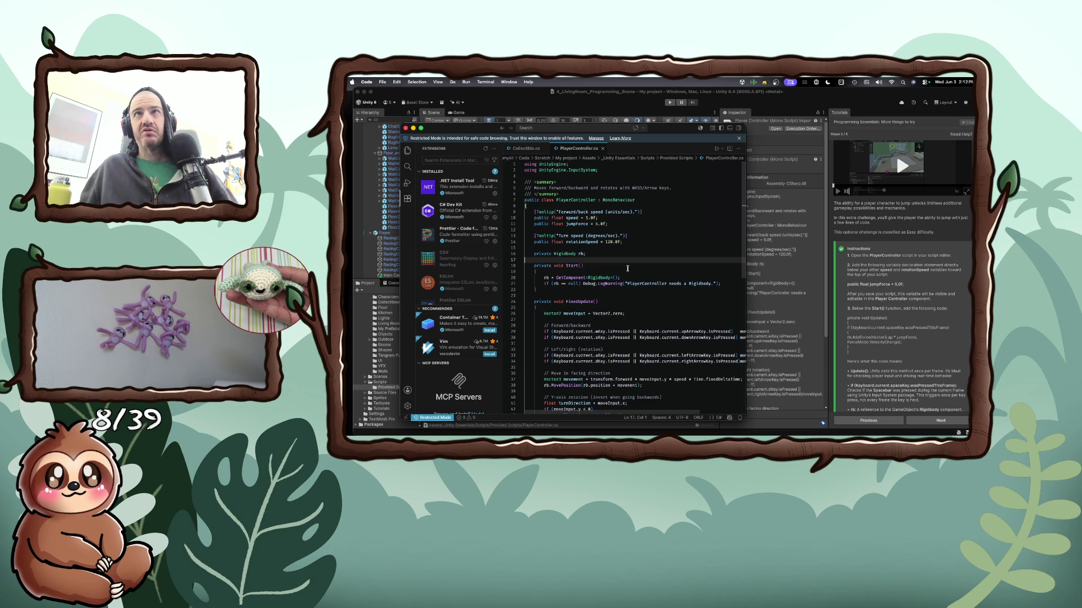
scroll(626, 268, down, 6)
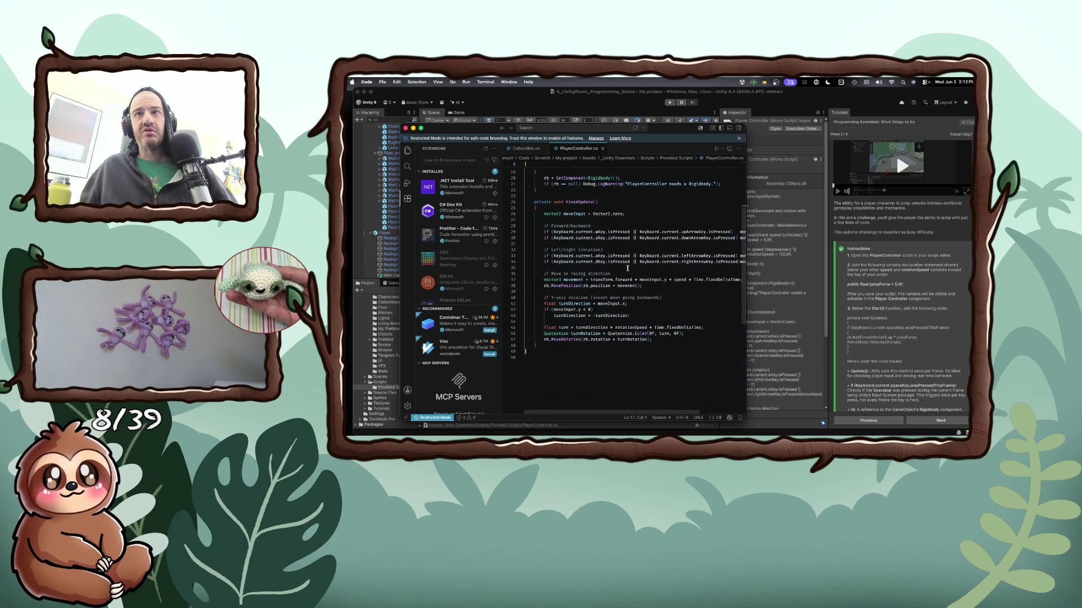
scroll(627, 268, up, 6)
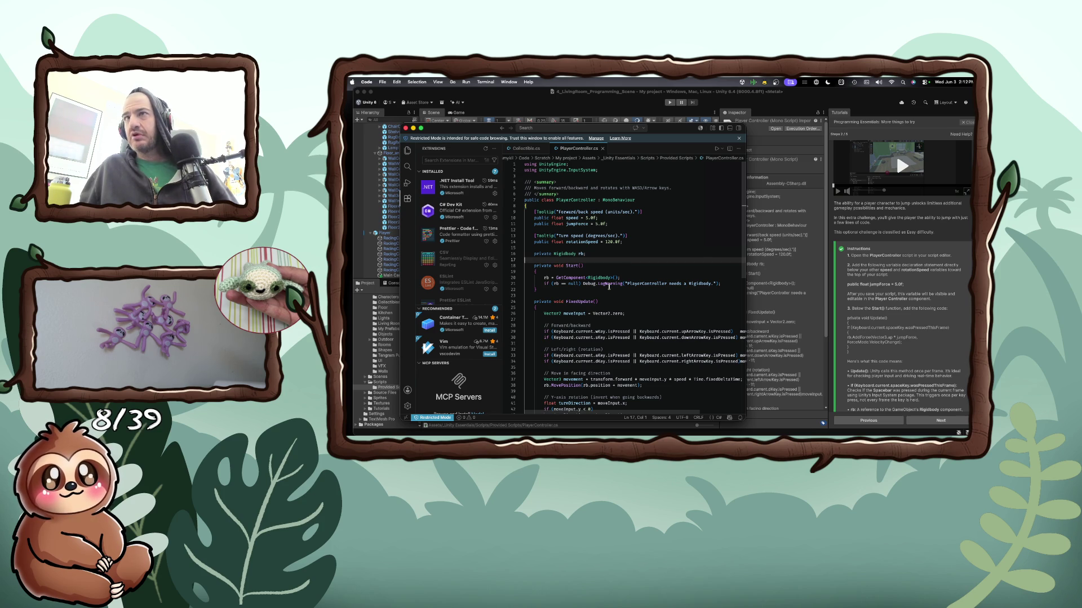
click(602, 290)
Add a private void Update() method with an if check for the spacebar being pressed this frame
key(Return)
key(Return)
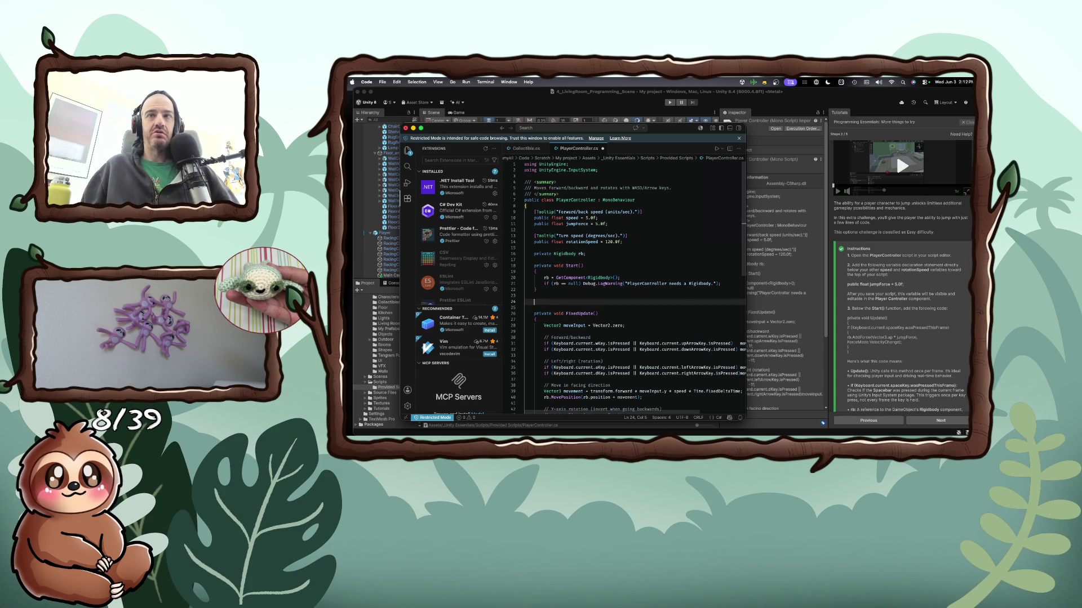
text(private)
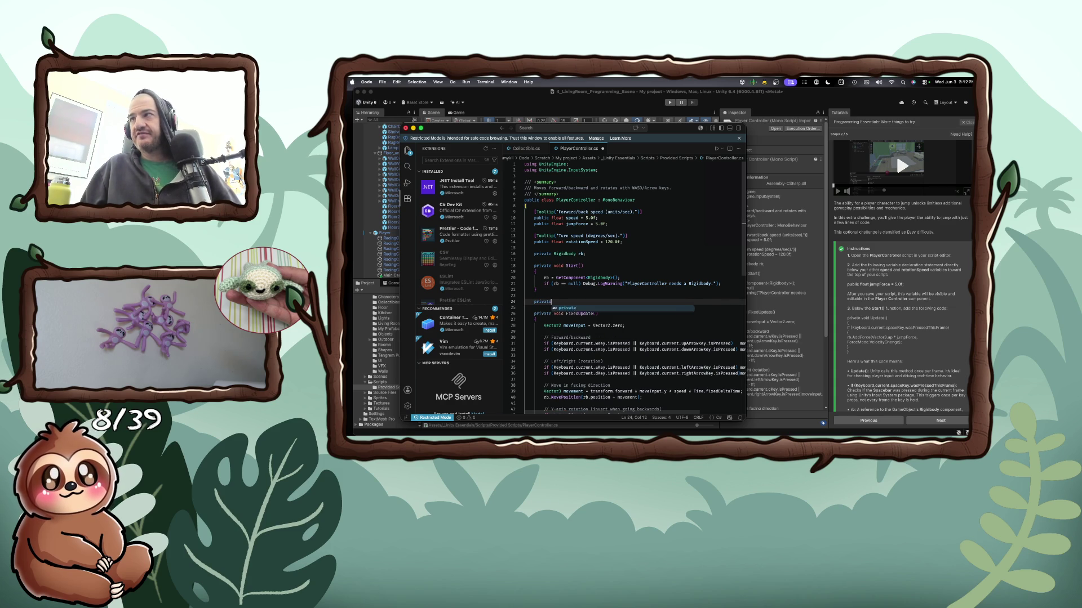
text( void)
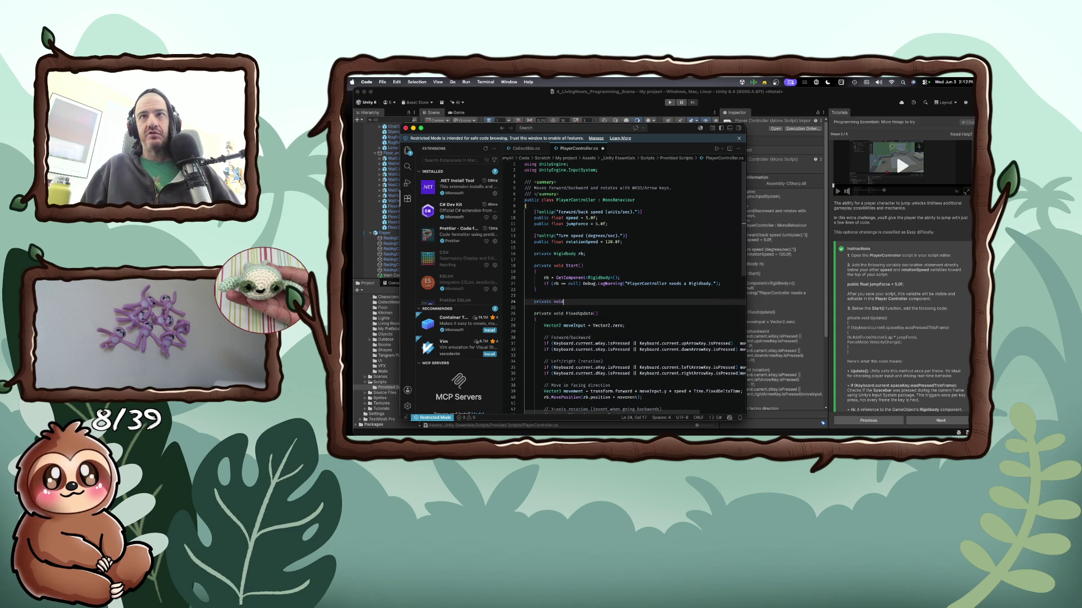
text( Update() {)
key(Return)
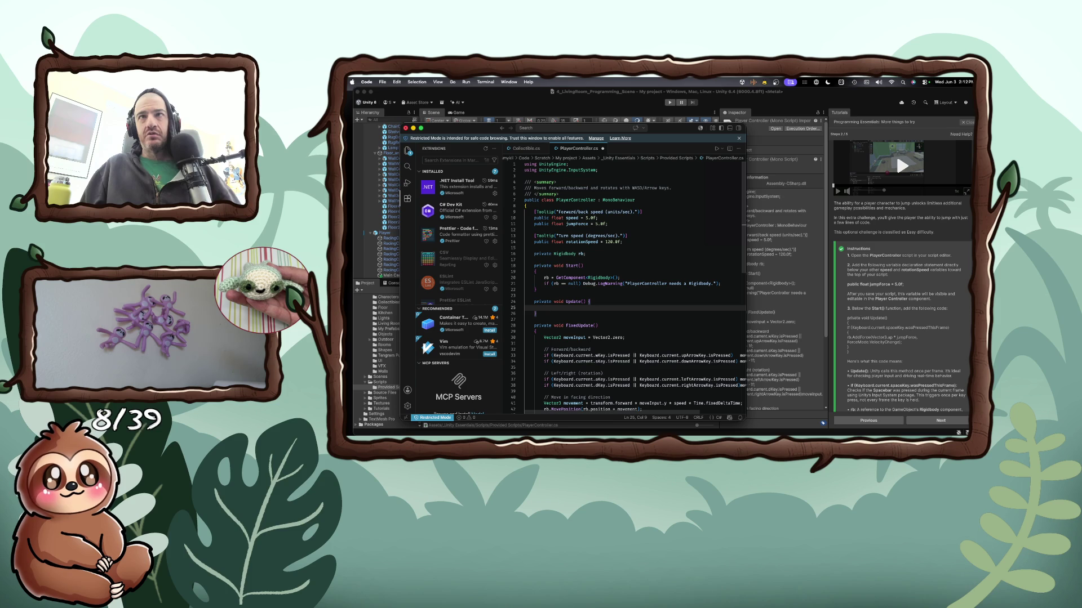
text(if (Ke)
key(Tab)
text(current)
key(Tab)
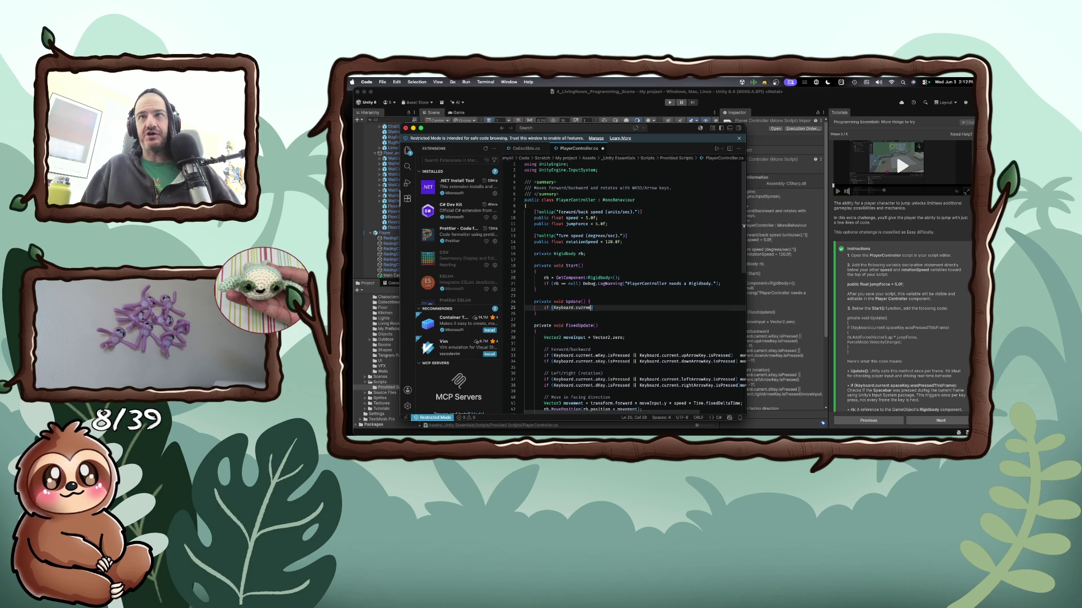
text(nt.)
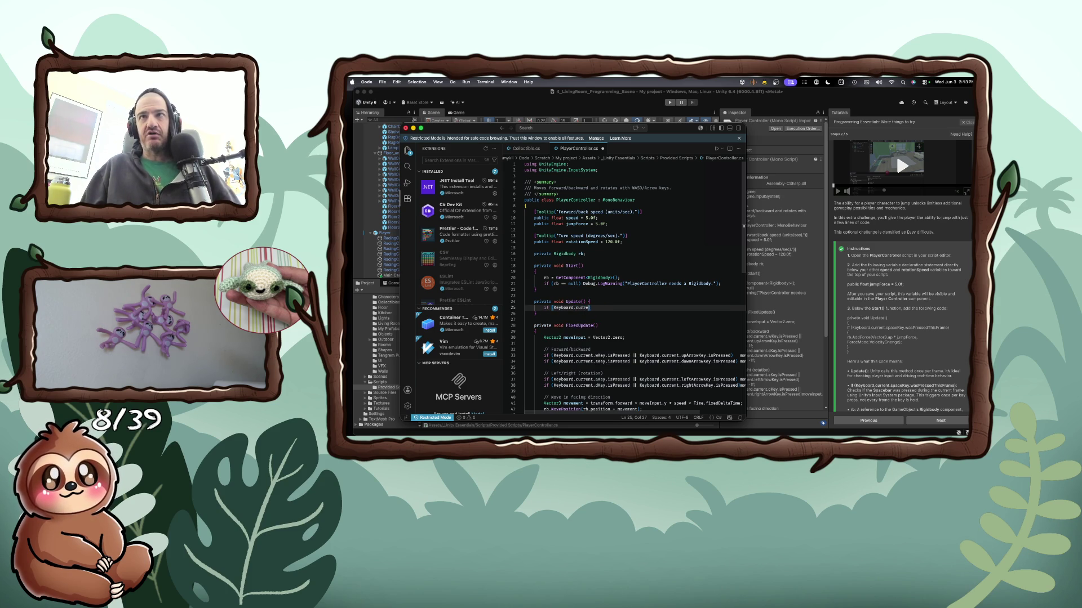
text(space)
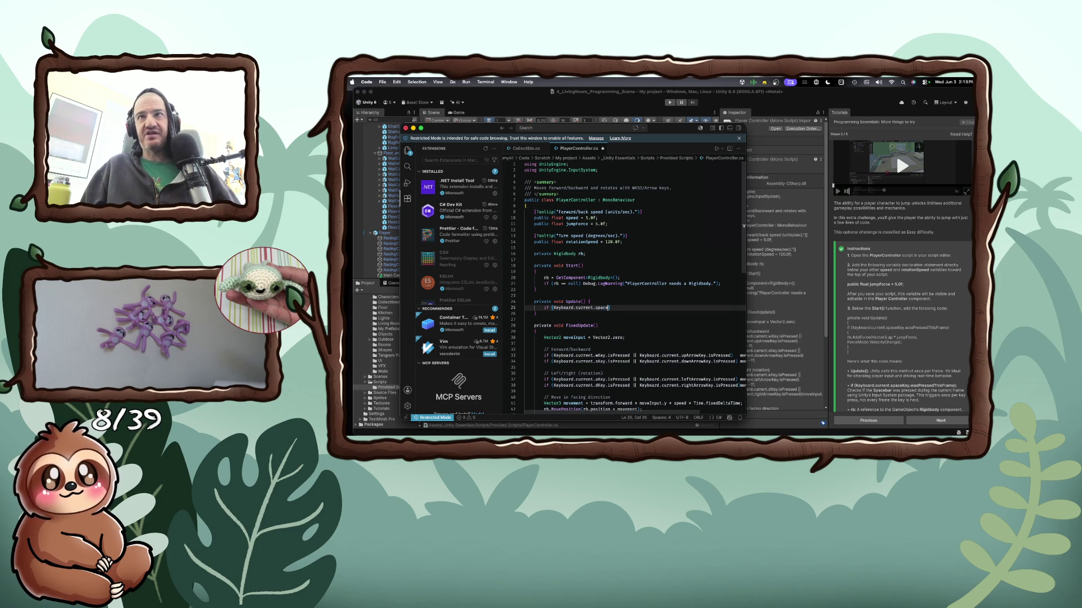
text(eywasPressed))
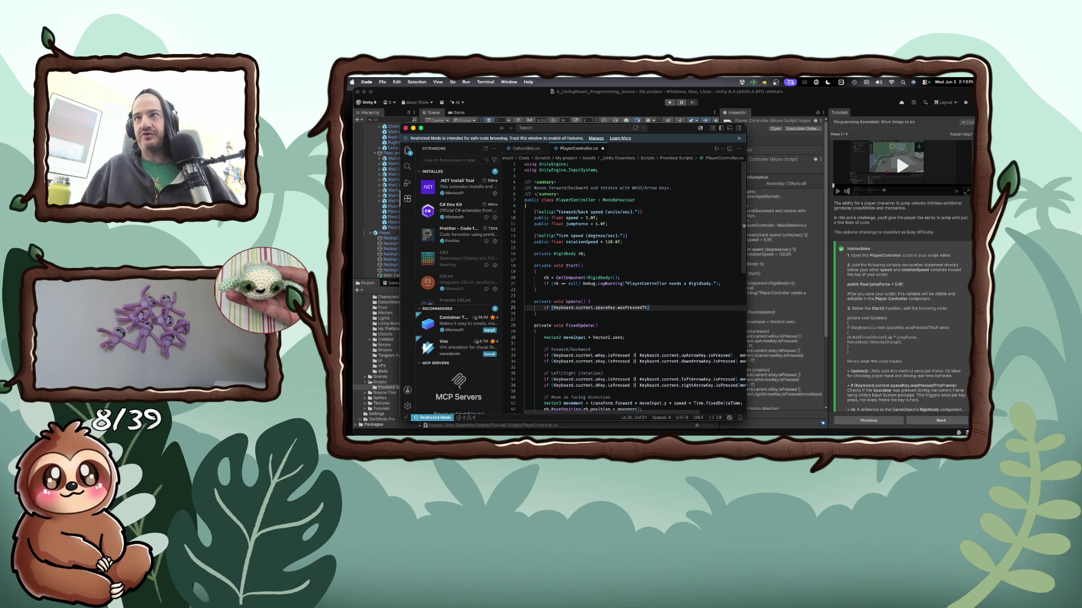
text(is)
text(Frame)
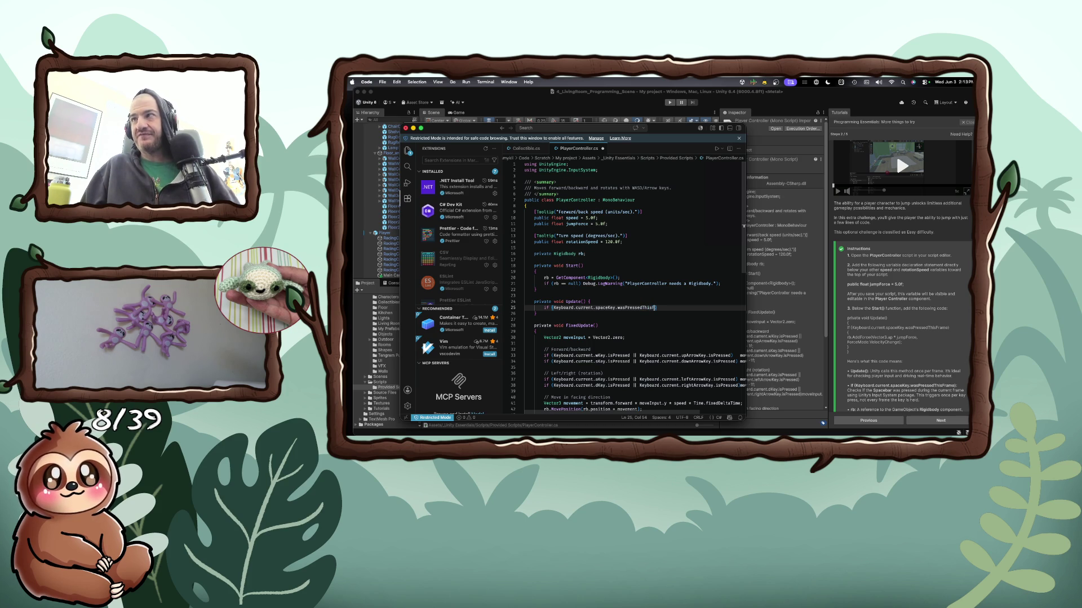
key(BackSpace)
key(BackSpace)
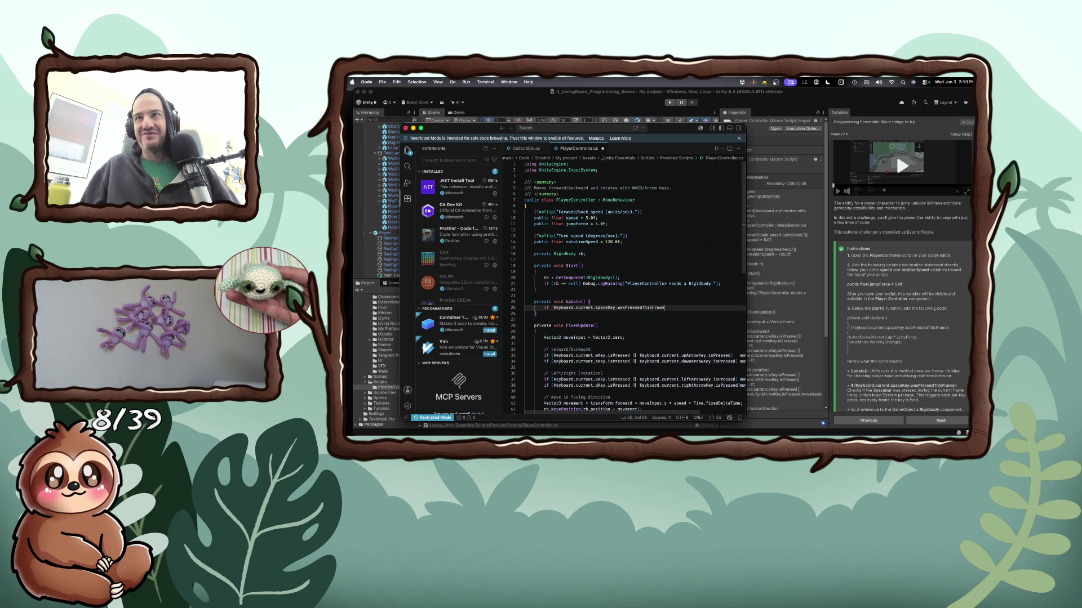
text() )
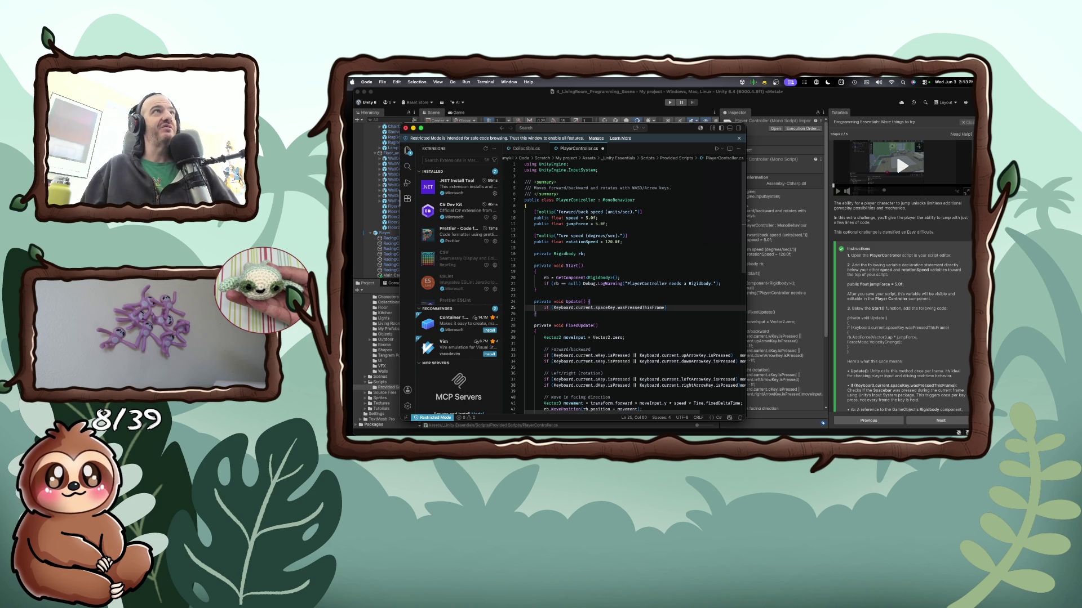
text({)
Inside the check, add 'rb.AddForce(Vector3.up * jumpForce, ForceMode.VelocityChange);' and save the script
key(Return)
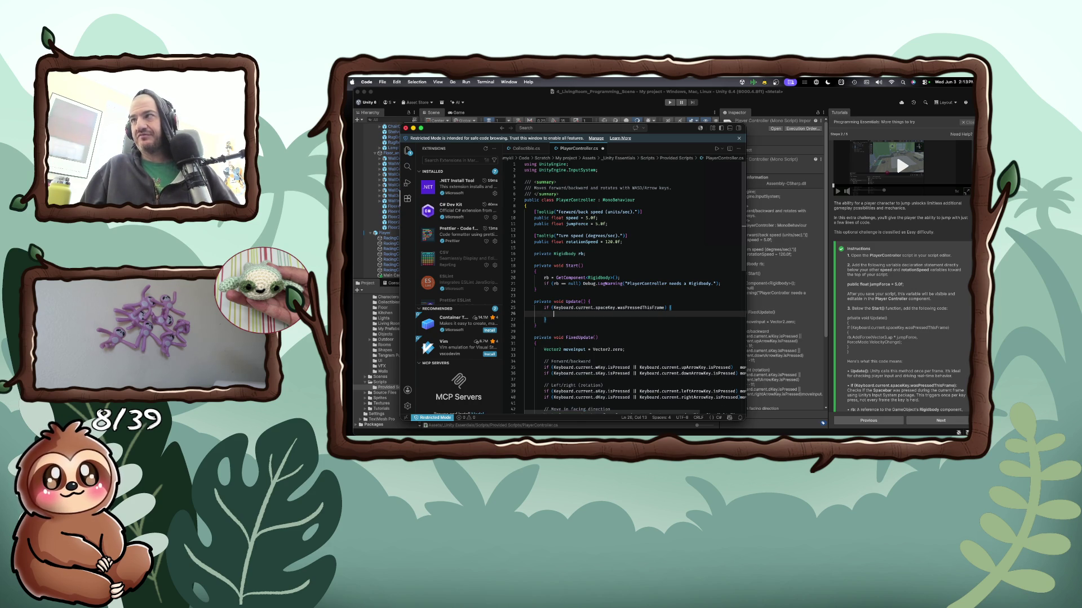
text(rb.)
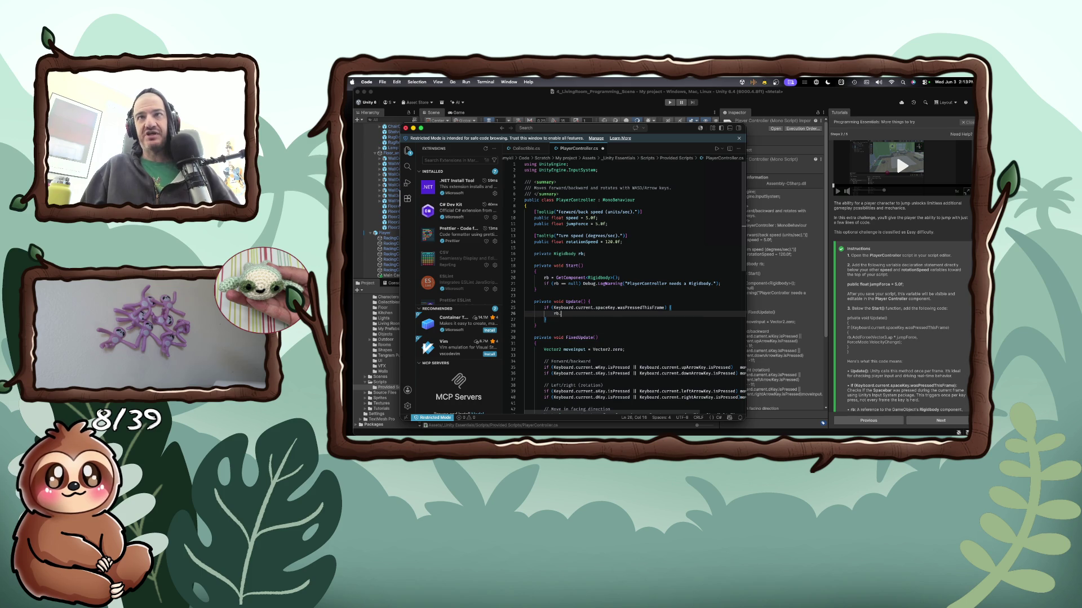
text(Add)
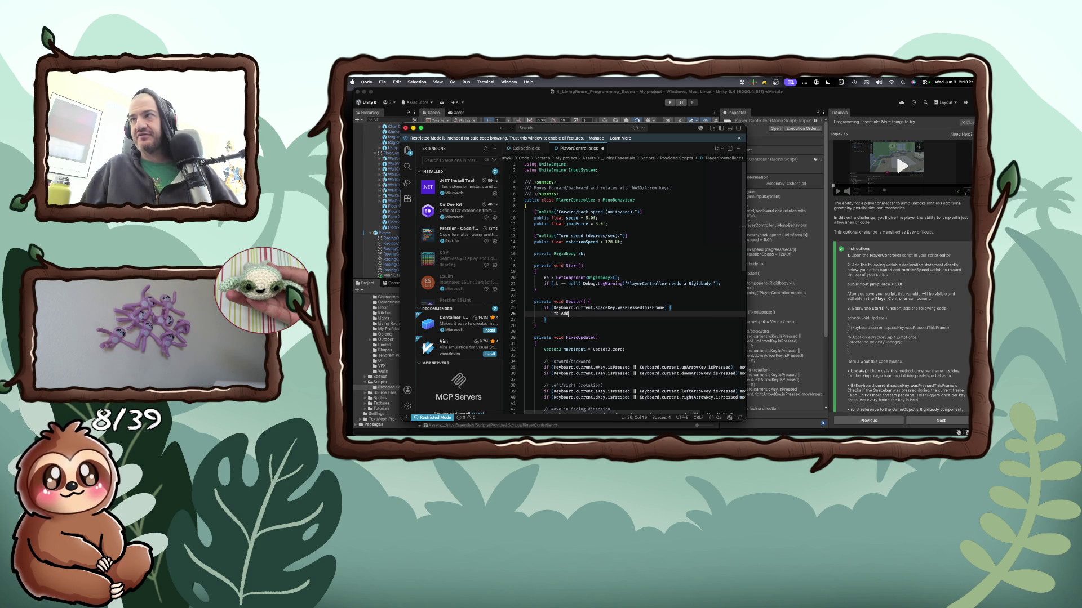
text(Force()
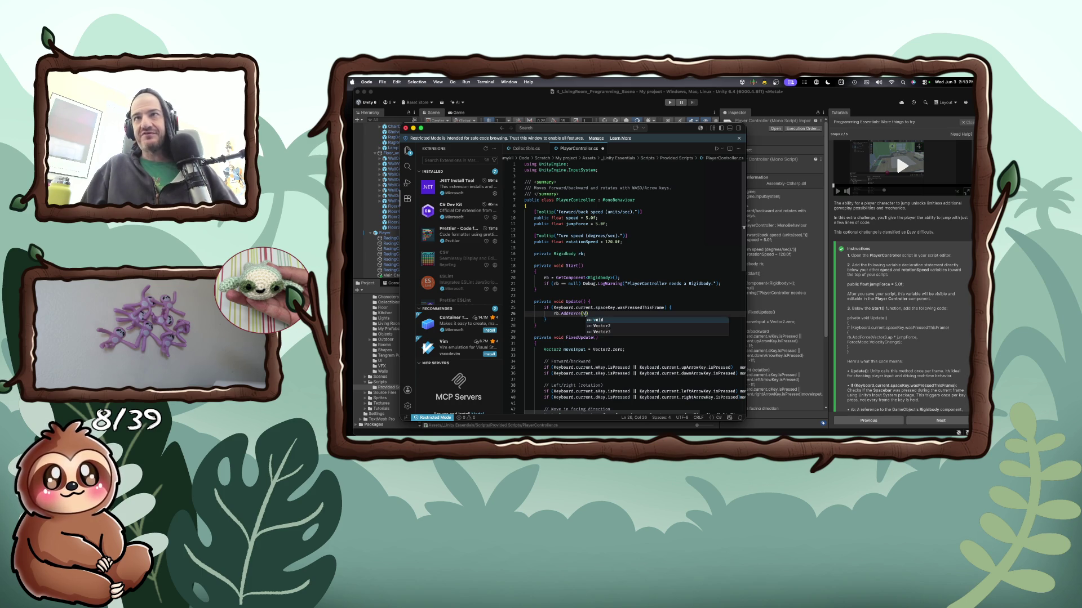
text(Vector3.)
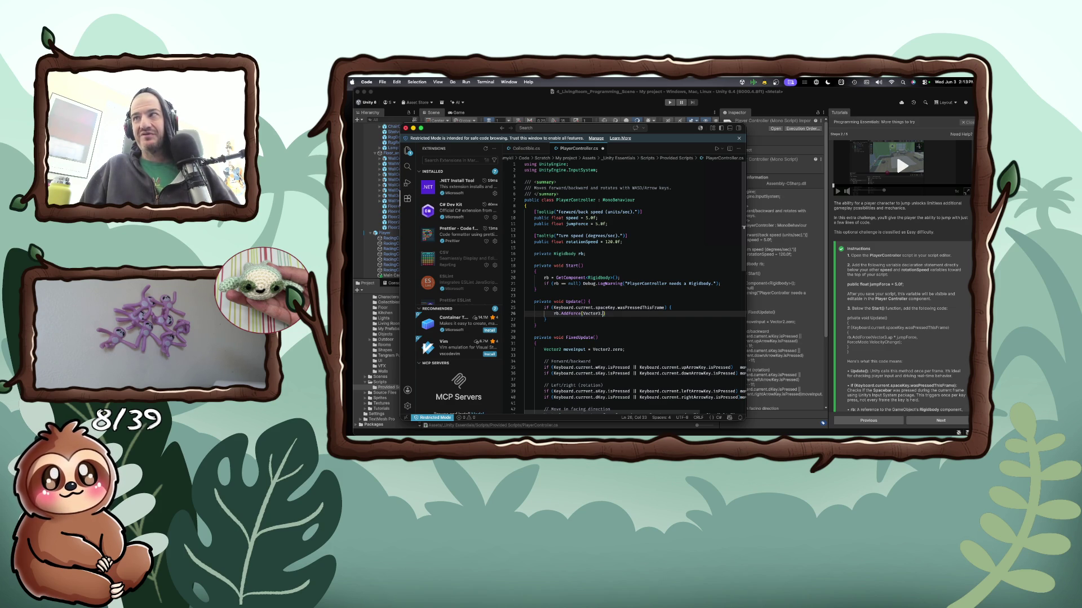
text(up)
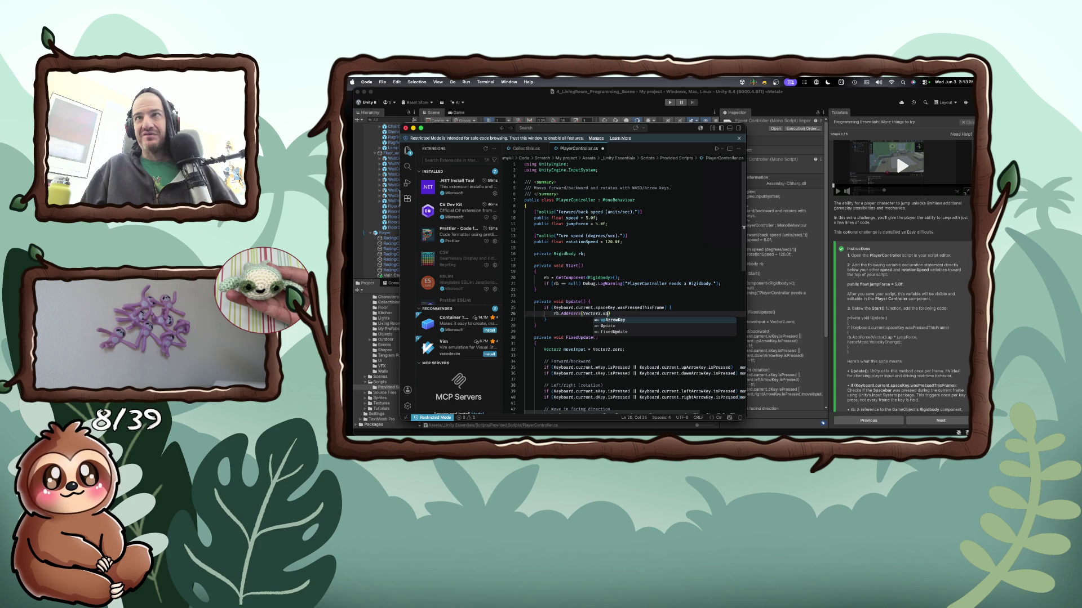
text( * j)
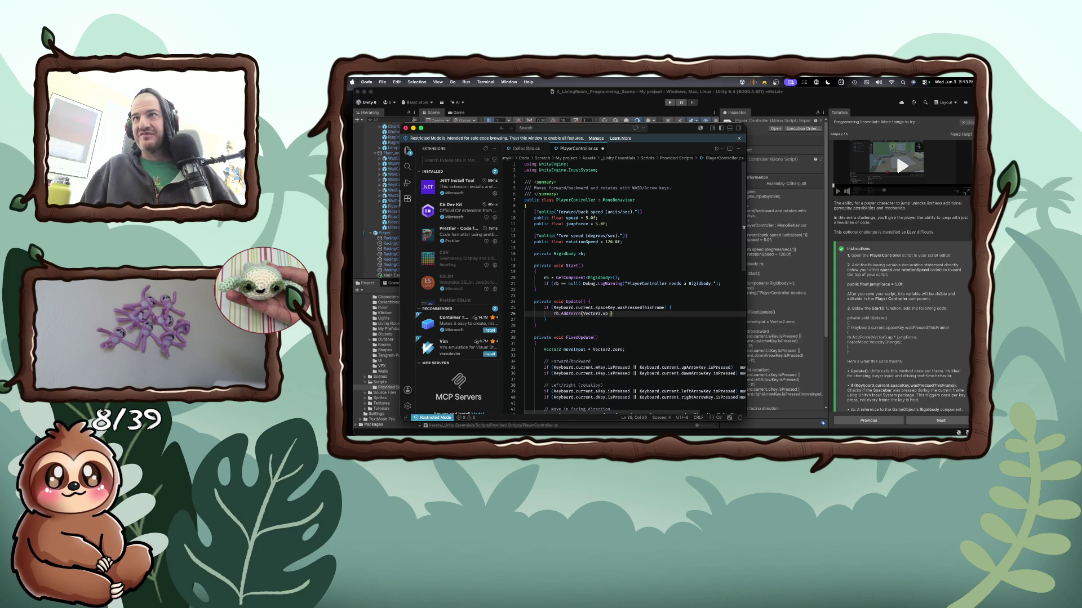
text(ump)
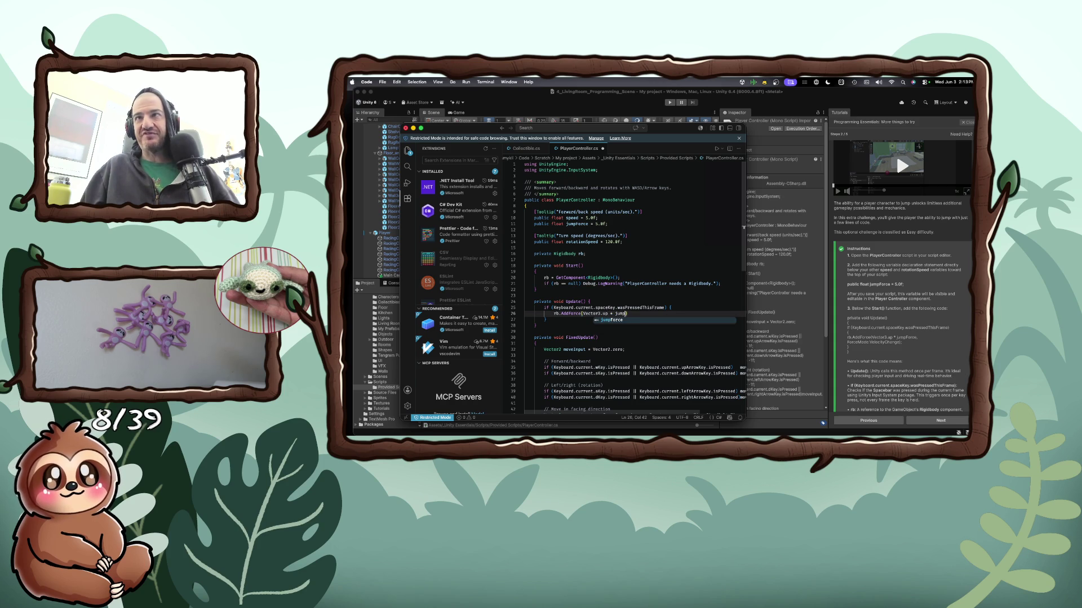
key(Return)
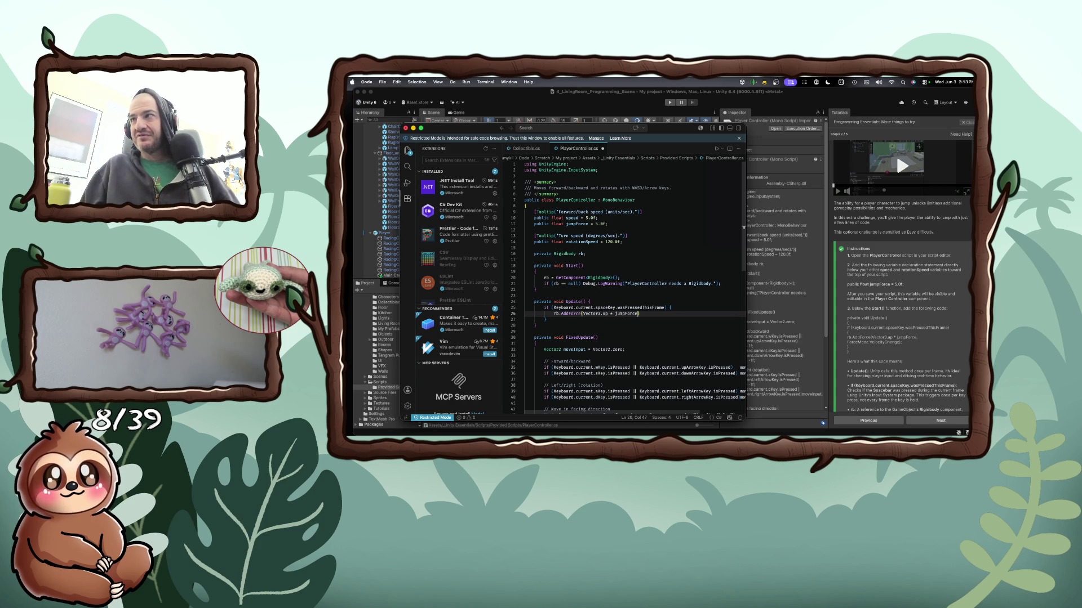
text(, Fo)
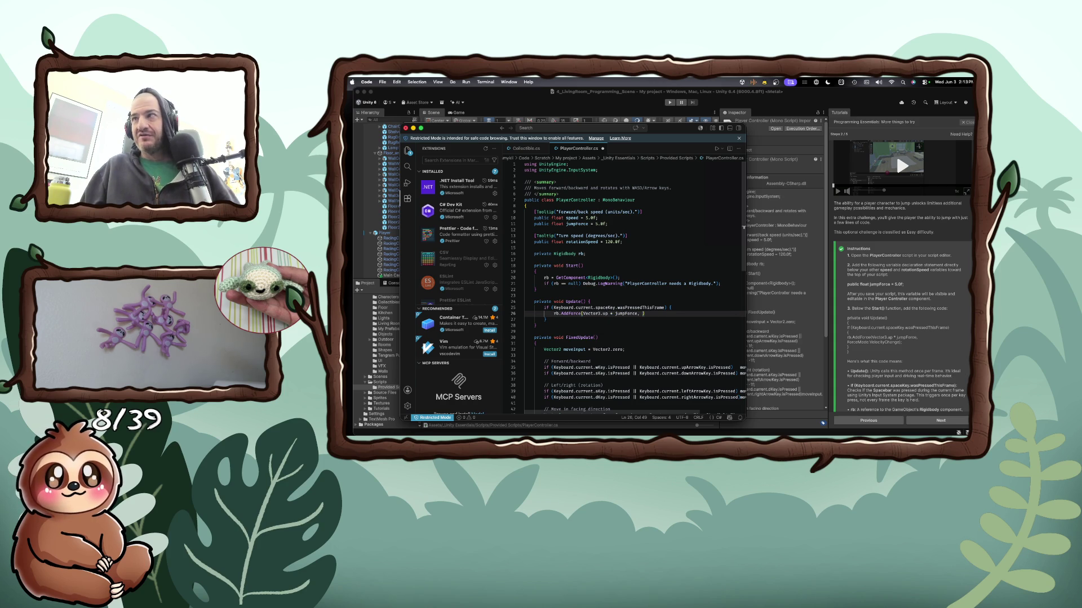
text(rc)
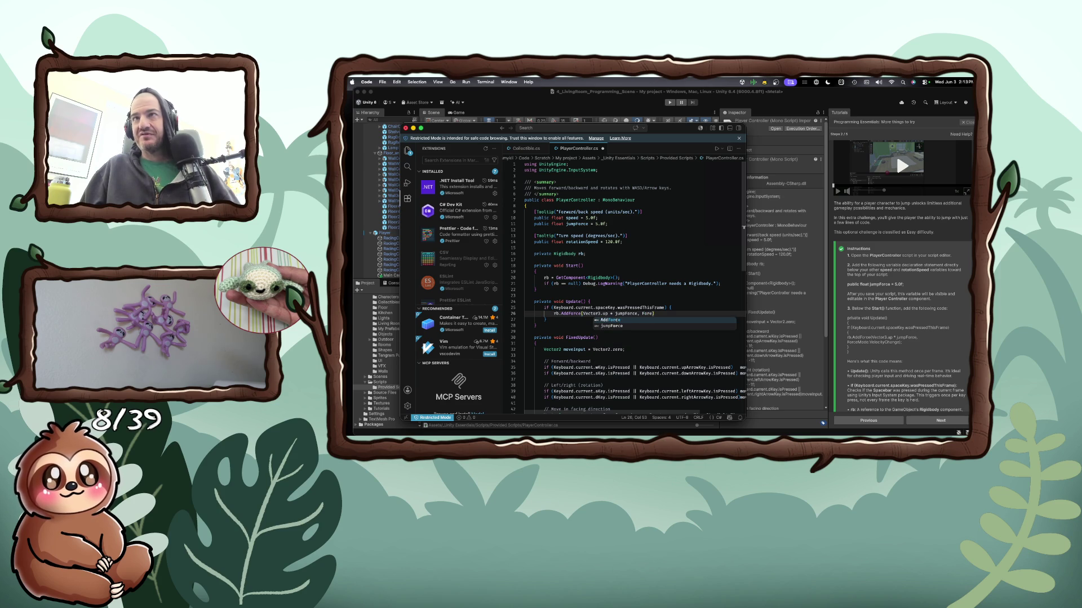
text(e)
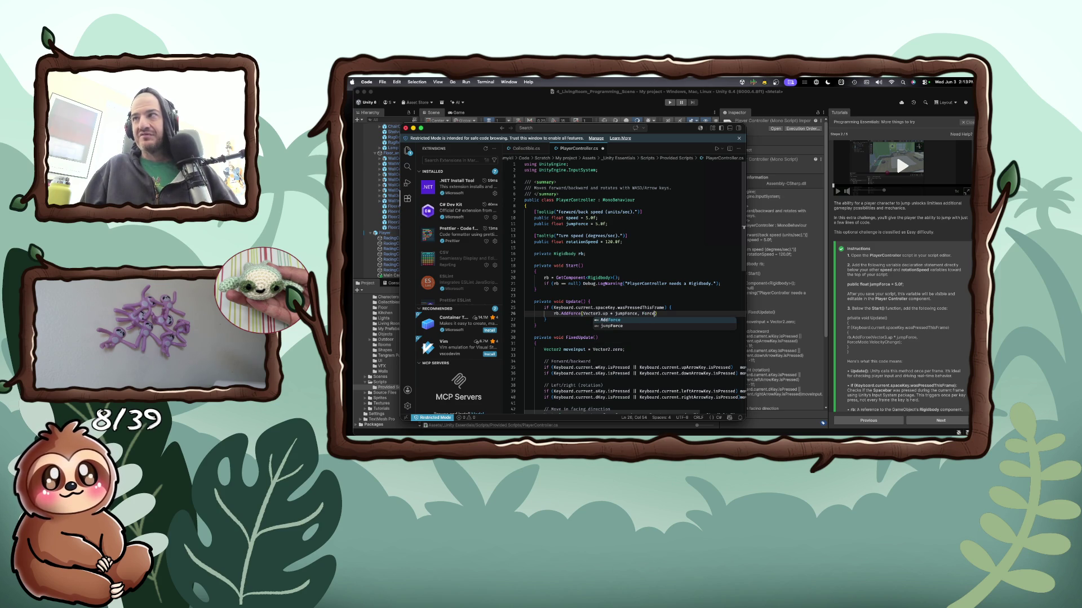
text(Mode.)
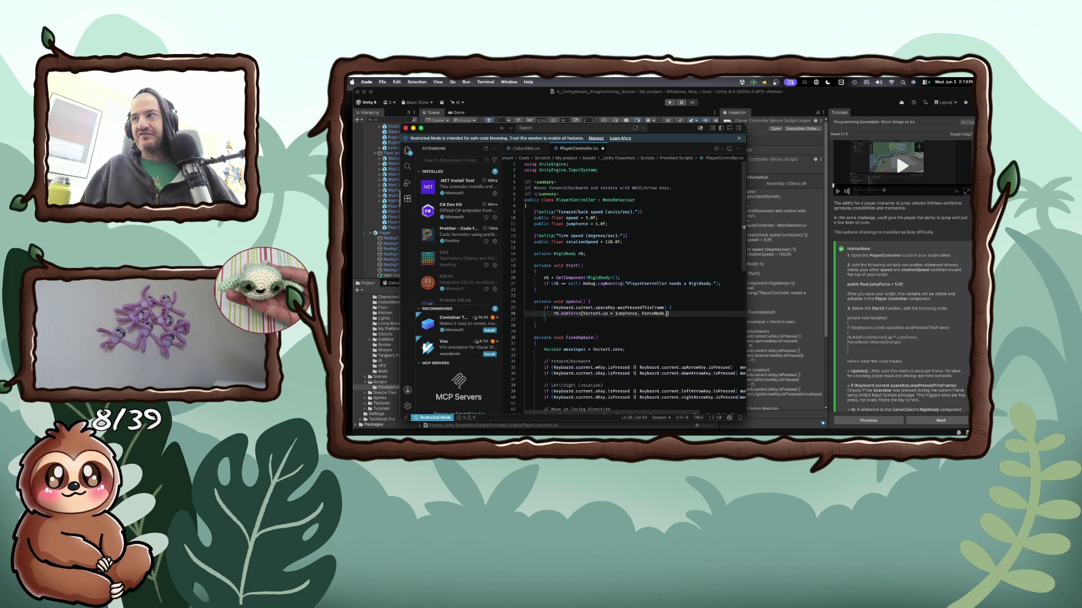
text(Velocity)
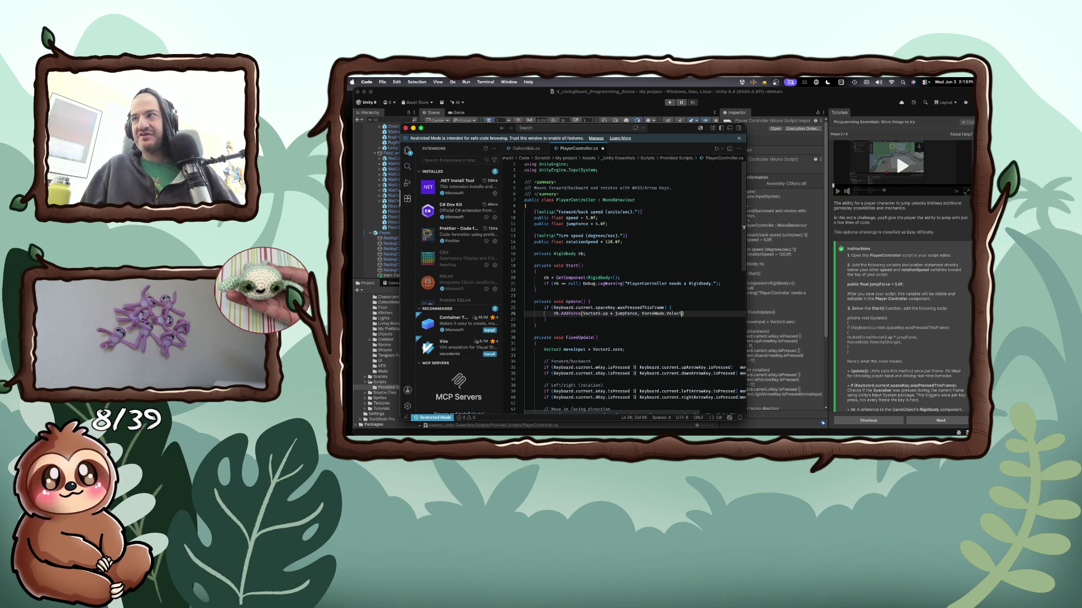
text(Change);)
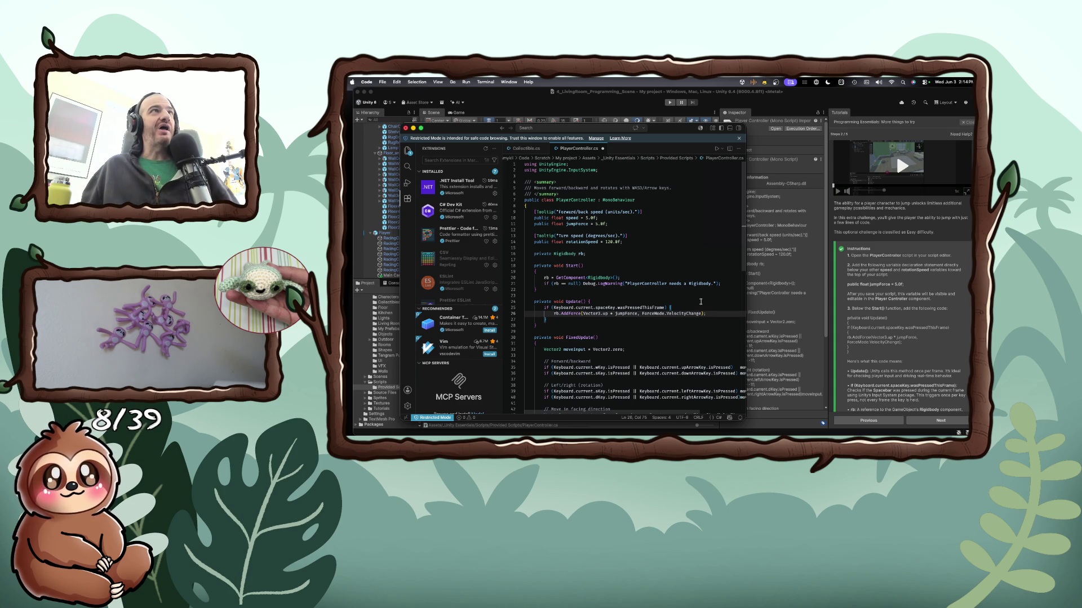
key(ctrl+s)
click(701, 302)
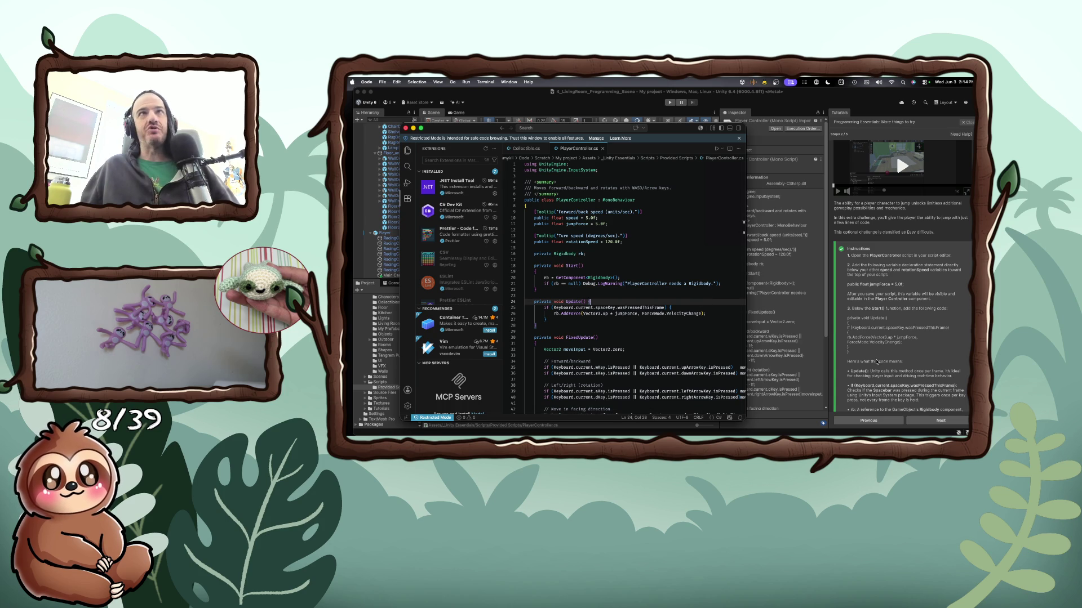
Read through the tutorial instructions, then return to Unity so it recompiles the saved script
scroll(877, 354, down, 1)
scroll(877, 354, down, 1)
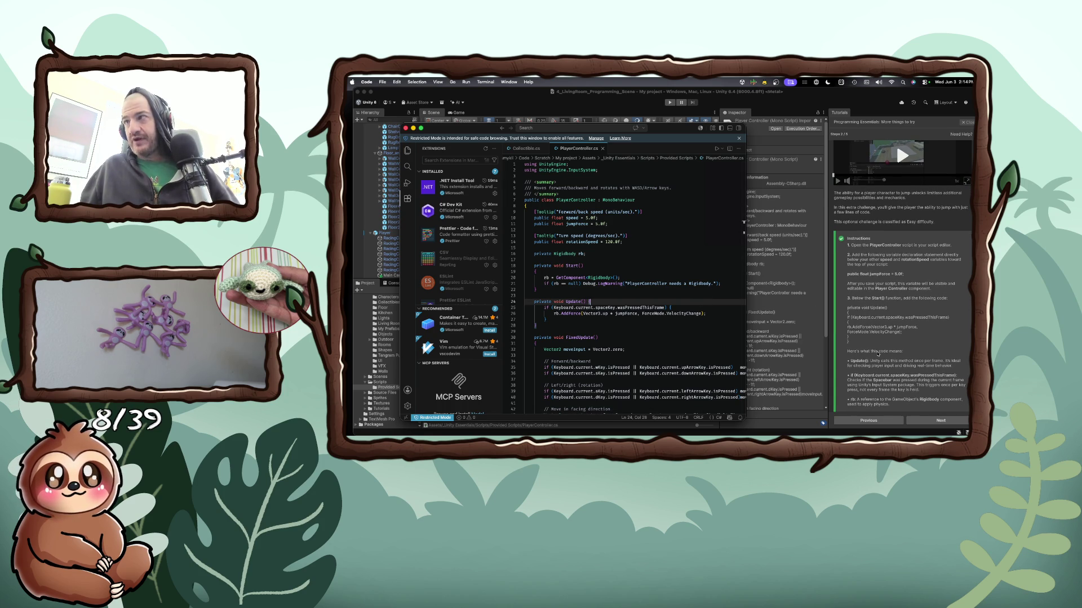
scroll(877, 353, down, 3)
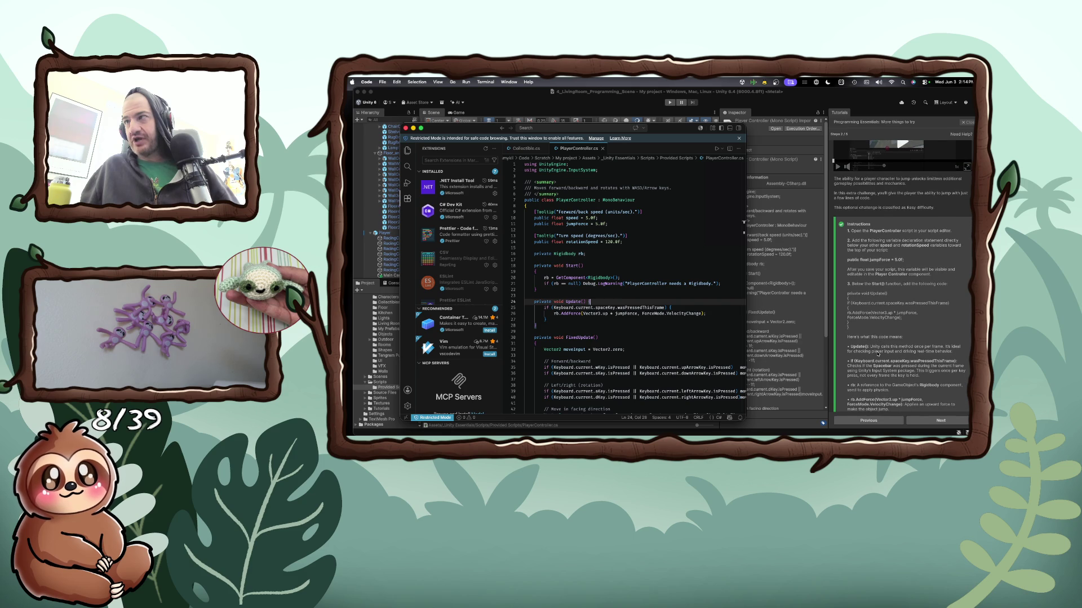
scroll(877, 354, down, 1)
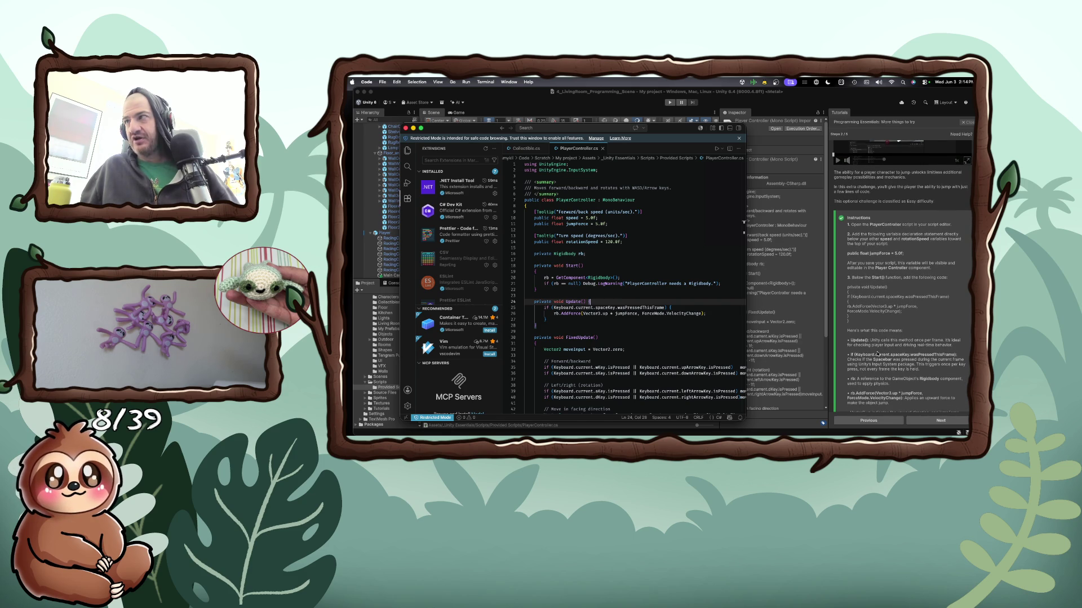
scroll(877, 354, down, 2)
scroll(877, 354, down, 1)
scroll(877, 354, down, 3)
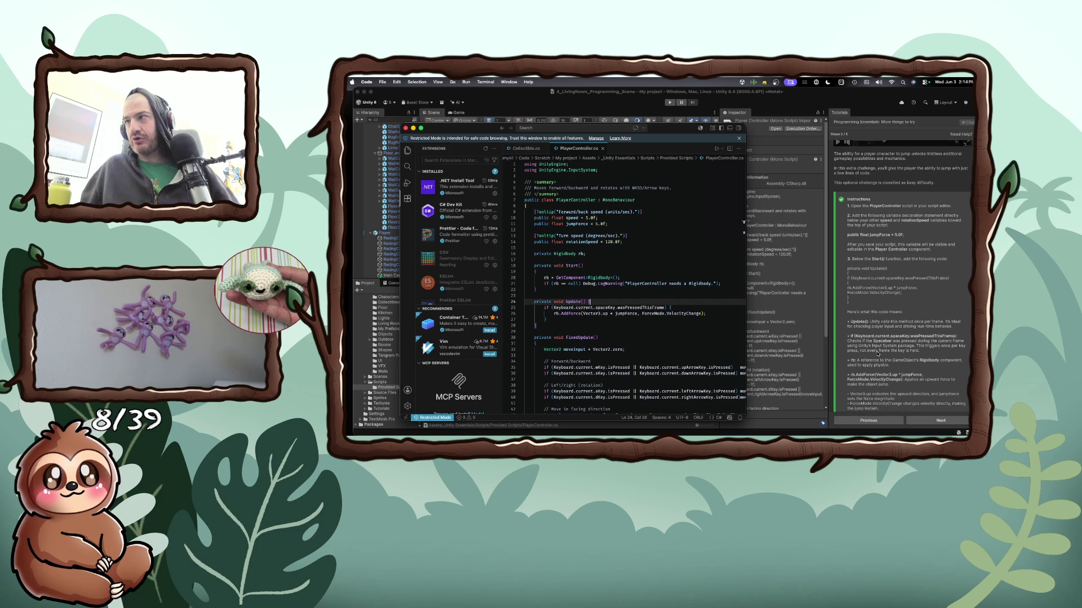
scroll(877, 354, down, 1)
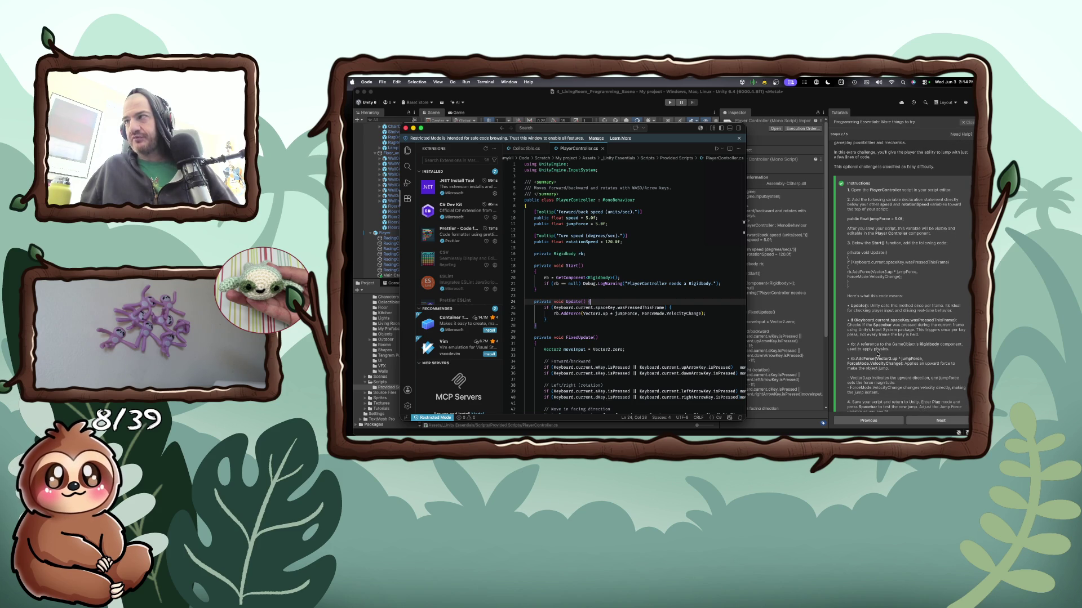
scroll(878, 354, down, 2)
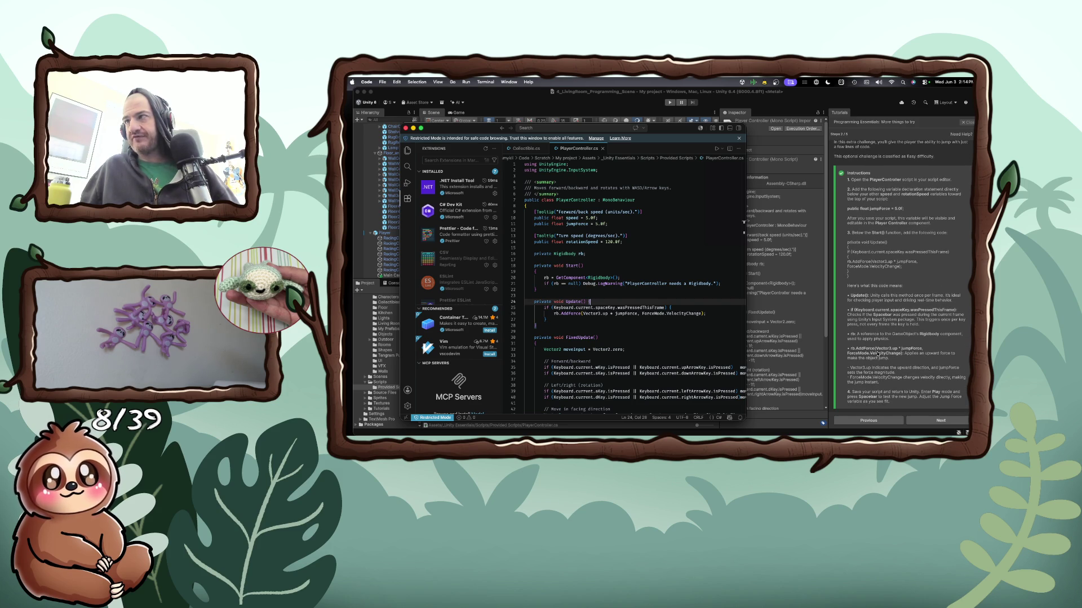
scroll(877, 354, down, 1)
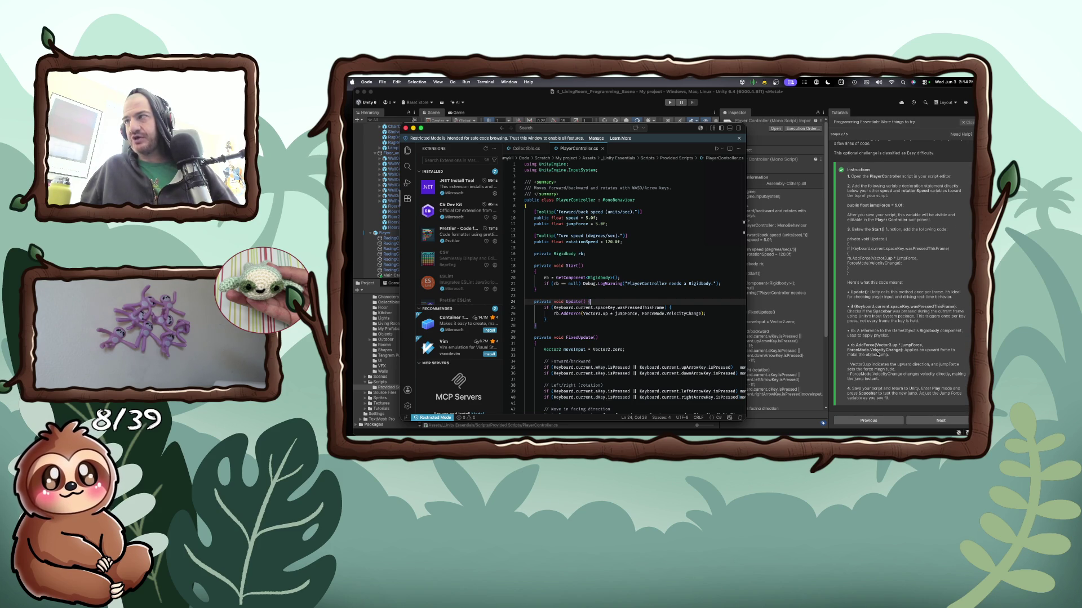
scroll(877, 354, down, 1)
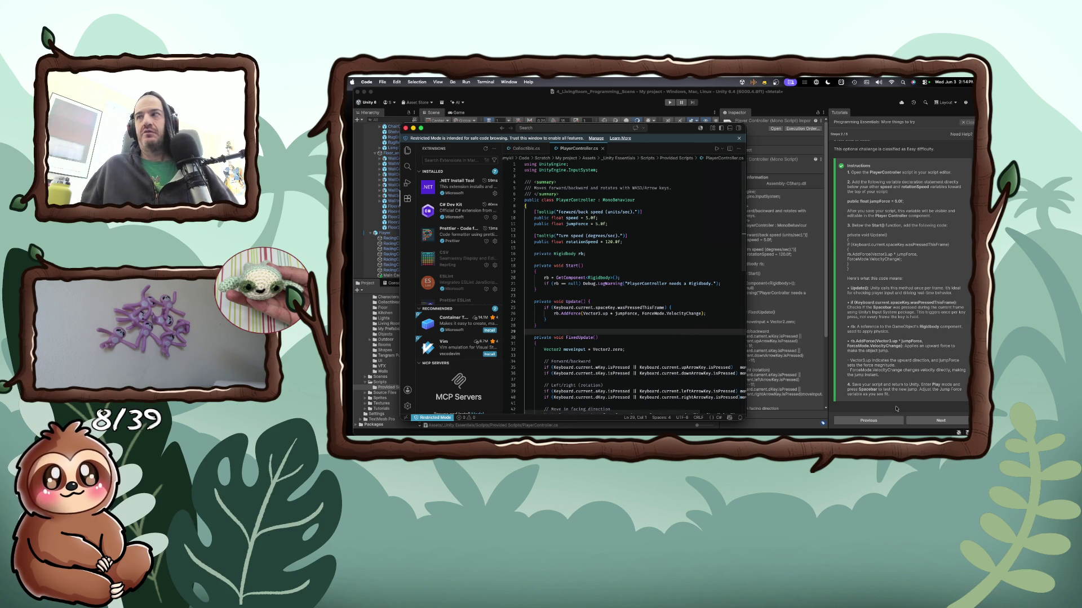
key(super+Tab)
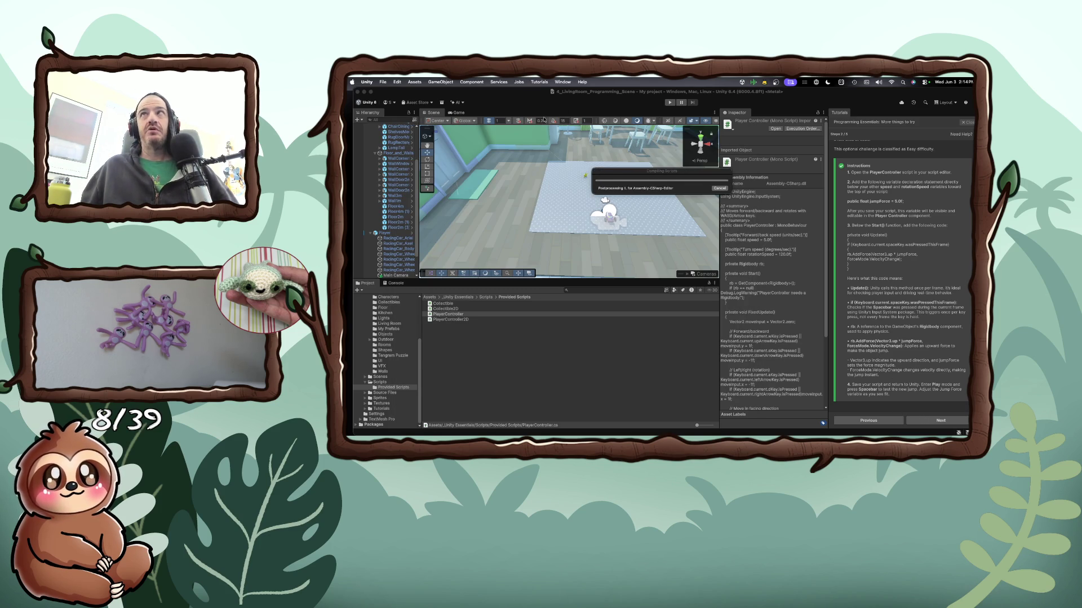
Play-test the jump with Space and W, A, D, stop play mode, and return to VS Code
click(669, 103)
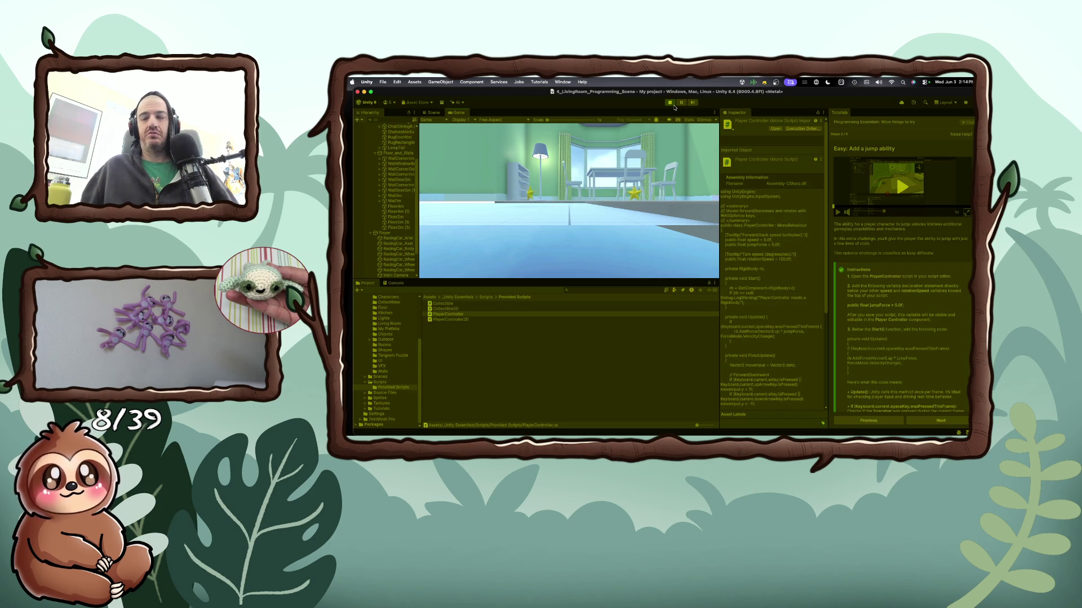
key(space)
key(w)
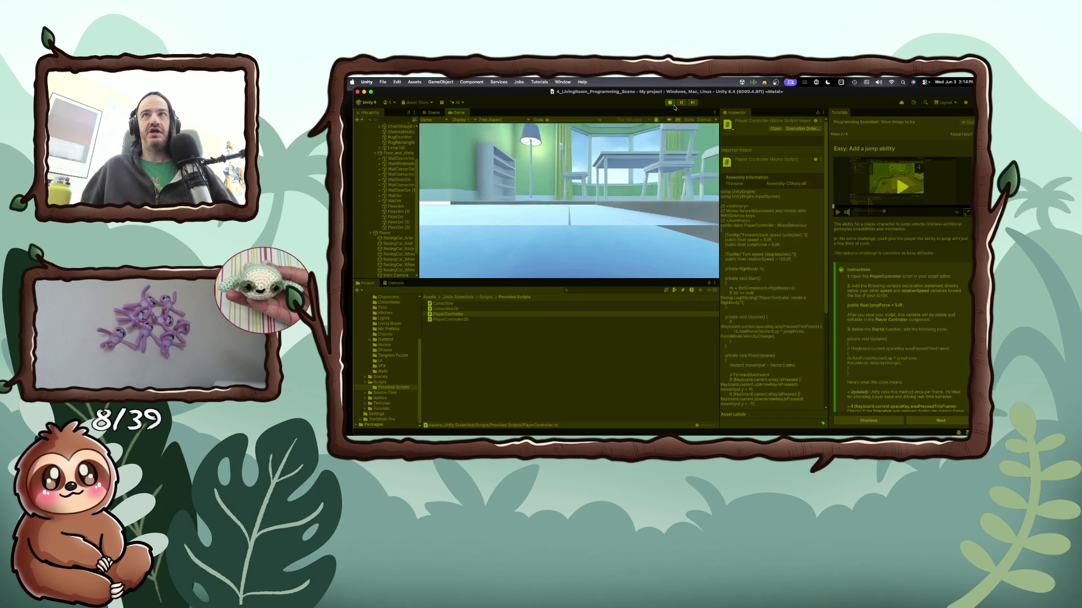
key(w)
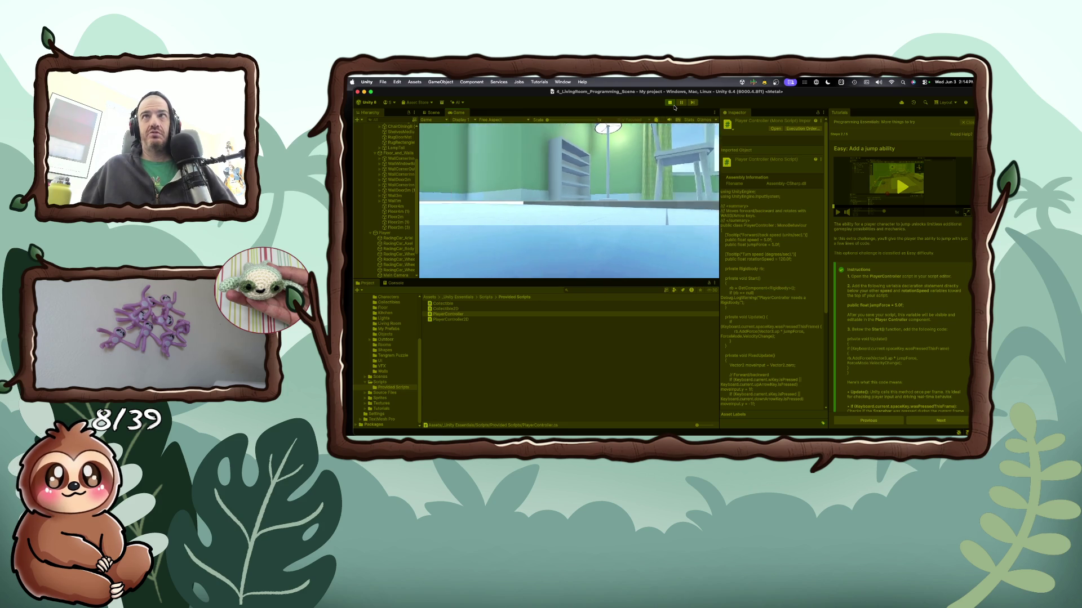
key(d)
key(a)
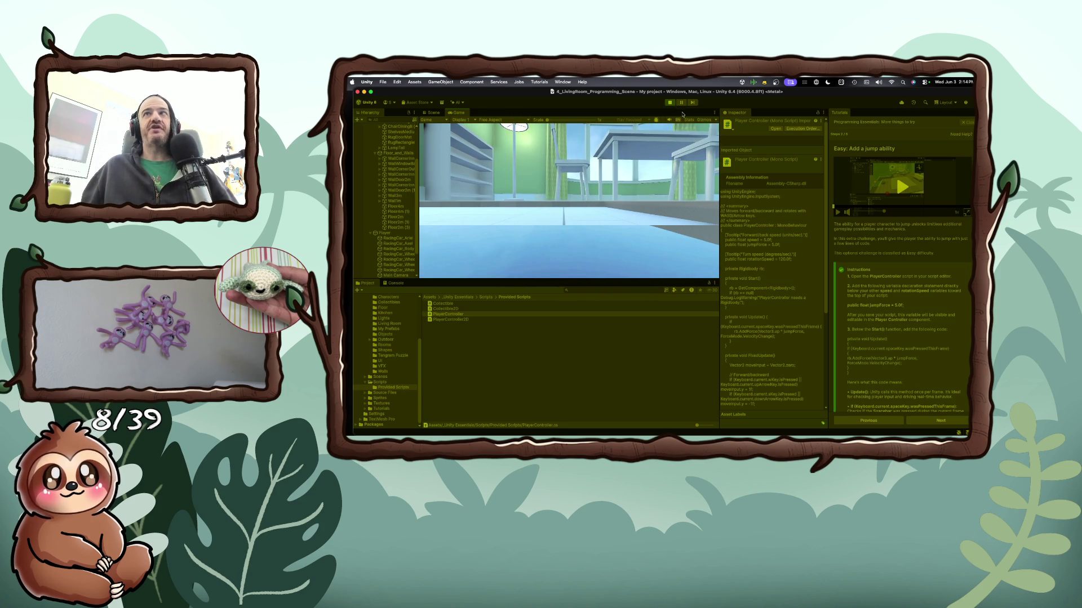
click(670, 103)
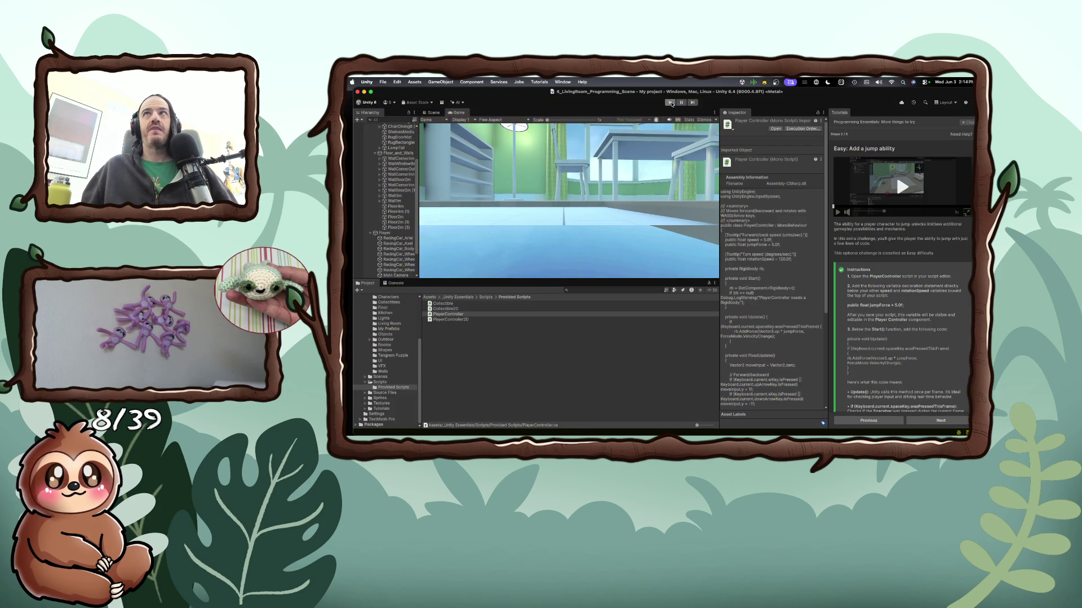
key(super+Tab)
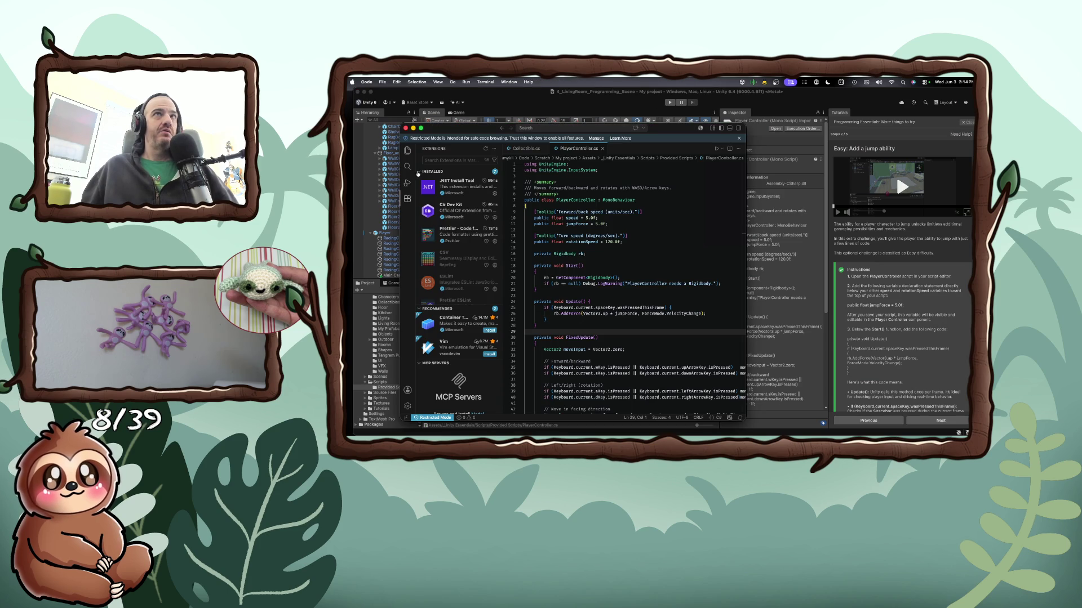
Search extensions for 'un' and install Microsoft's Unity extension
text(unity)
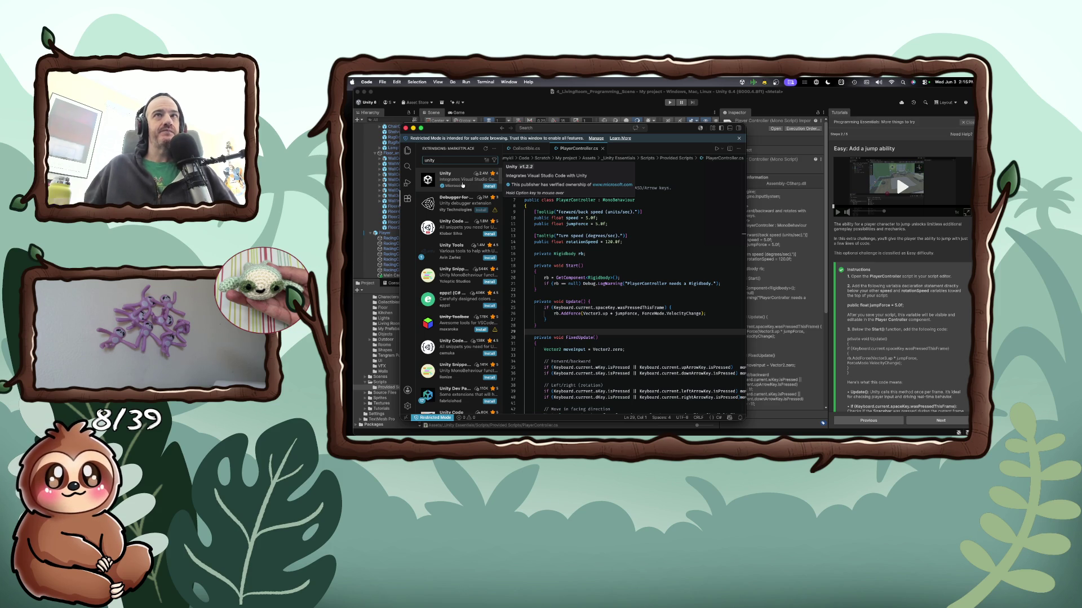
click(486, 186)
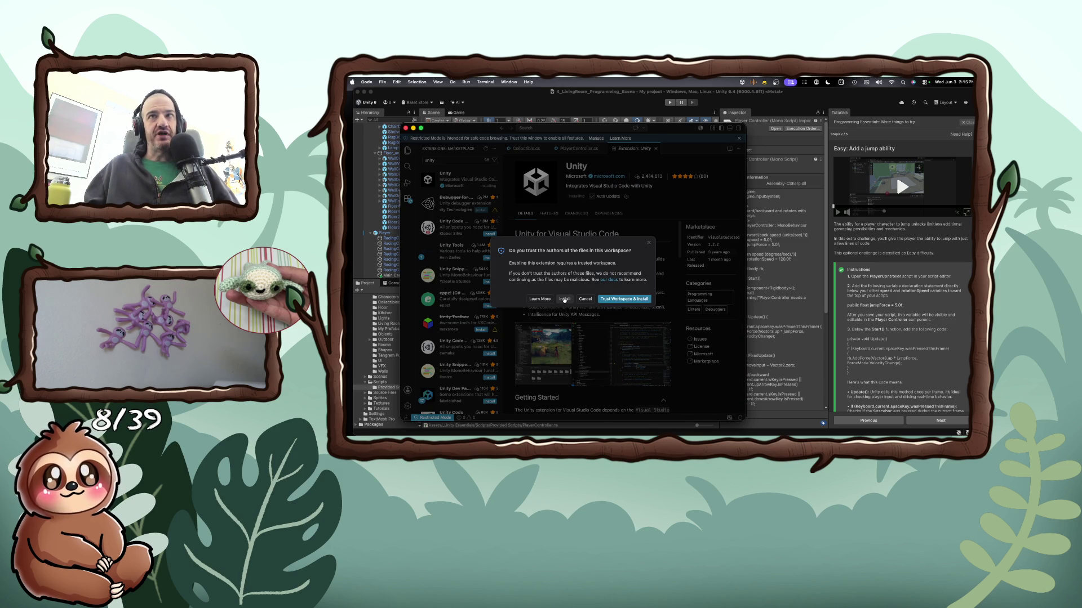
Install the Unity extension without trusting the workspace, read its Getting Started notes, then return to Unity
click(564, 300)
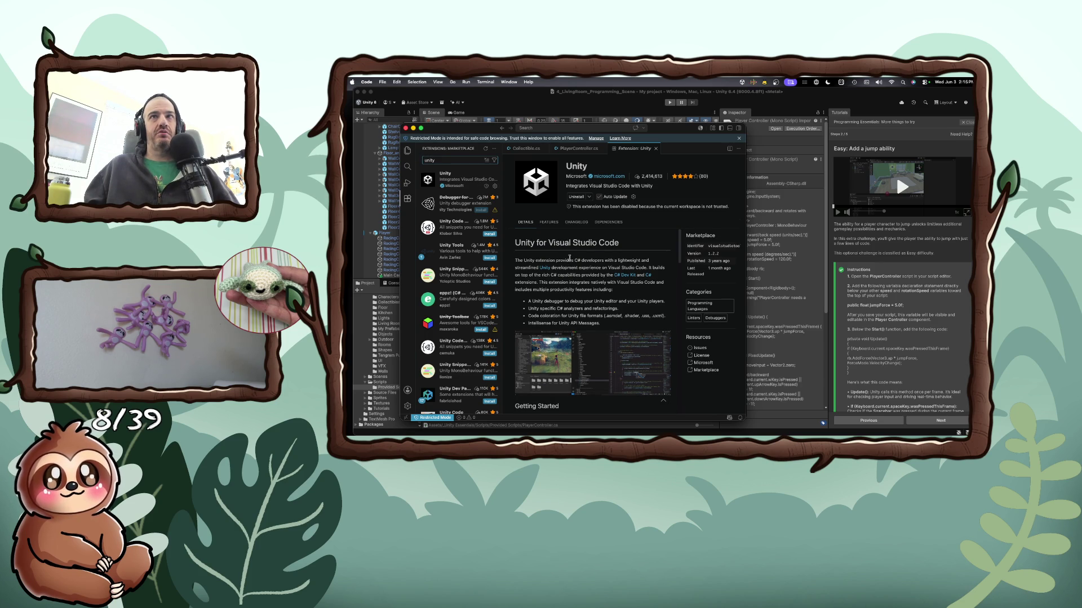
scroll(570, 257, down, 4)
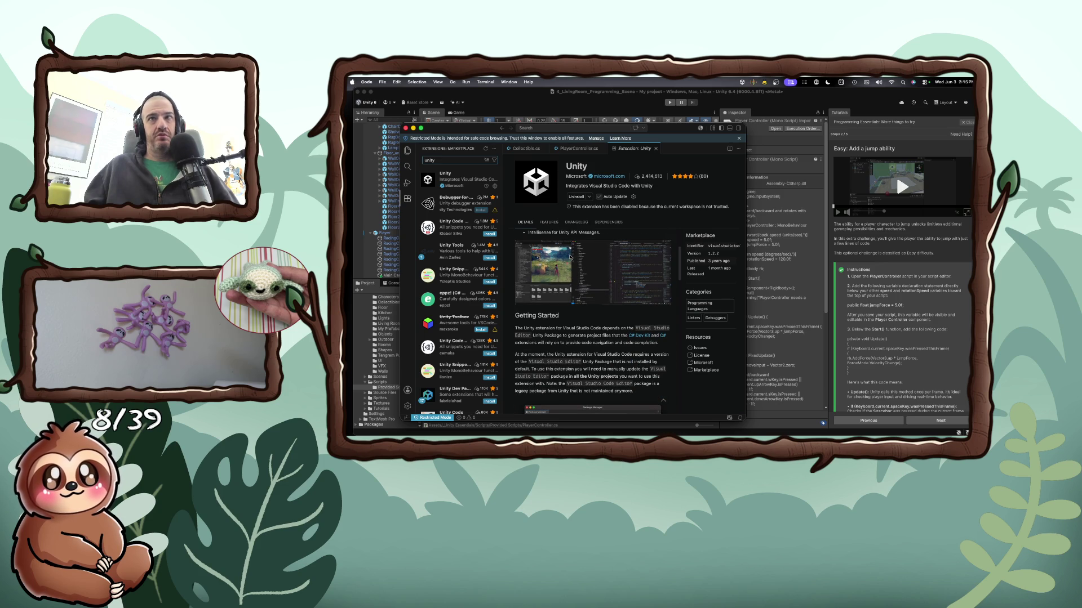
scroll(570, 258, down, 1)
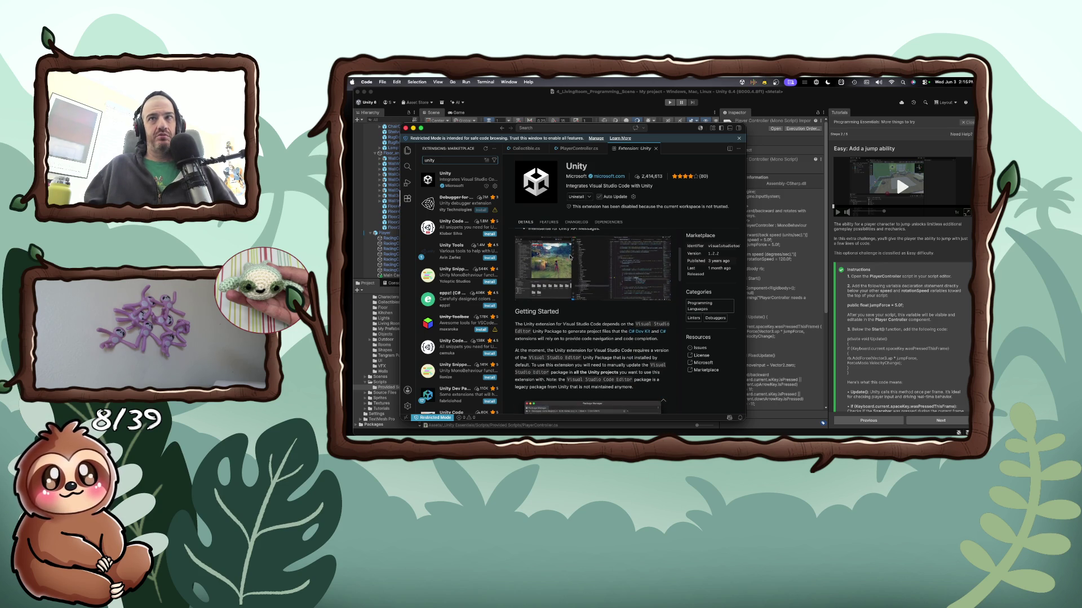
scroll(570, 258, down, 2)
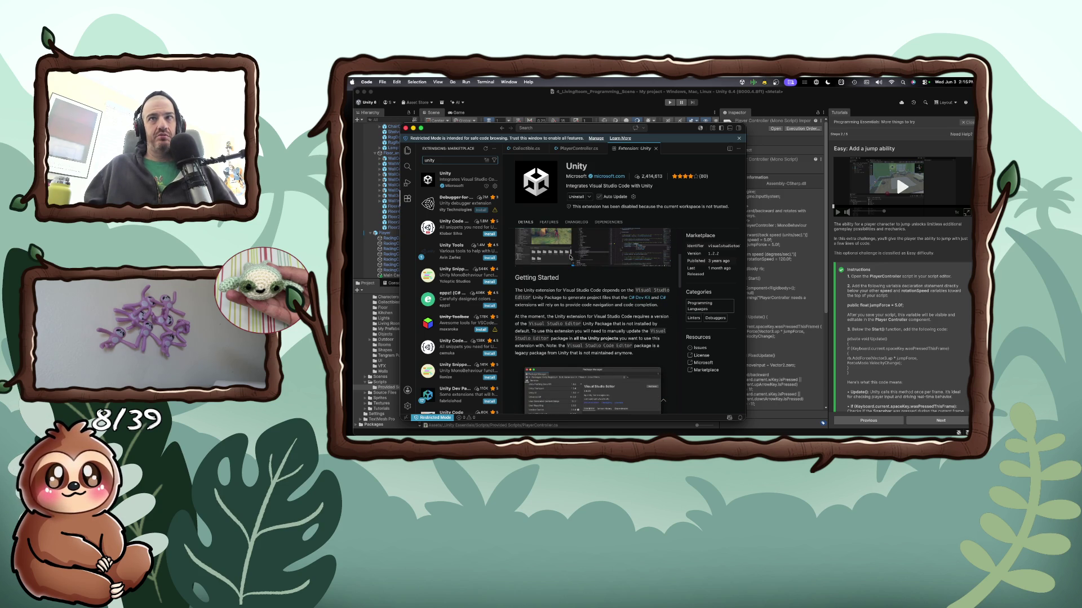
scroll(570, 258, down, 1)
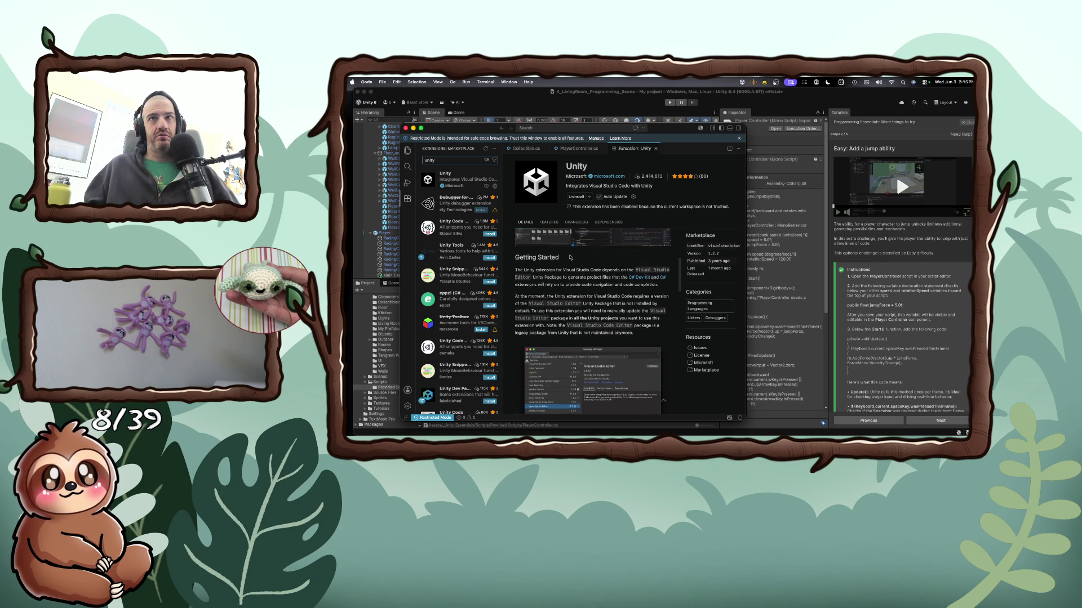
scroll(571, 257, down, 1)
scroll(575, 262, down, 1)
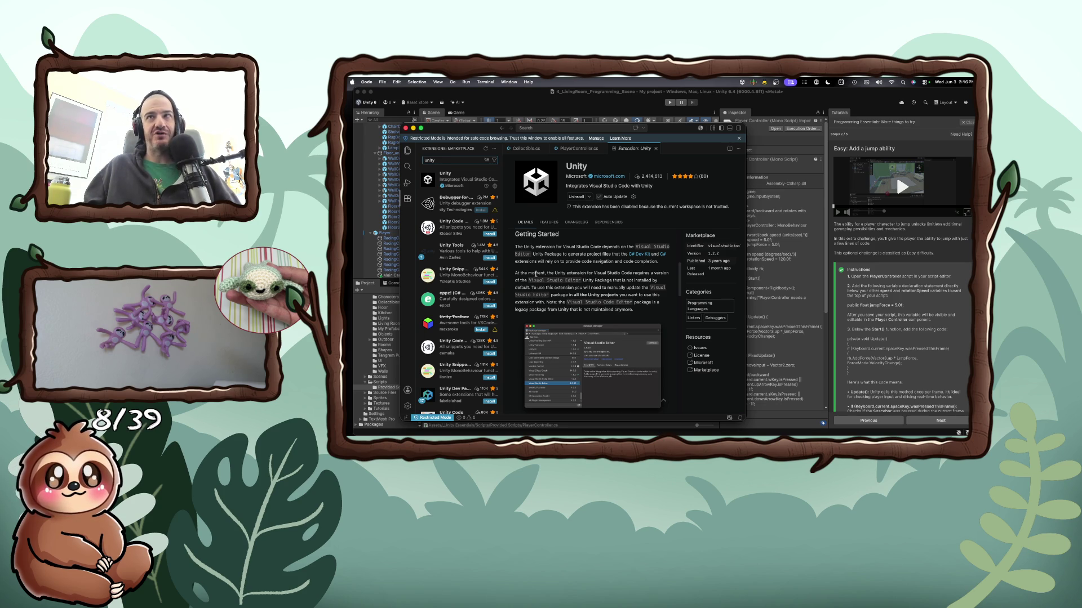
scroll(535, 274, down, 3)
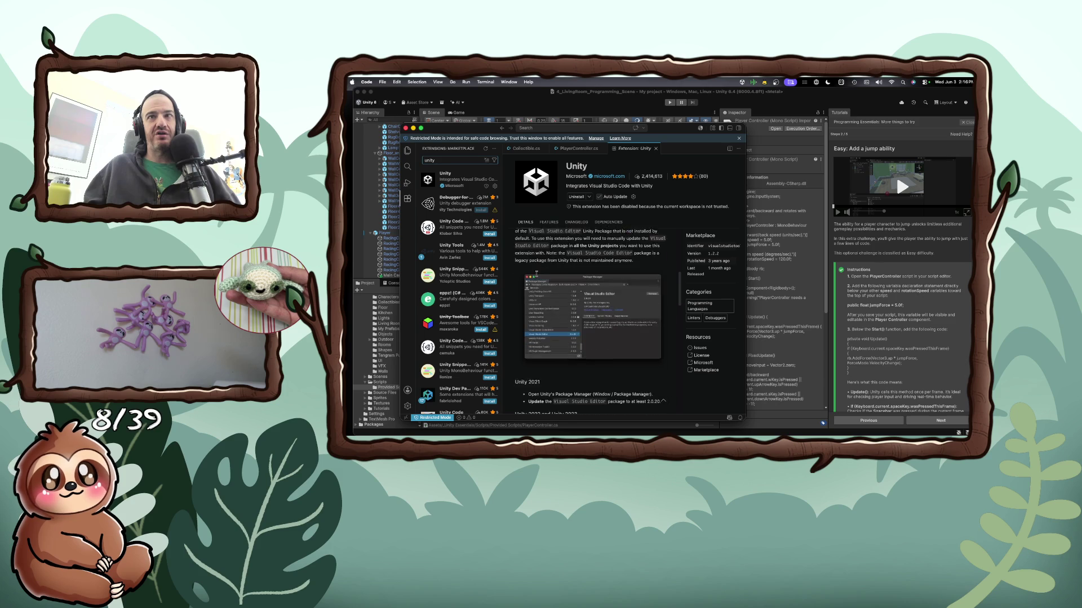
scroll(536, 274, down, 2)
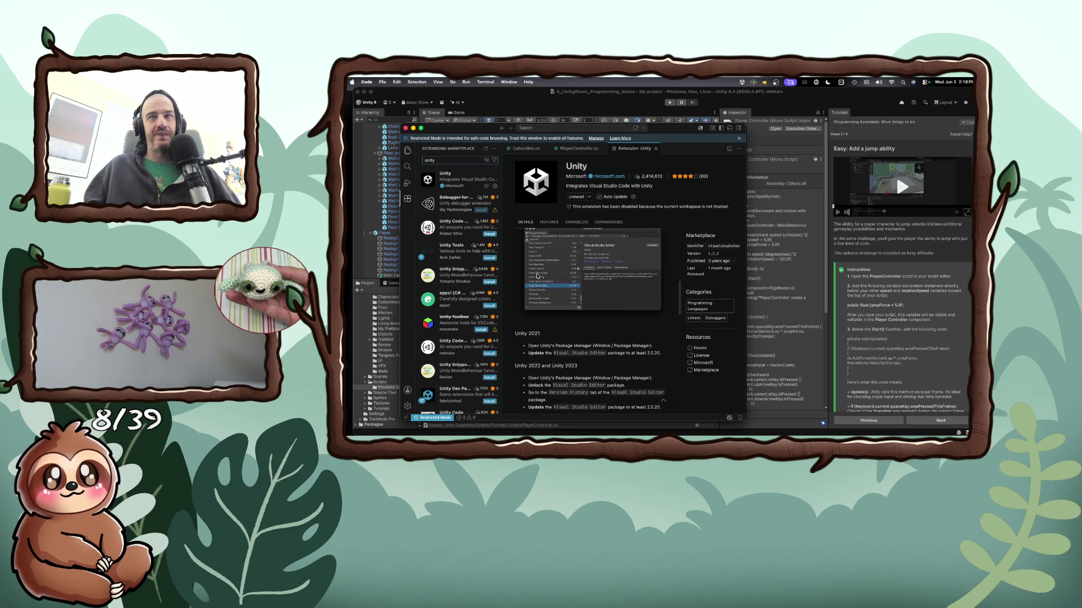
scroll(537, 276, up, 3)
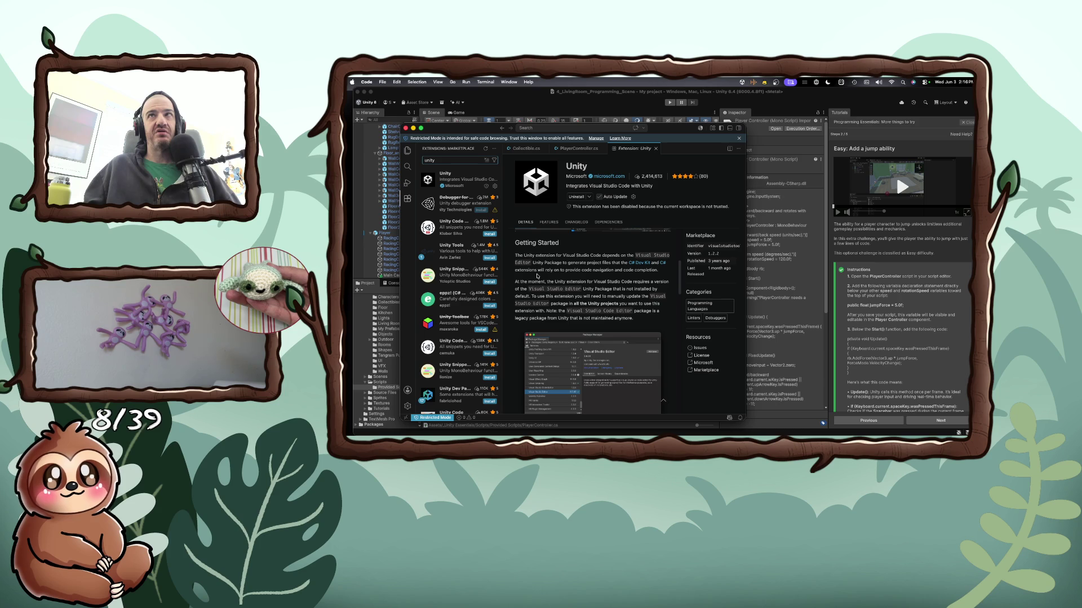
scroll(537, 275, up, 1)
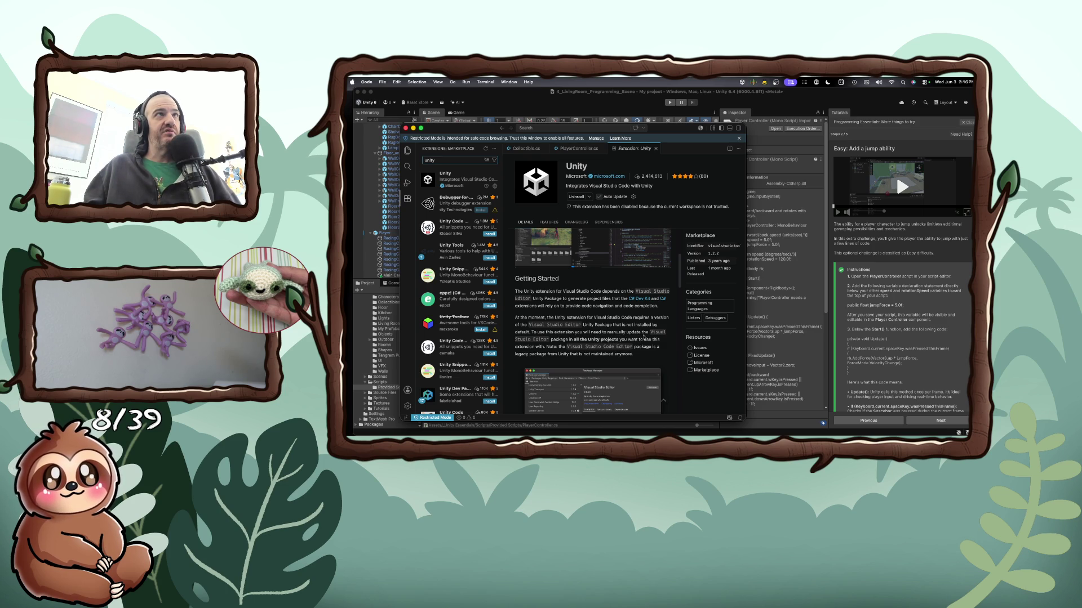
click(875, 295)
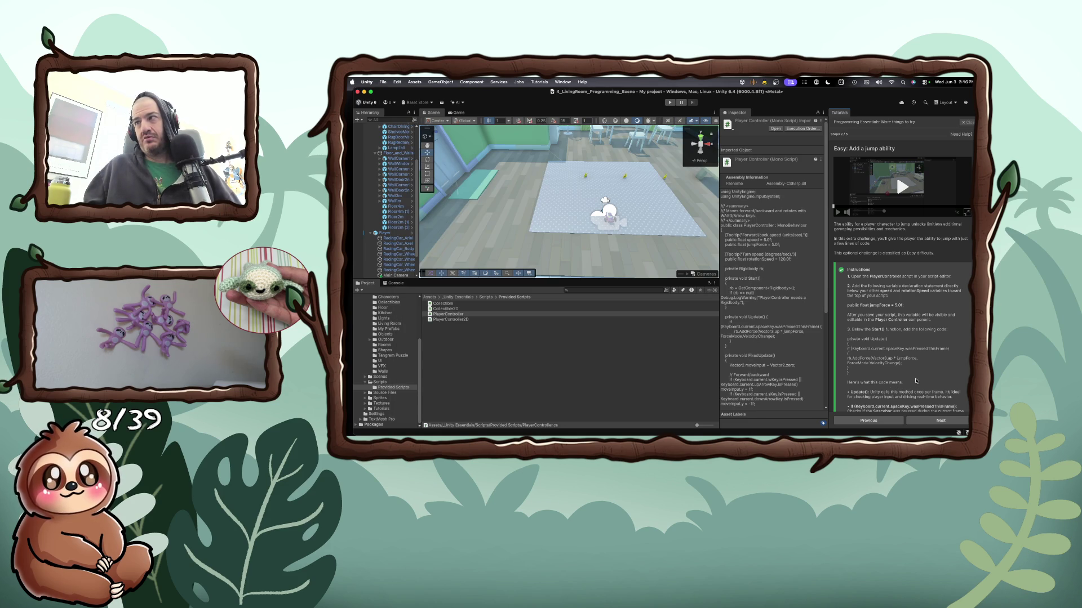
Advance the tutorial twice to step 4/5, the DoorOpener door-opening step
scroll(916, 383, down, 2)
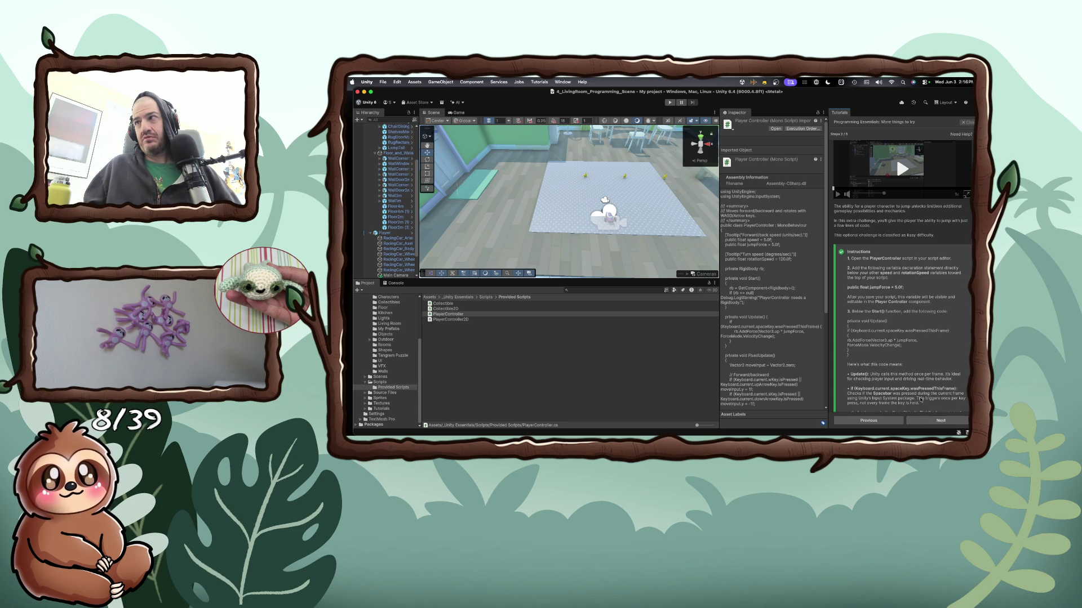
scroll(914, 385, down, 3)
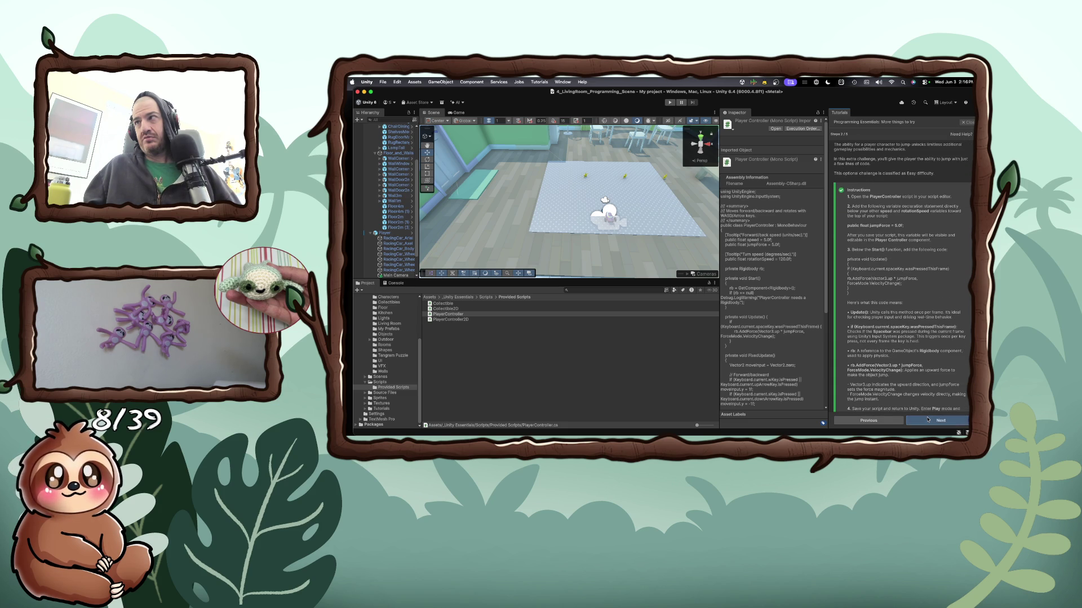
click(940, 421)
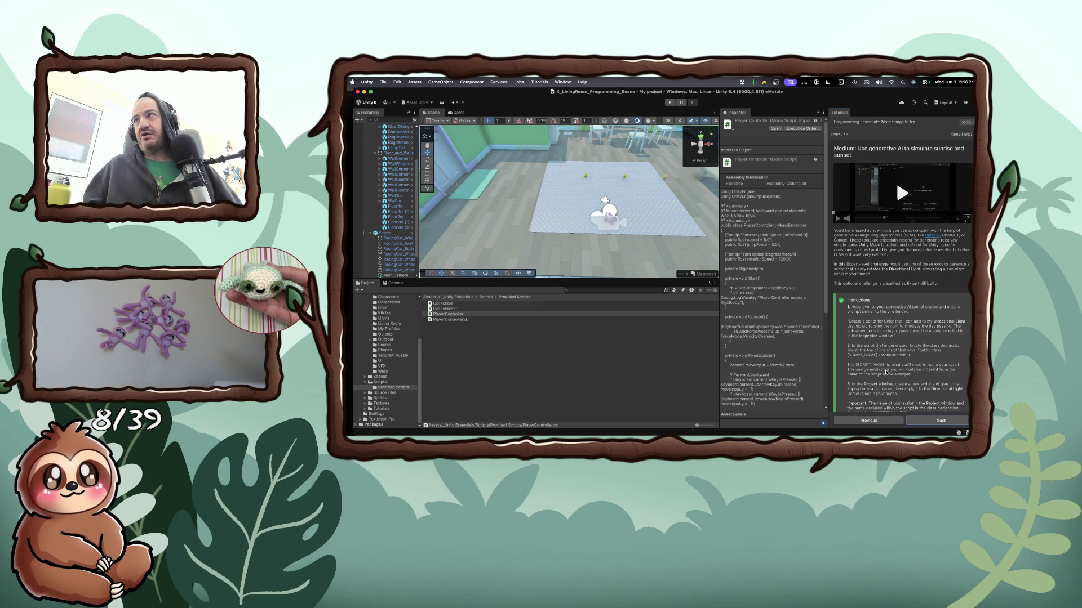
scroll(903, 374, down, 5)
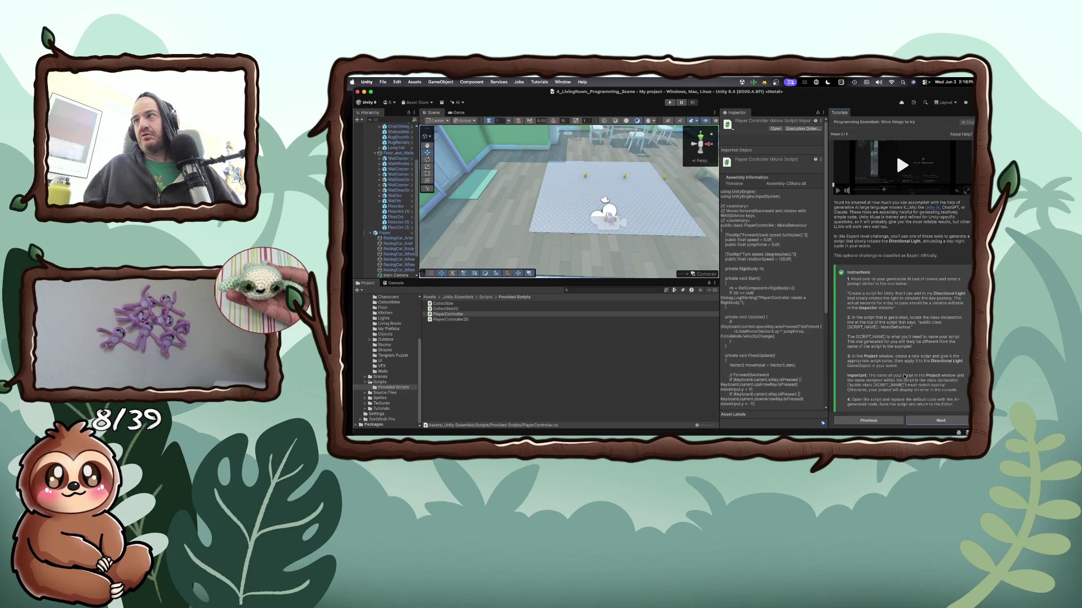
click(940, 420)
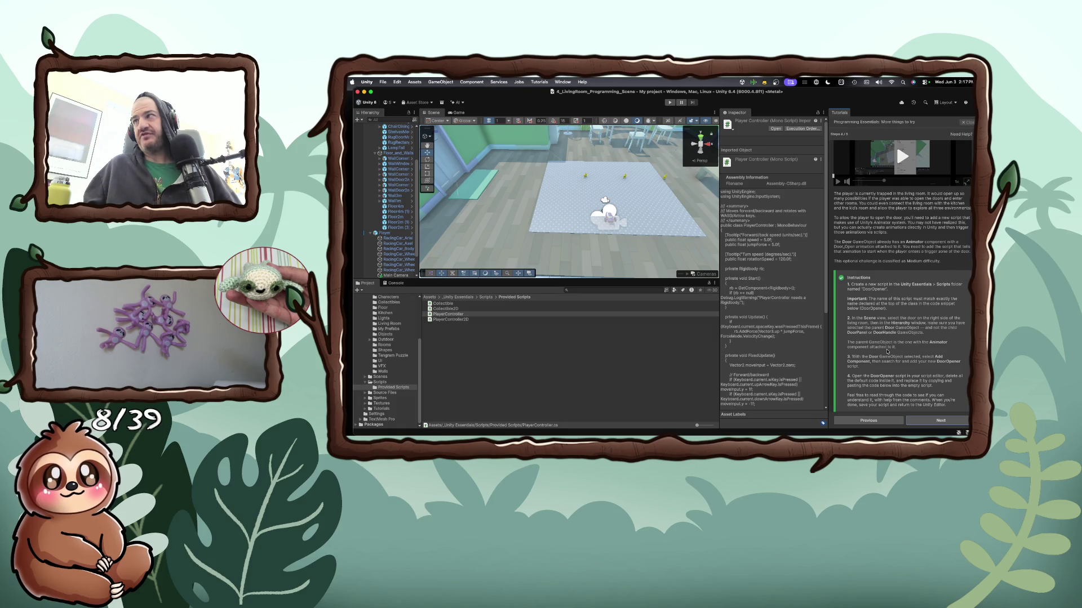
right_click(457, 218)
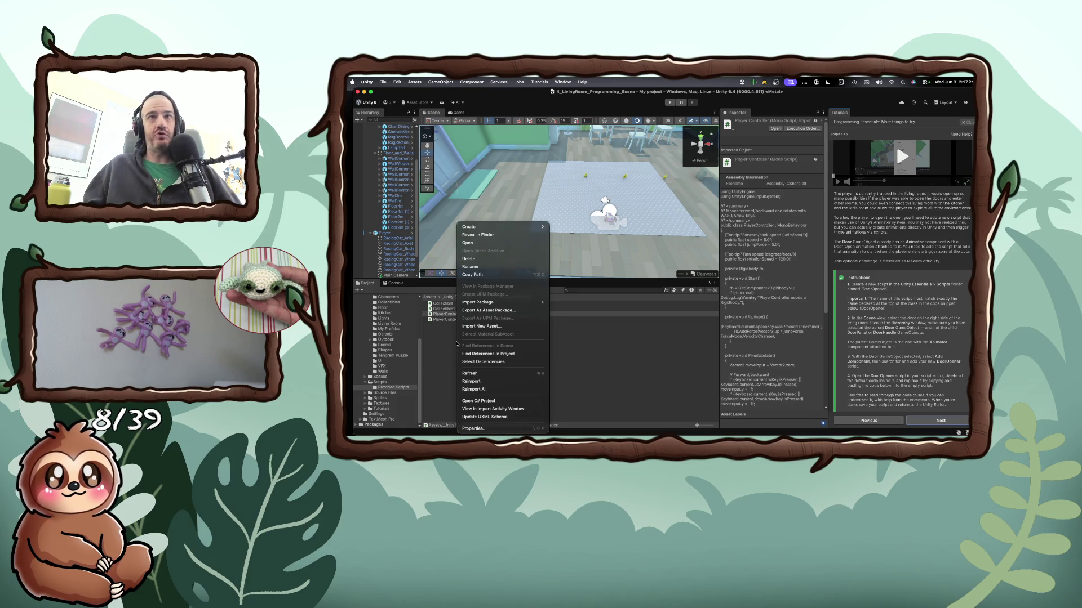
Create a MonoBehaviour script from Create > Scripting and name it DoorOpener
mouse_move(476, 226)
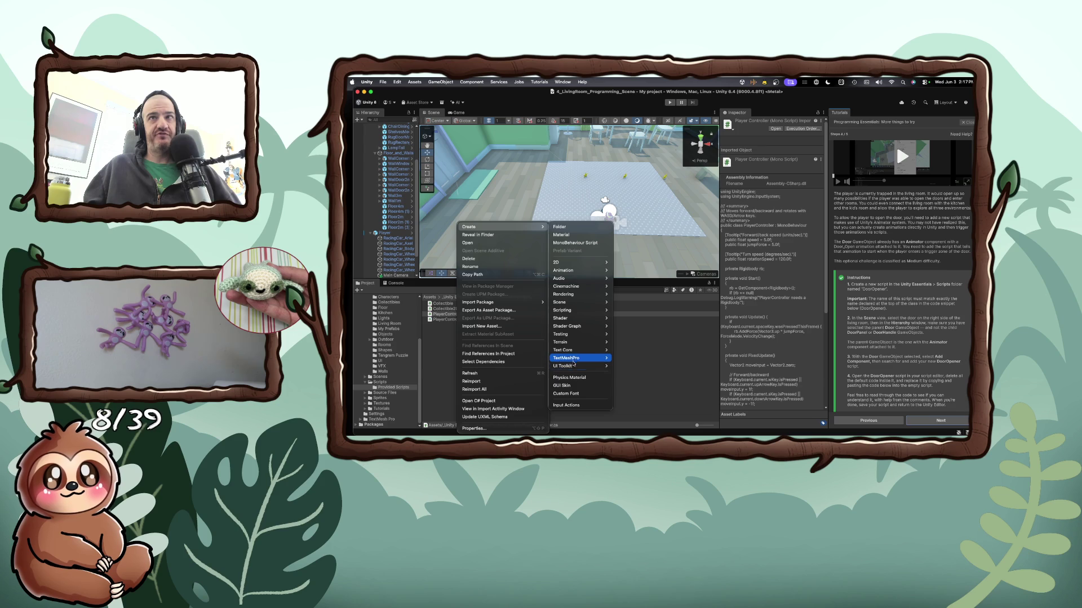
mouse_move(577, 337)
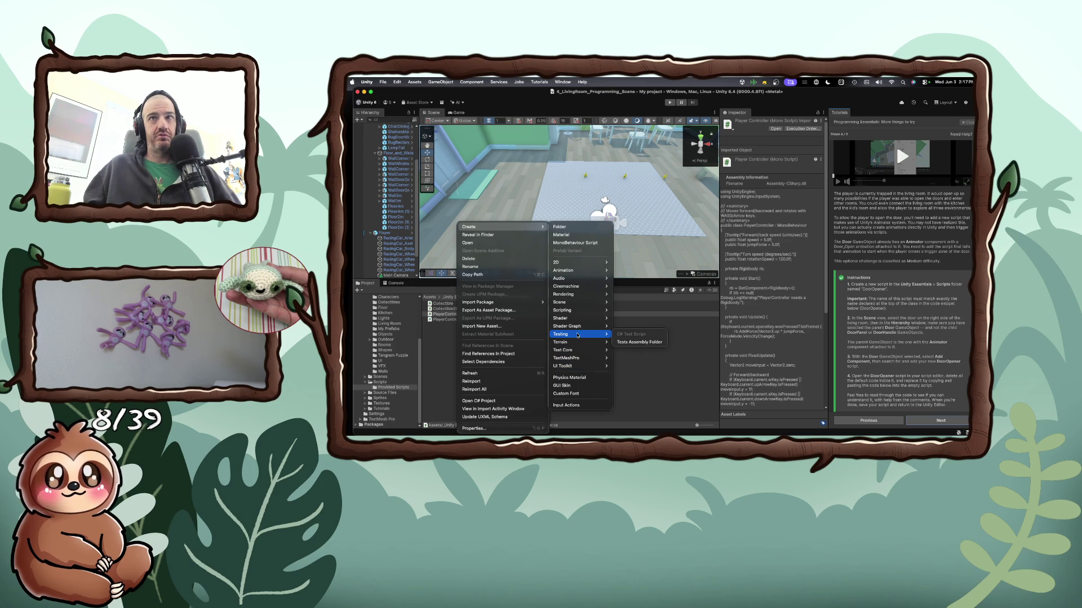
mouse_move(580, 309)
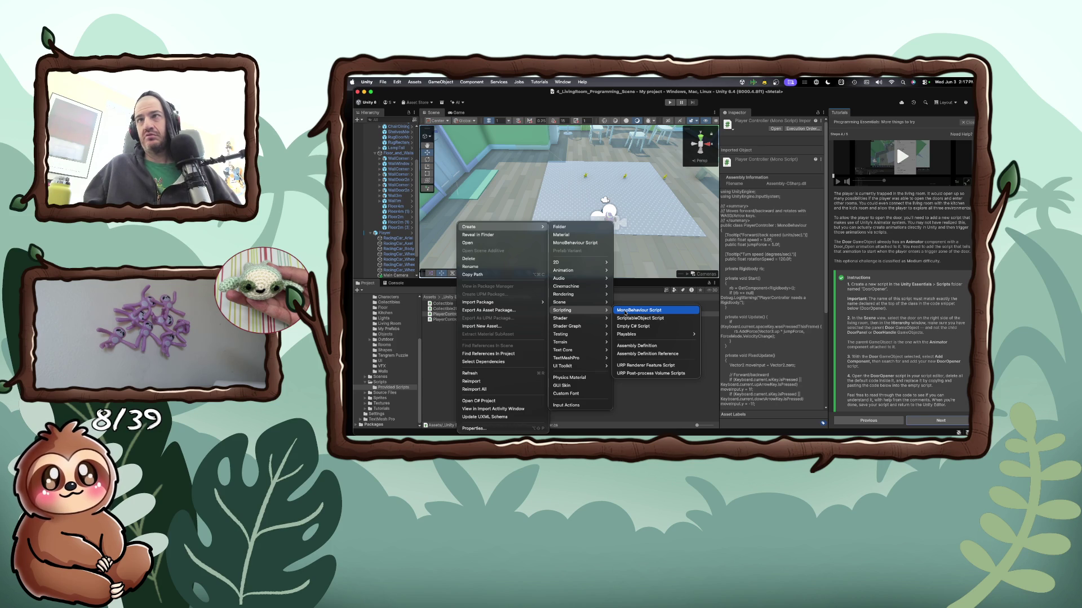
click(626, 311)
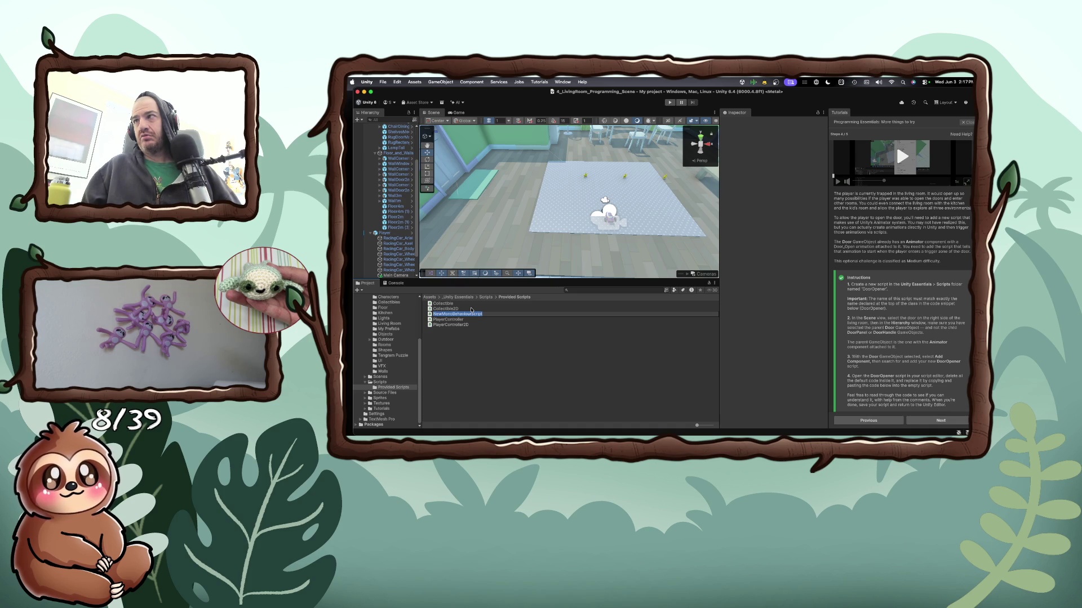
text(D)
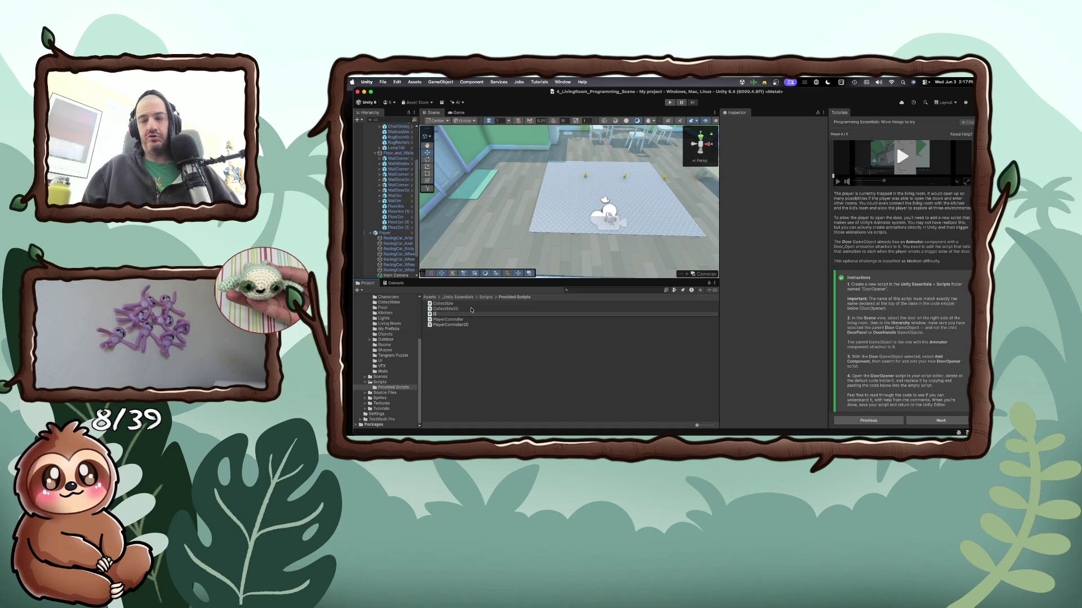
text(oorOpener)
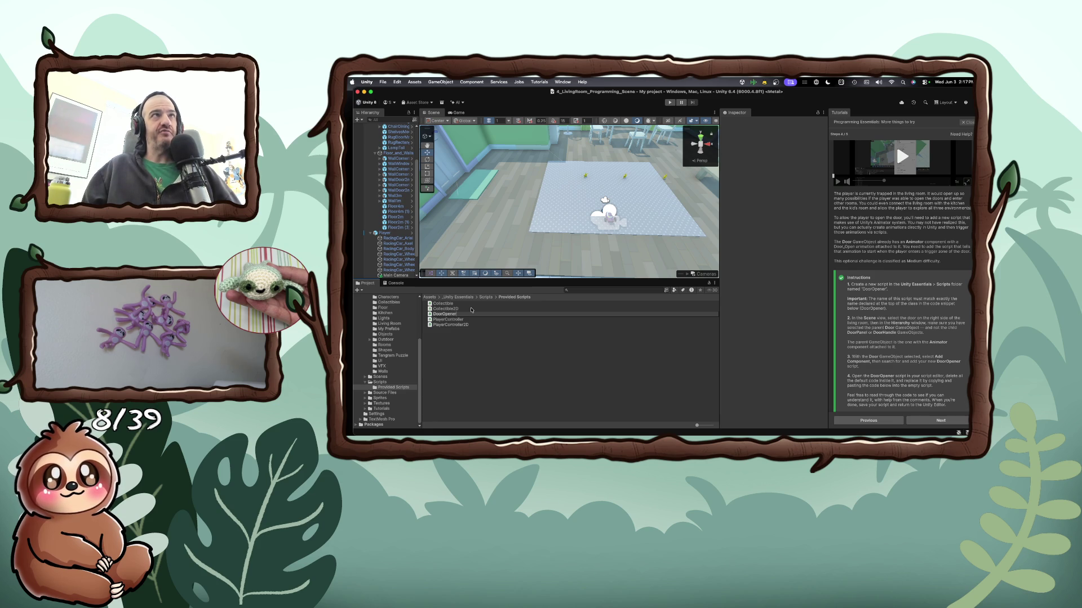
key(Return)
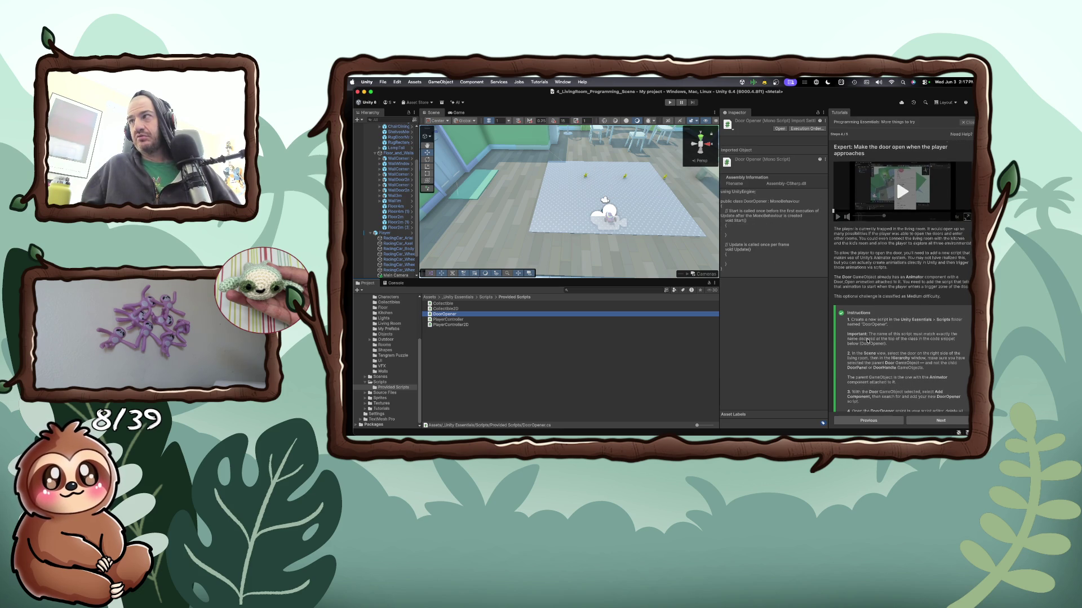
Select the Door in the living-room Scene view to show its mesh and Box Collider in the Inspector
scroll(868, 341, down, 3)
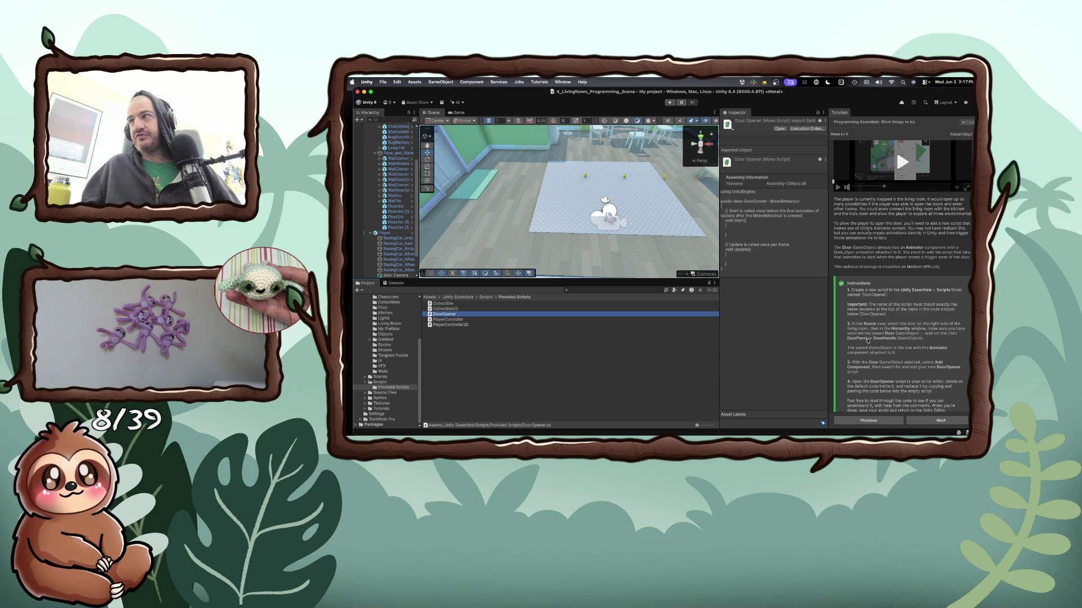
click(450, 180)
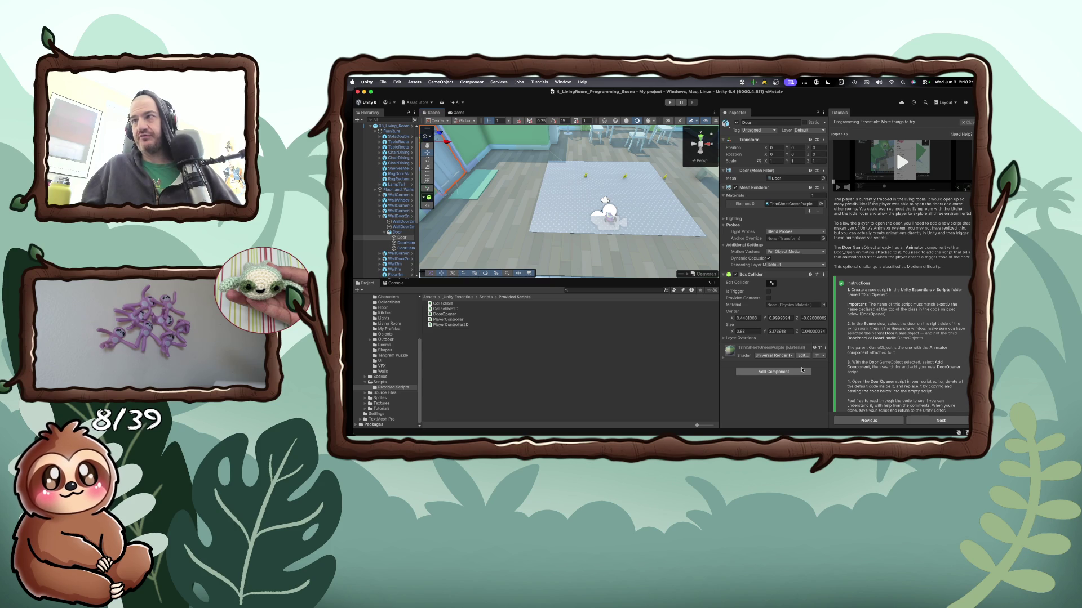
Attach the Door Opener script to the Door through a 'door' component search
click(788, 372)
text(col)
key(BackSpace)
key(BackSpace)
key(BackSpace)
text(door)
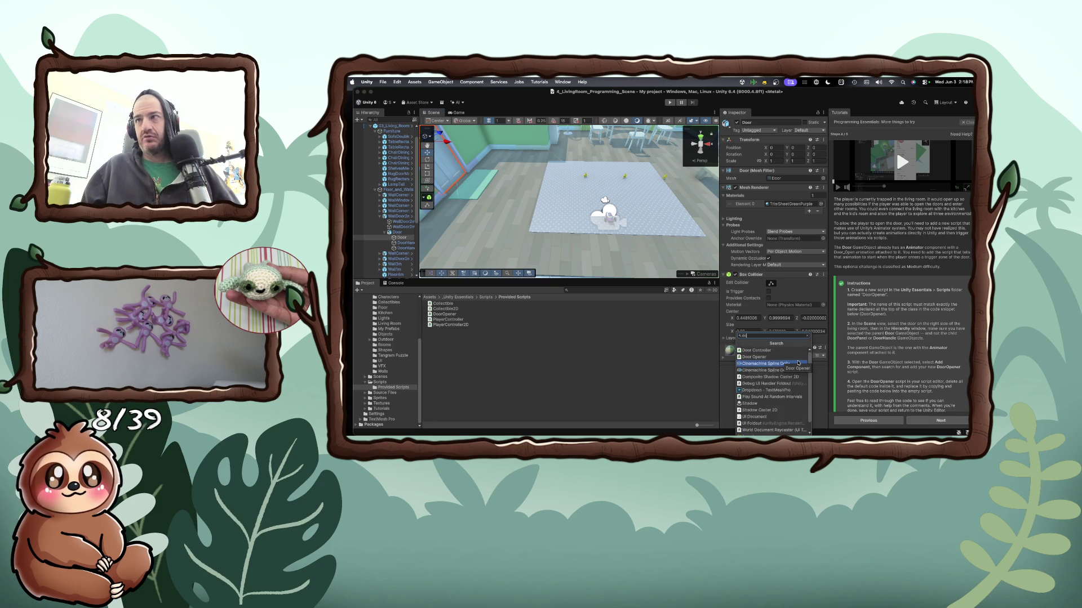
click(795, 357)
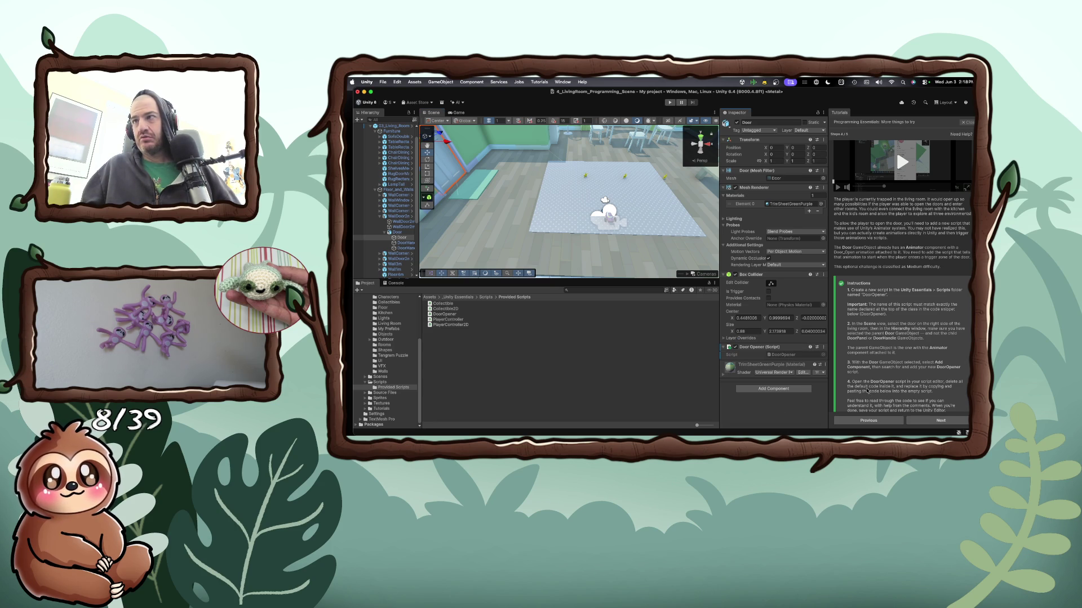
Scroll through the Door's components and start another component search, typing 'doorbo'
scroll(846, 387, down, 2)
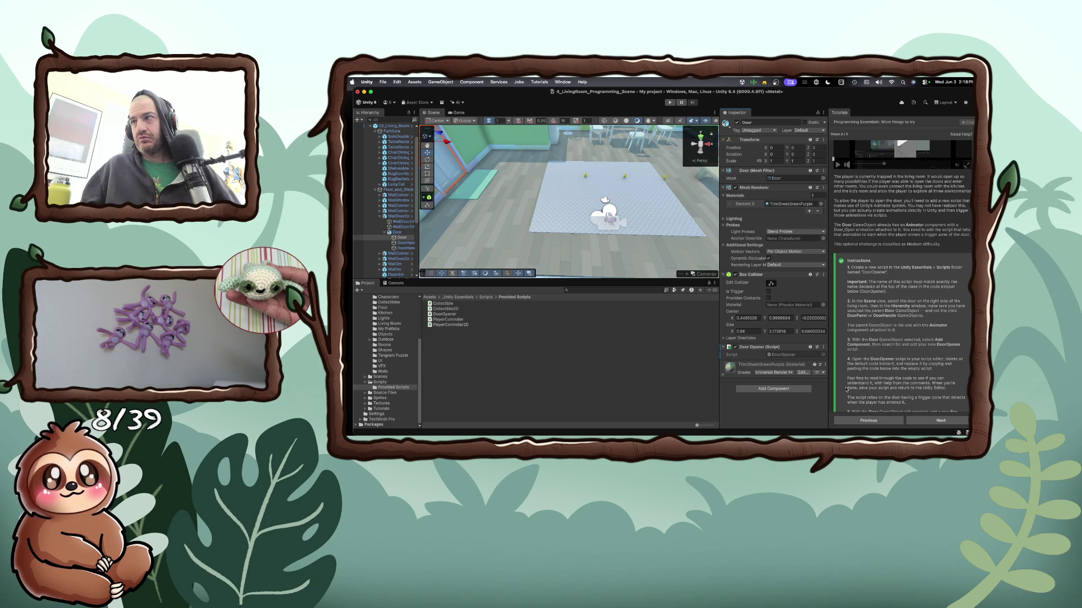
scroll(846, 389, down, 1)
scroll(846, 388, down, 3)
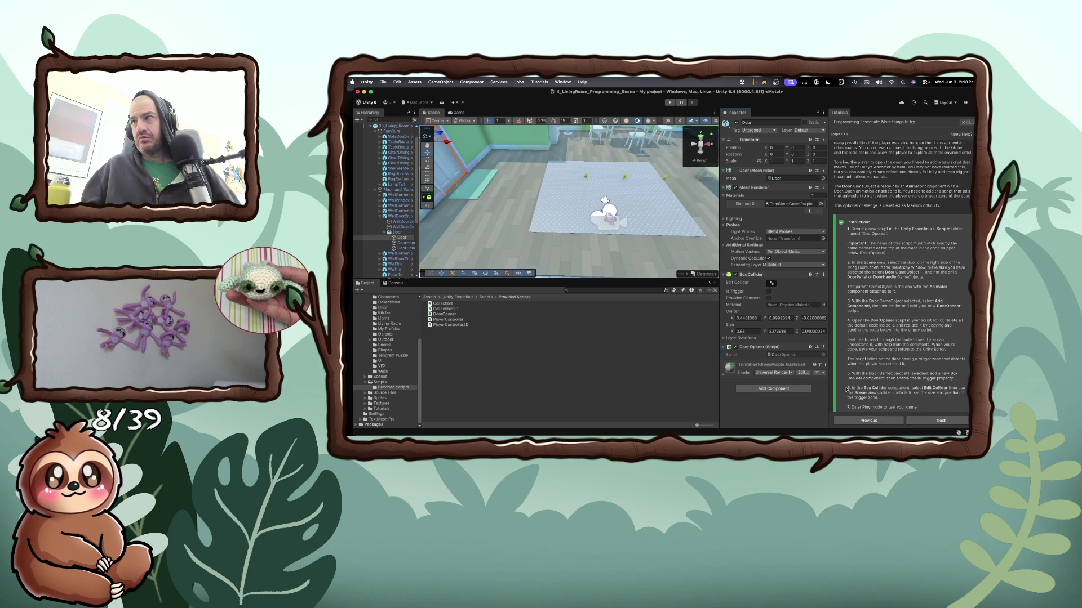
scroll(846, 389, down, 1)
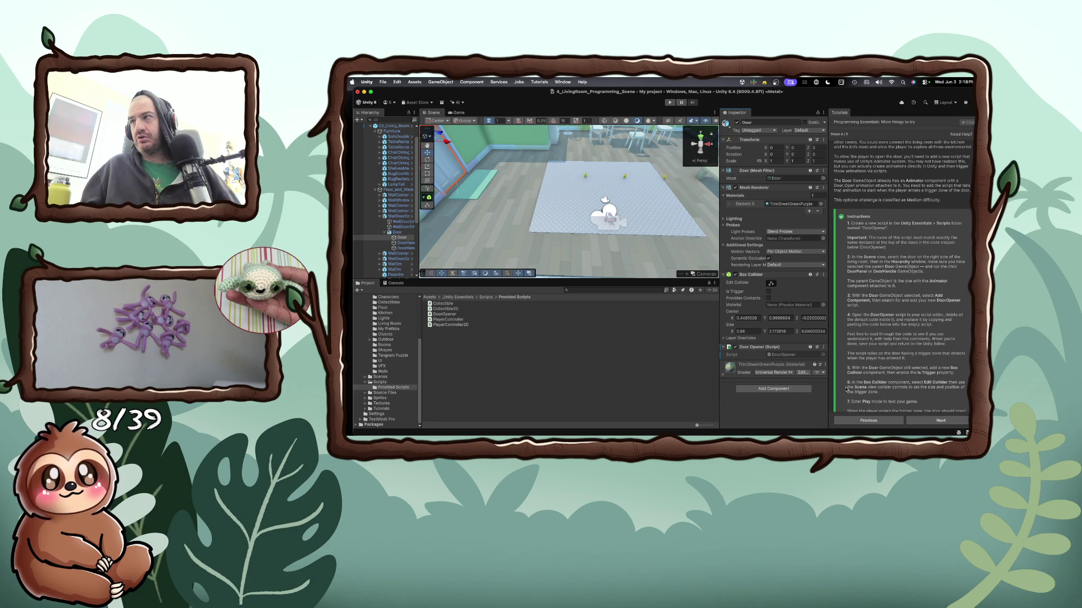
click(783, 388)
text(door)
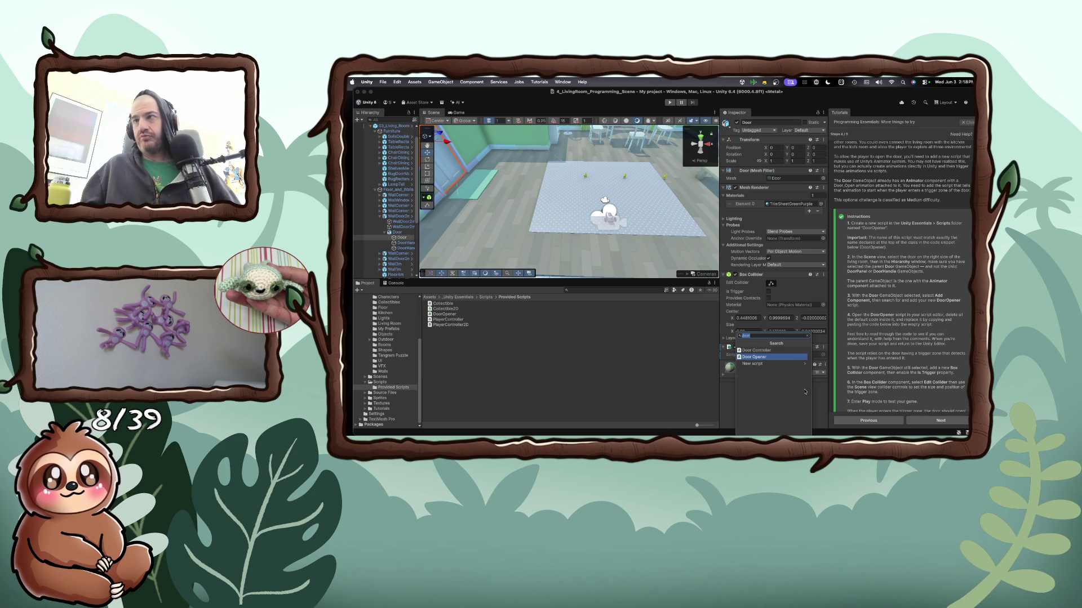
text(bo)
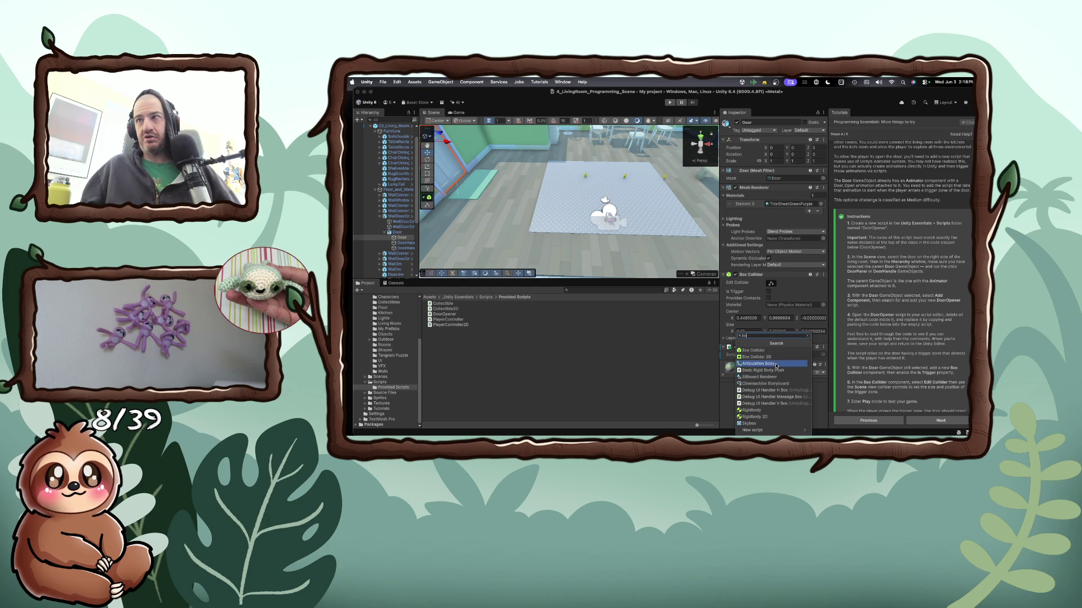
Add a second Box Collider to the Door, enable Is Trigger, and start Play mode
click(766, 350)
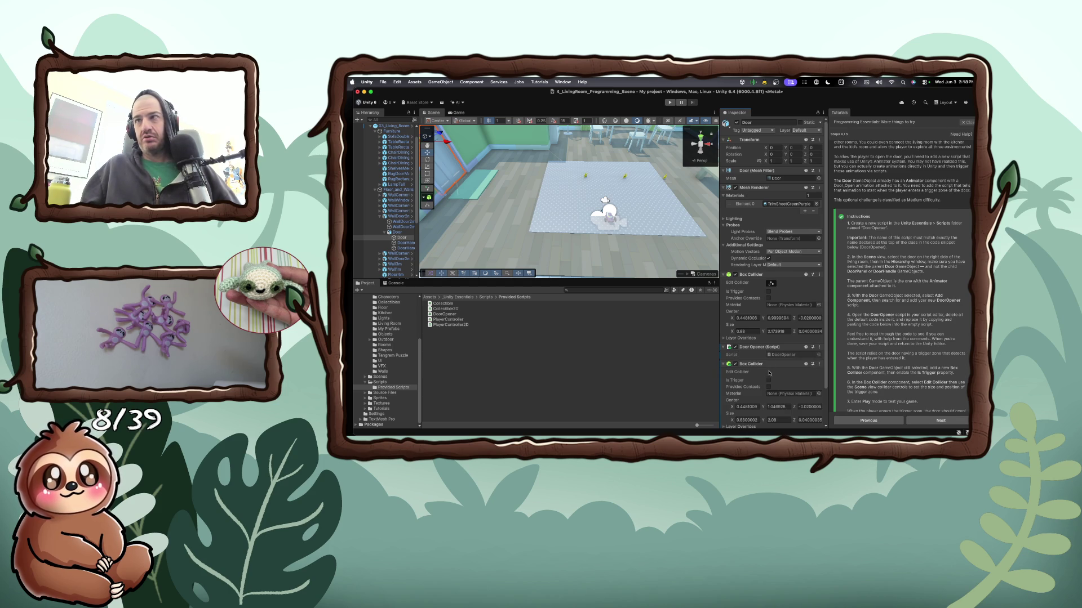
click(769, 377)
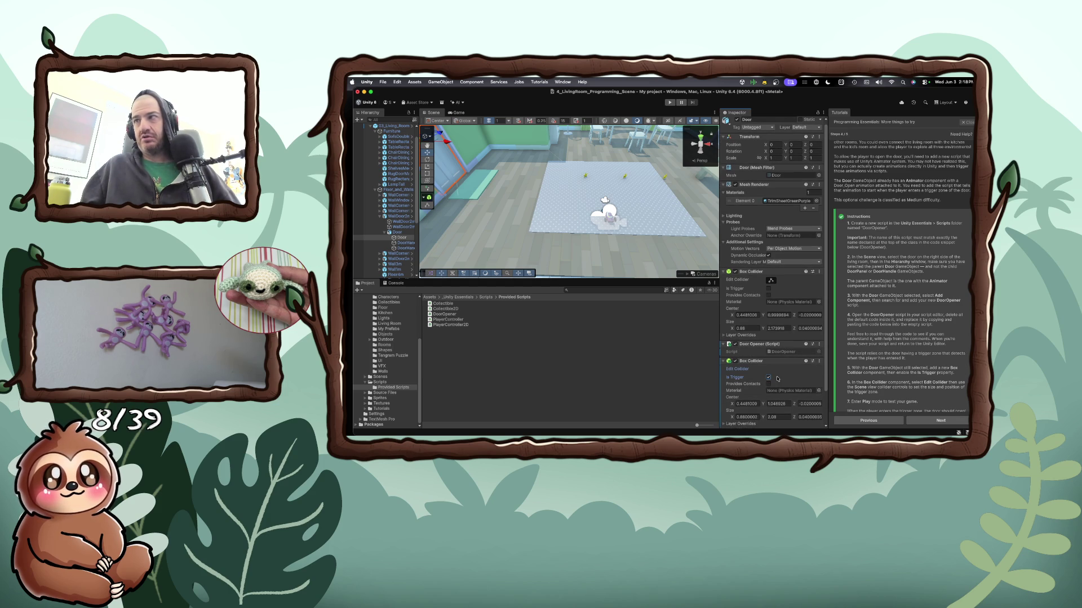
scroll(899, 370, down, 2)
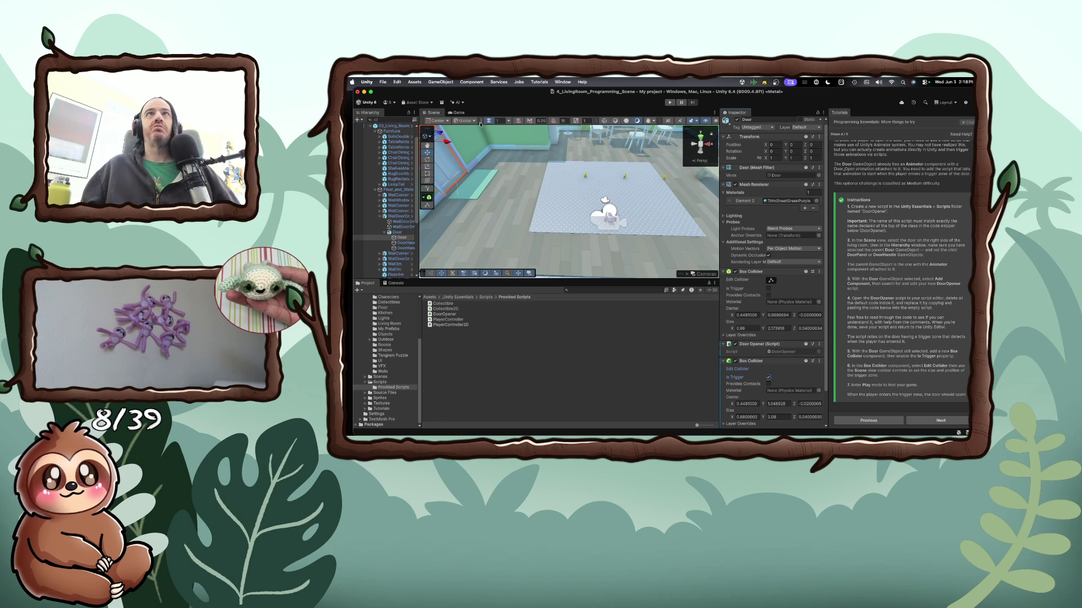
click(669, 104)
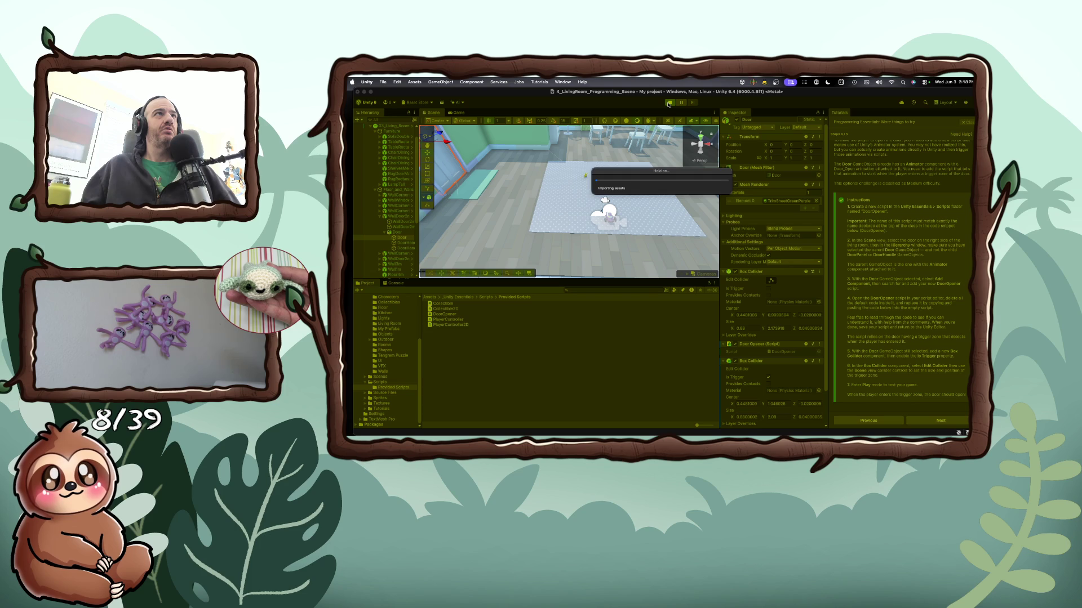
Turn the player and jump, then dock the Scene view below the Game view
key(Left)
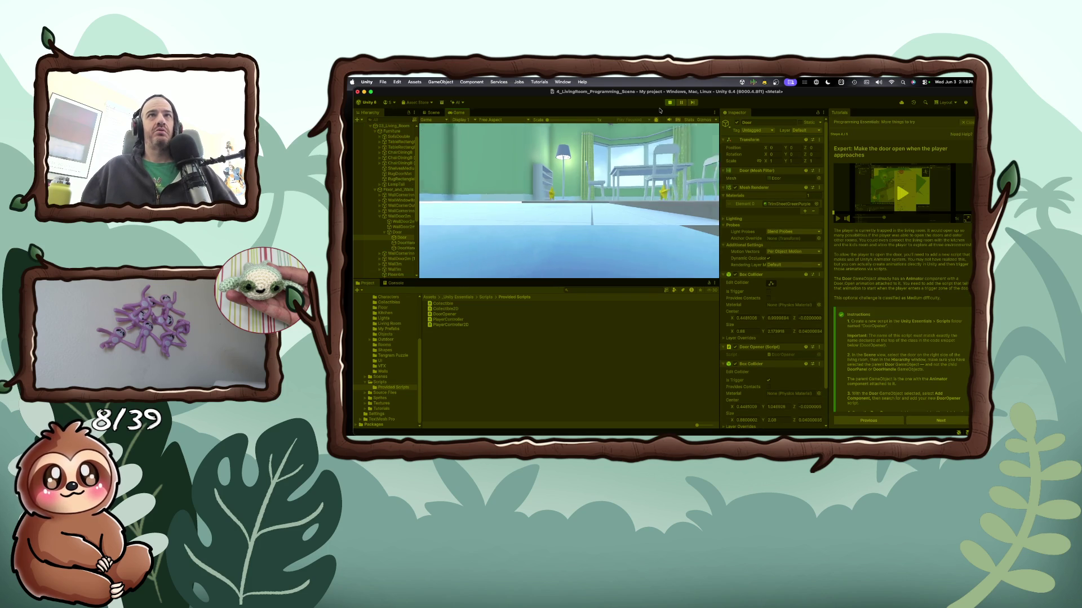
key(space)
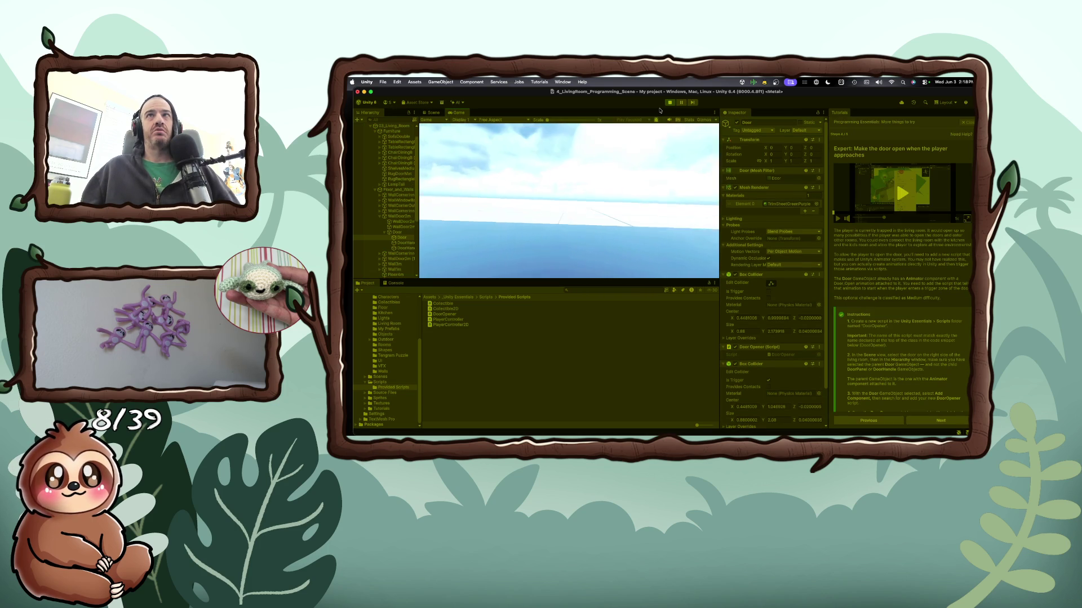
key(Right)
key(space)
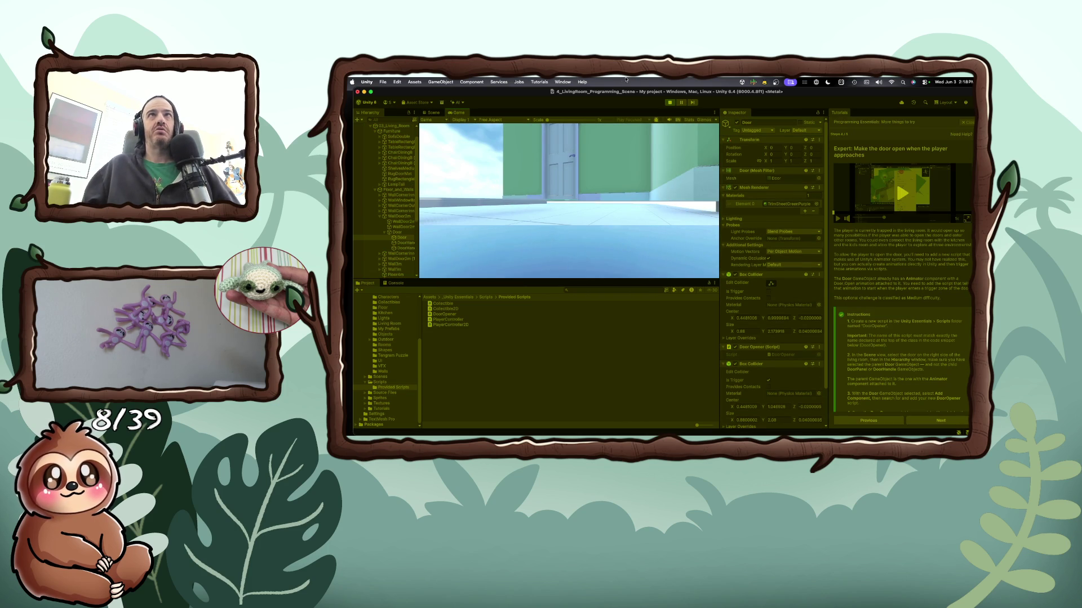
click(430, 113)
mouse_move(433, 113)
mouse_down()
mouse_move(450, 146)
mouse_move(473, 285)
mouse_move(487, 298)
mouse_move(508, 188)
mouse_up()
Walk the player to the door and back, stop play, and make the Game view taller
key(w)
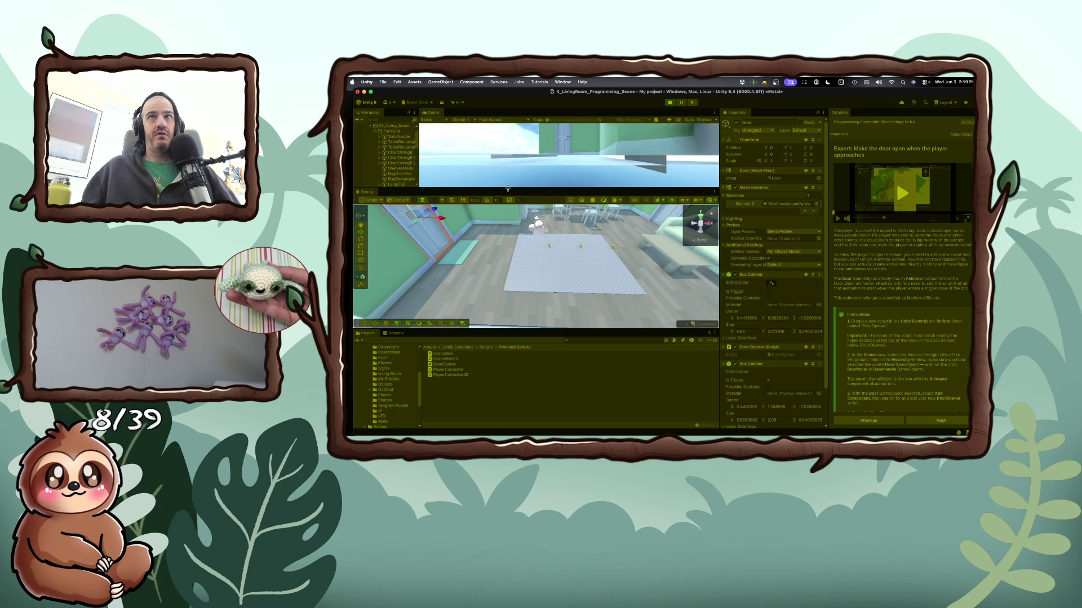
key(w)
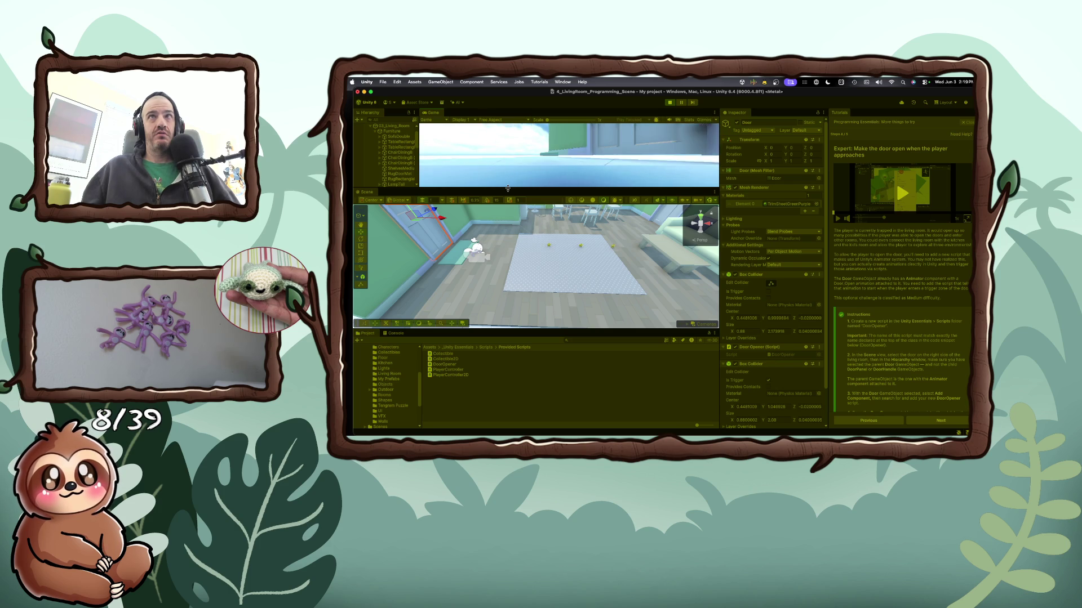
key(w)
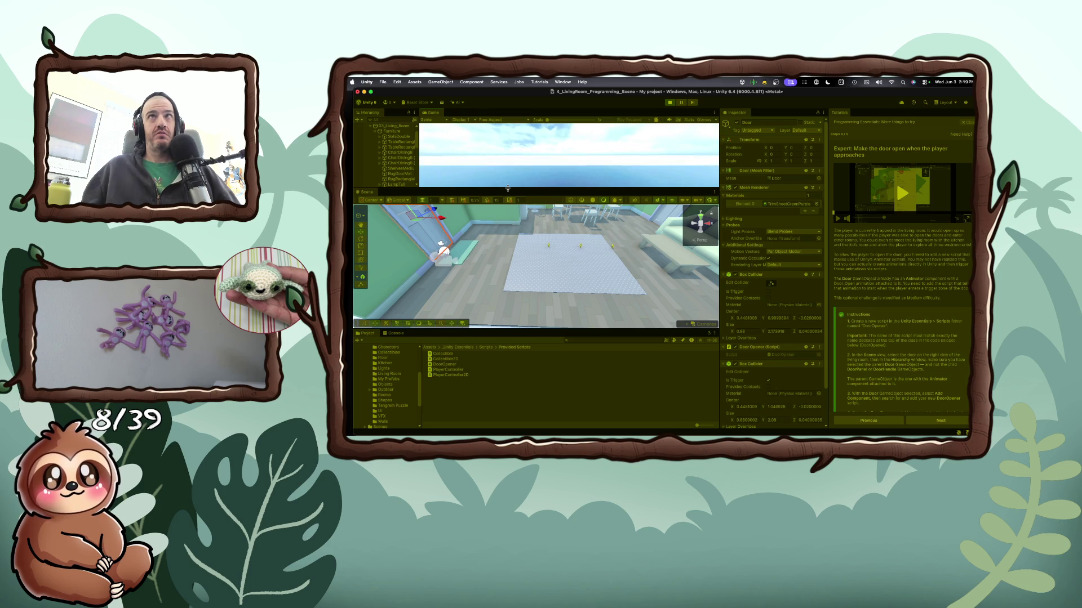
key(s)
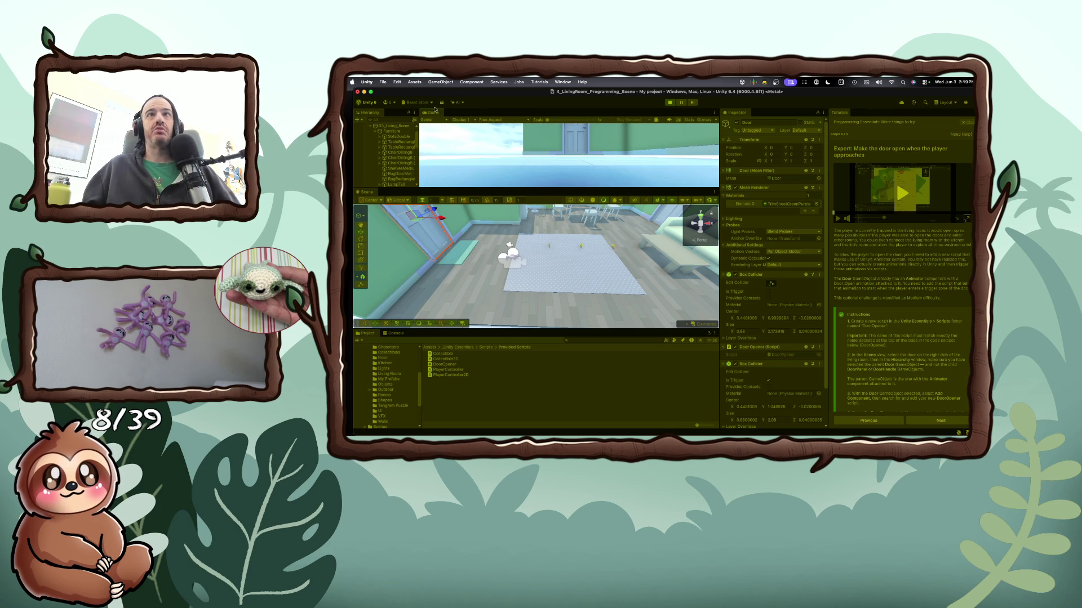
click(668, 103)
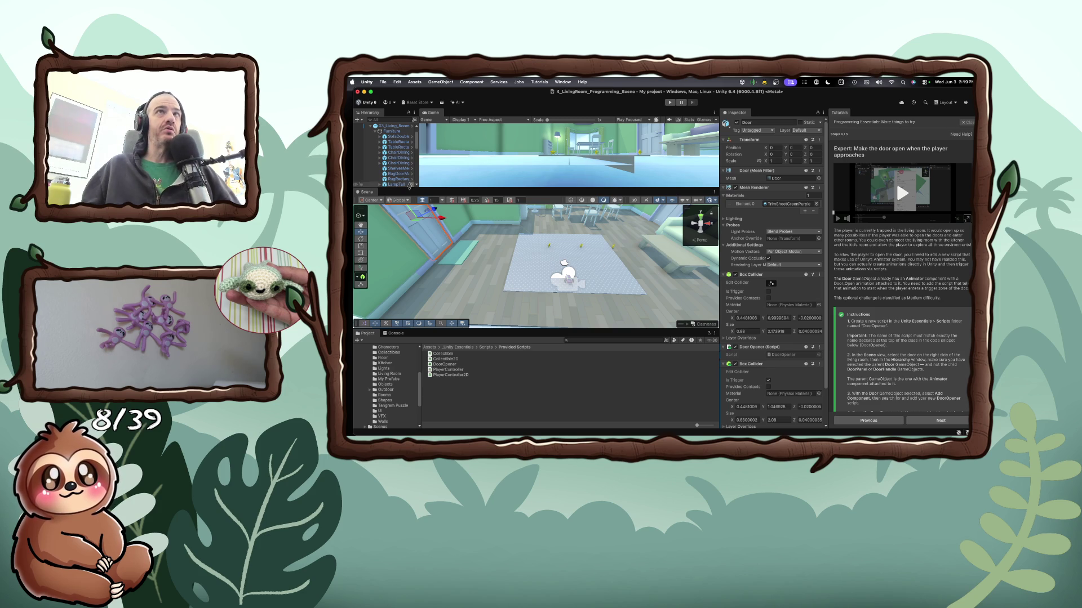
mouse_move(410, 189)
mouse_down()
mouse_move(415, 228)
mouse_move(459, 114)
mouse_up()
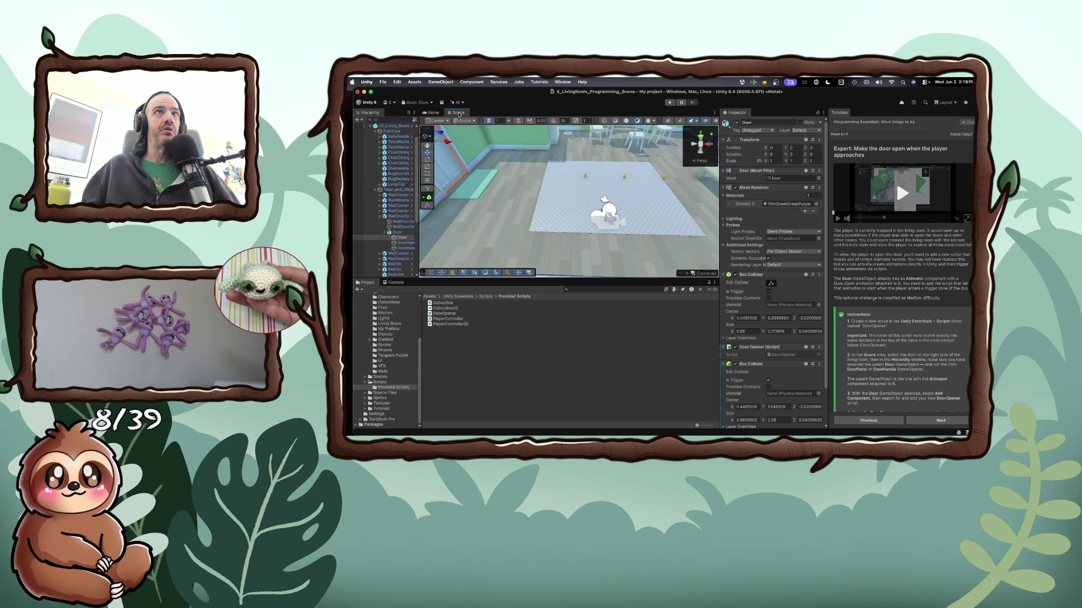
Widen the Hierarchy and compare the parent Door's Animator with the child Door's components
drag(418, 158, 463, 159)
click(396, 233)
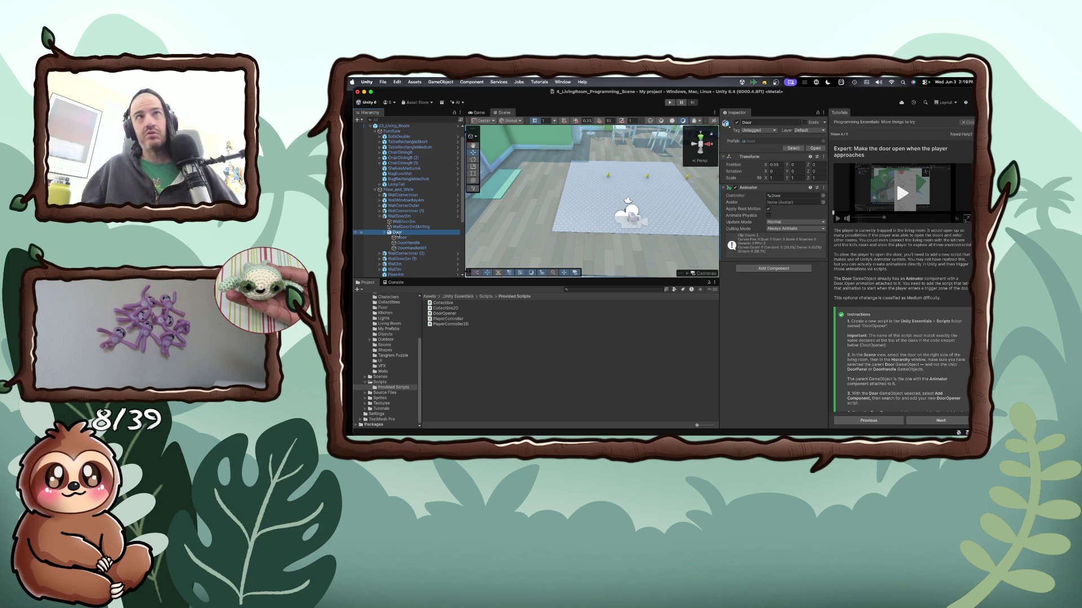
click(401, 238)
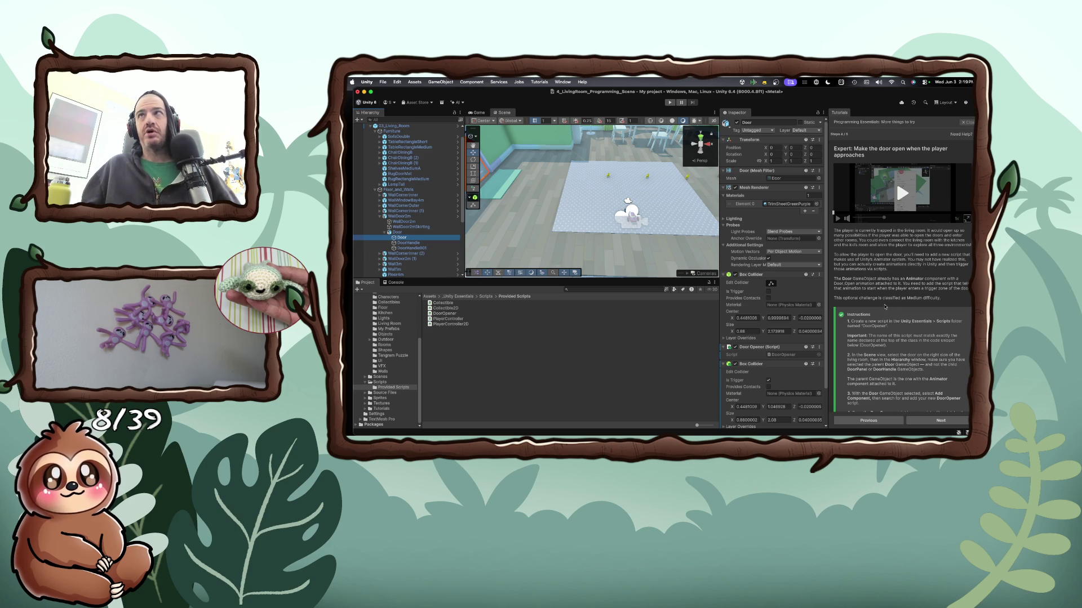
scroll(867, 323, down, 2)
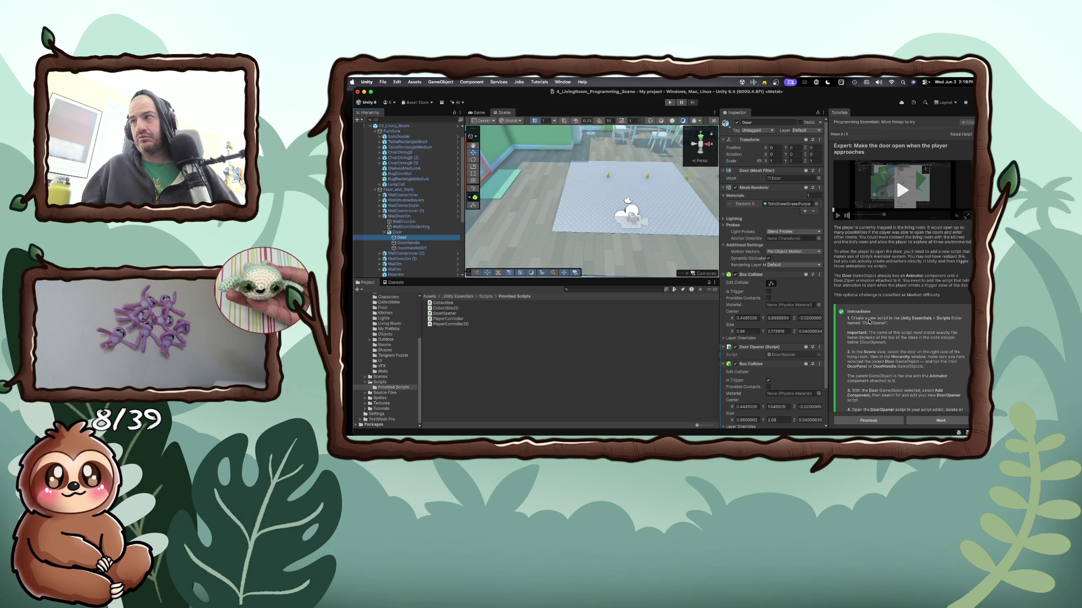
scroll(869, 320, down, 2)
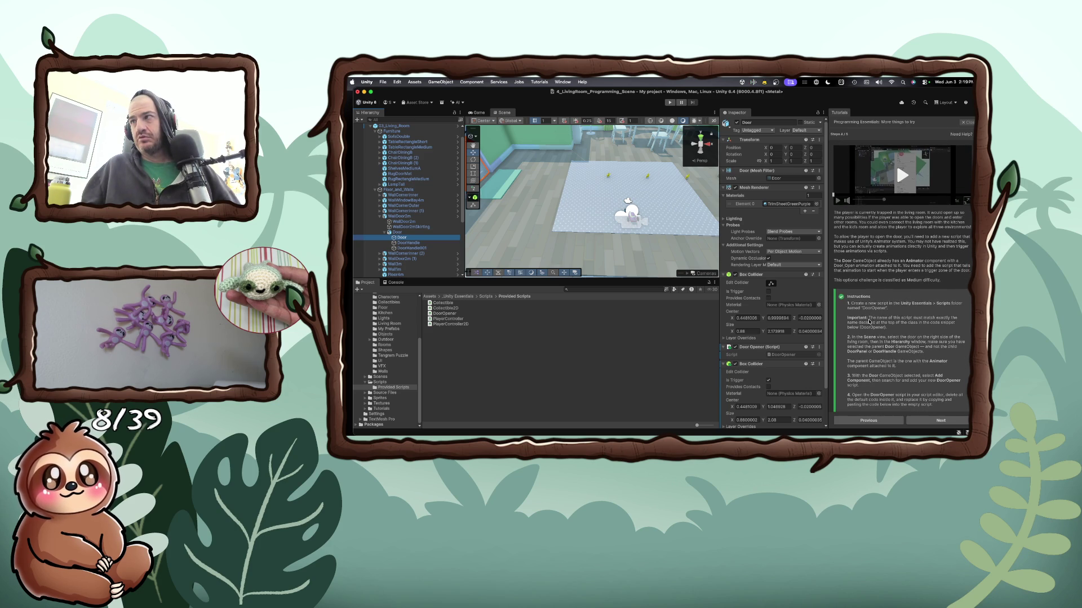
scroll(869, 322, down, 5)
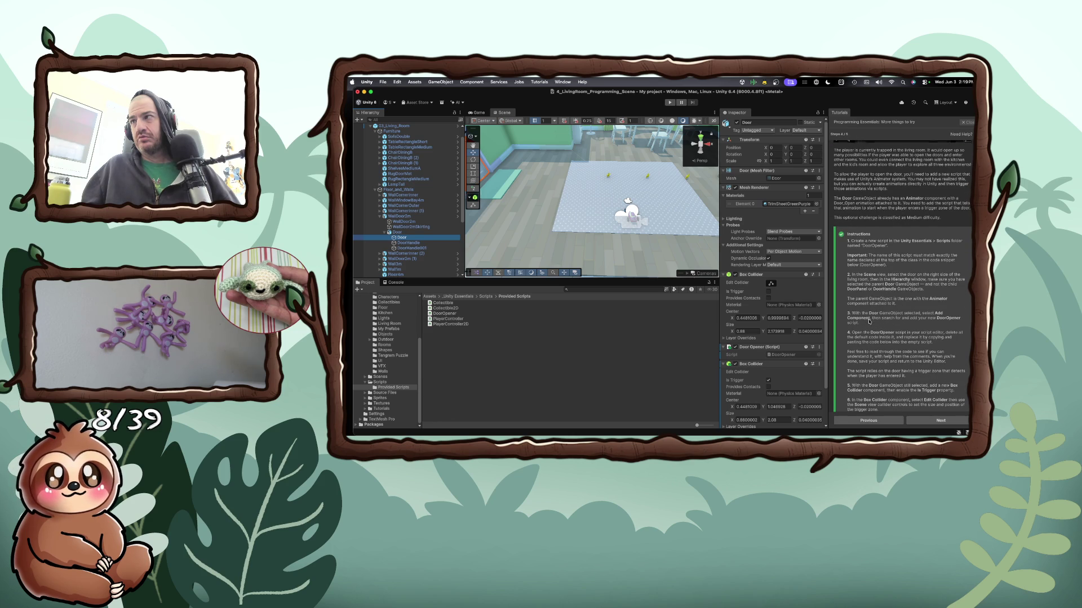
Recheck the parent and child Door, toggle the first collider's trigger setting, and start play
click(401, 233)
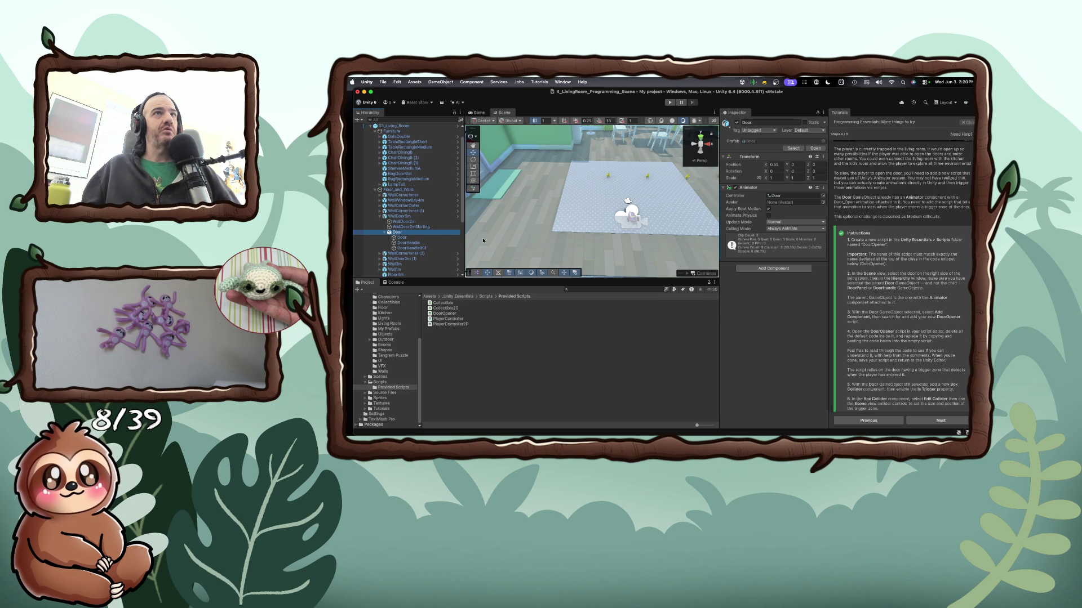
click(427, 237)
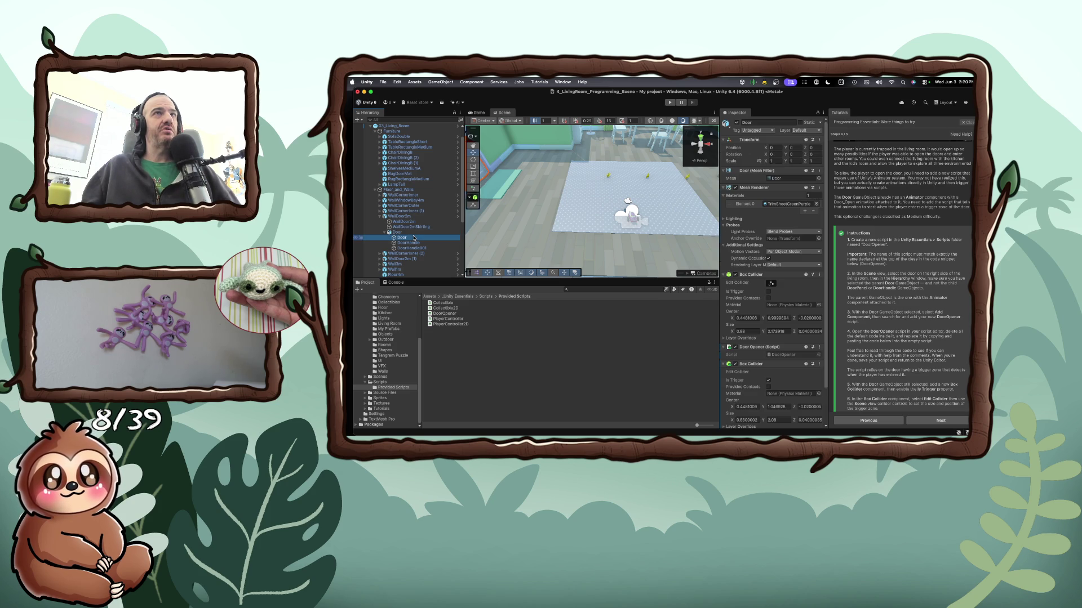
scroll(802, 289, down, 3)
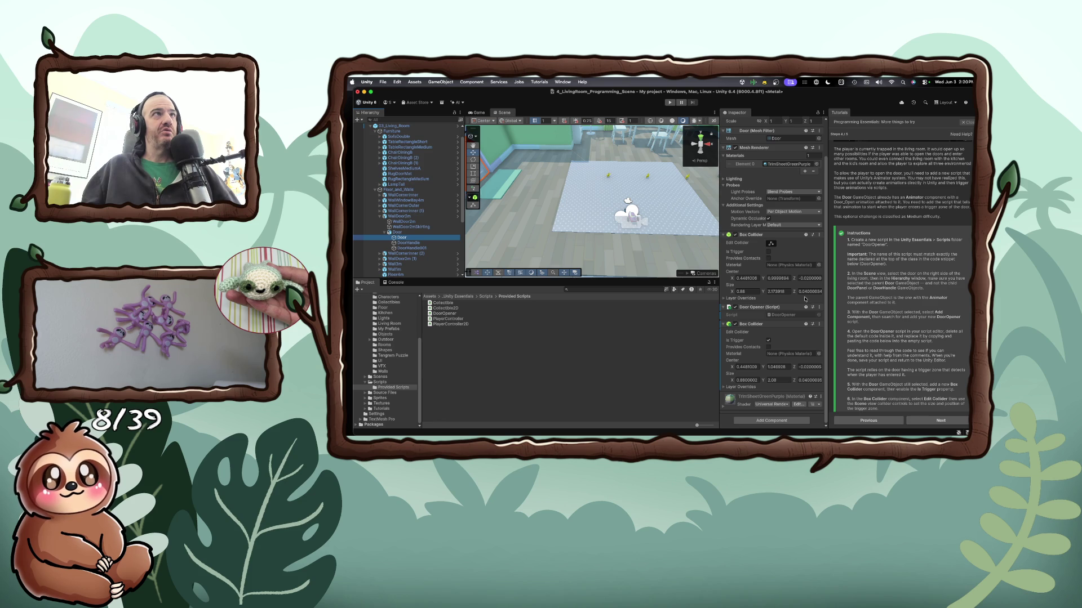
scroll(805, 299, up, 3)
click(399, 232)
click(402, 237)
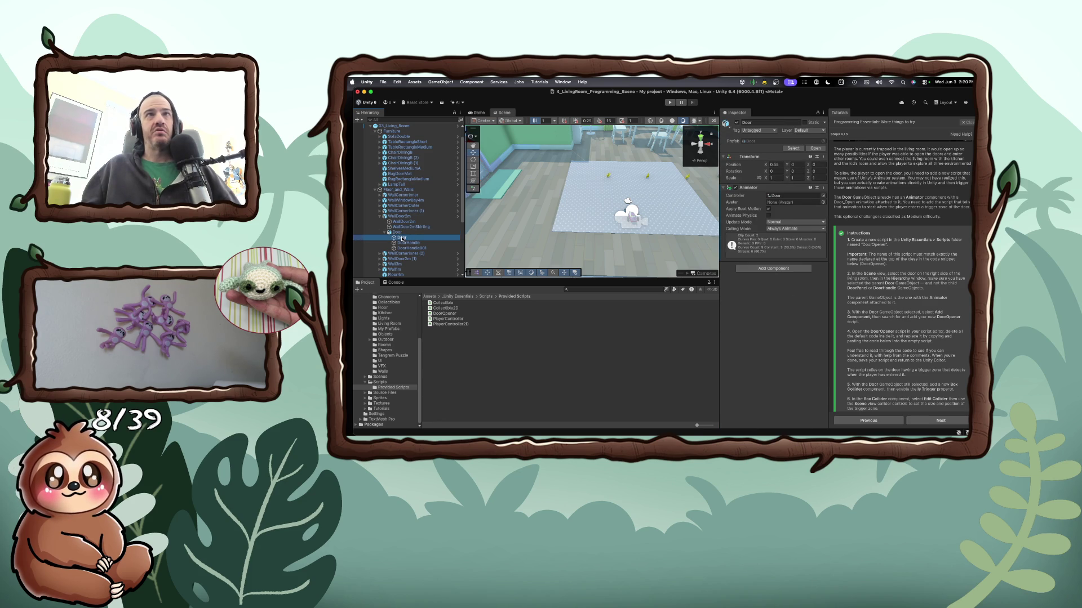
scroll(779, 343, down, 4)
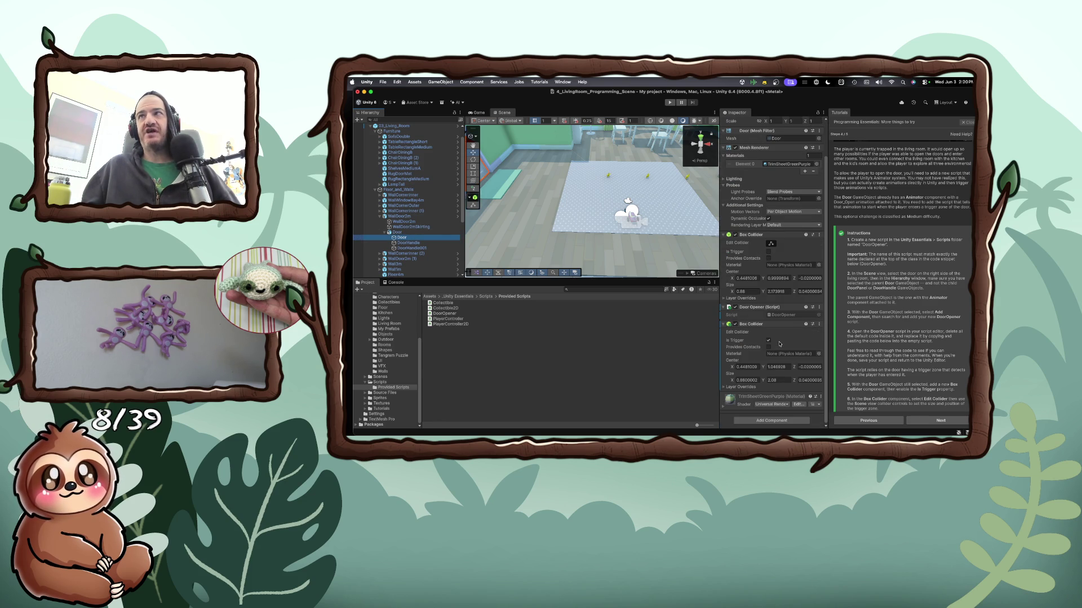
click(769, 253)
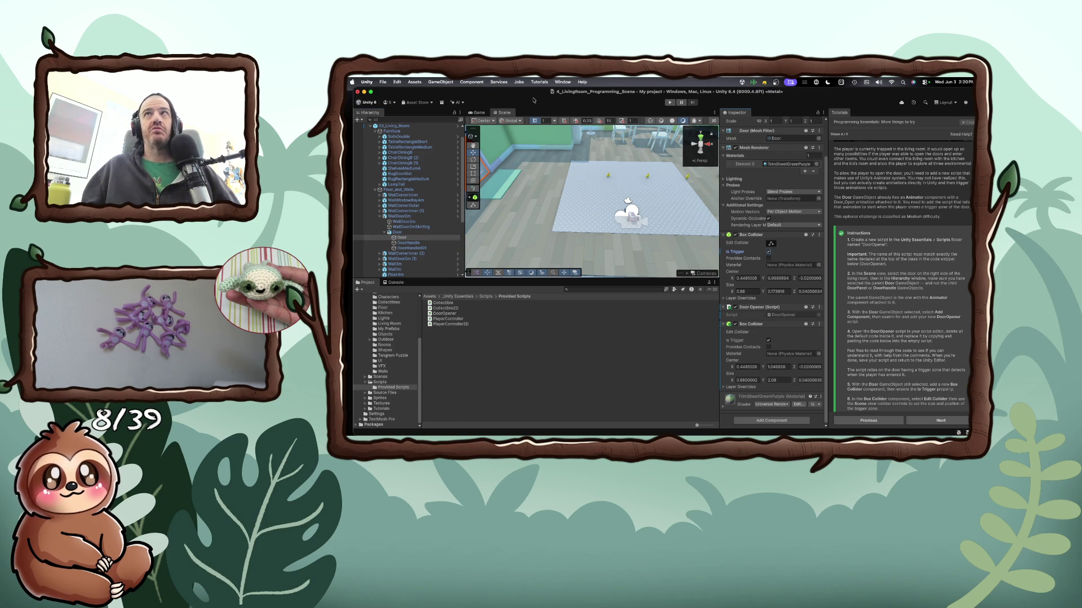
click(668, 102)
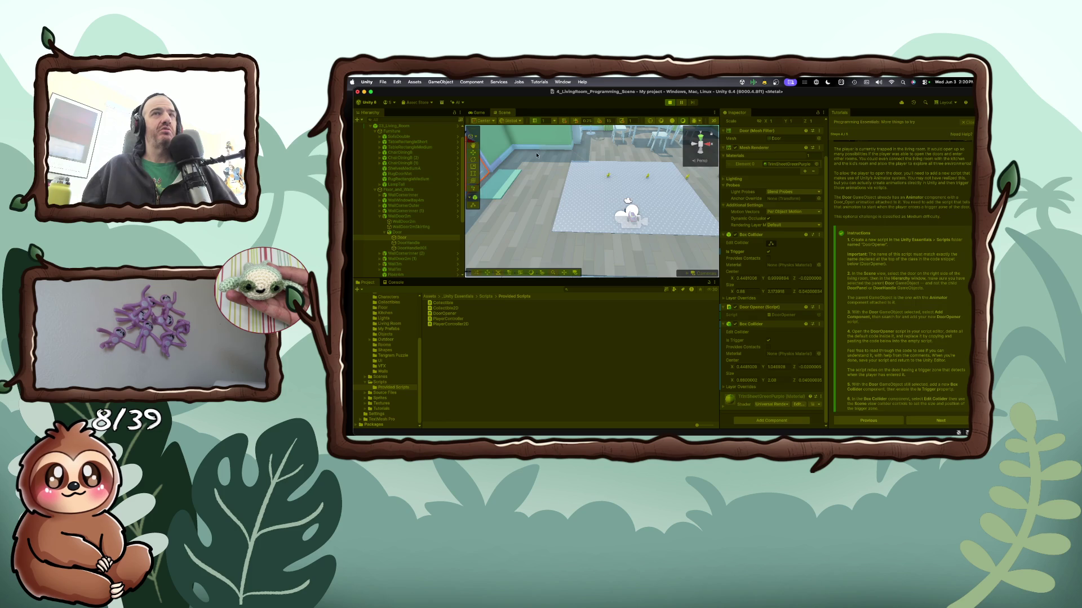
Walk the player up to the still-closed door, switch to the Scene tab, and stop play
key(a)
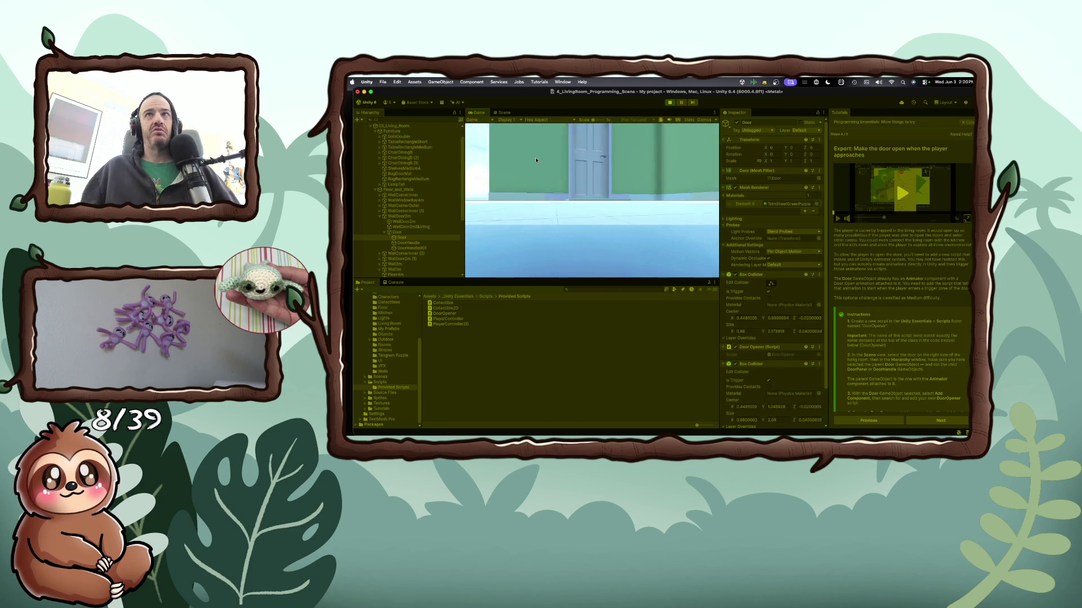
key(w)
key(a)
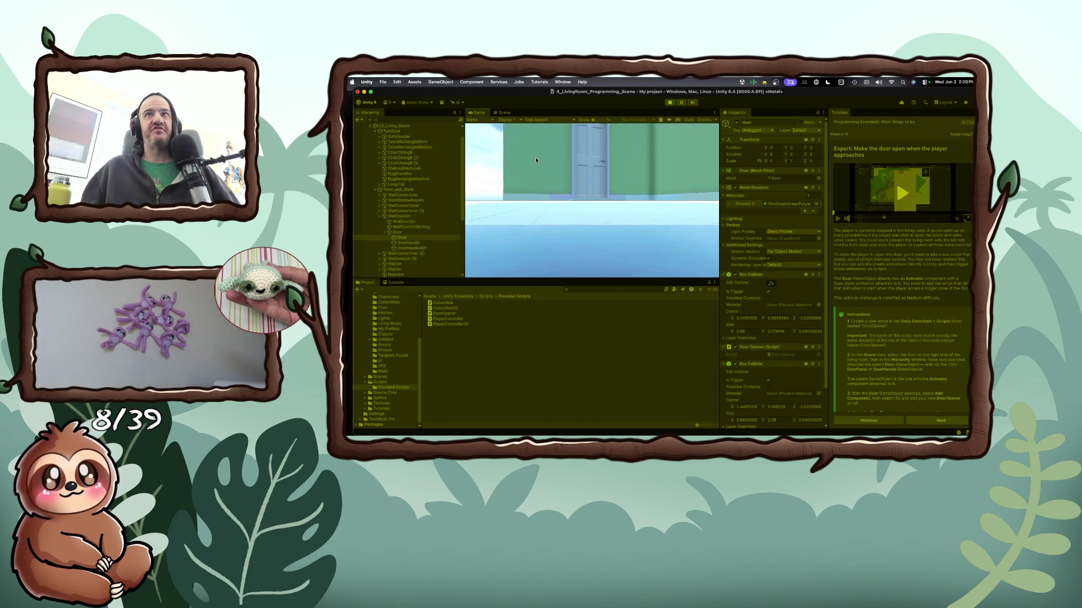
click(504, 113)
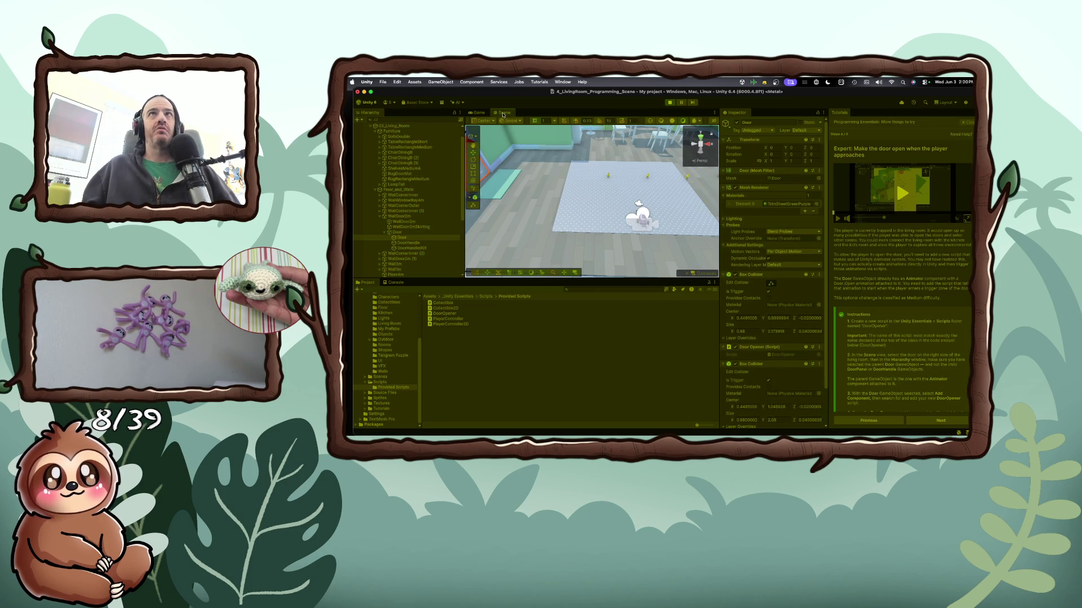
click(668, 101)
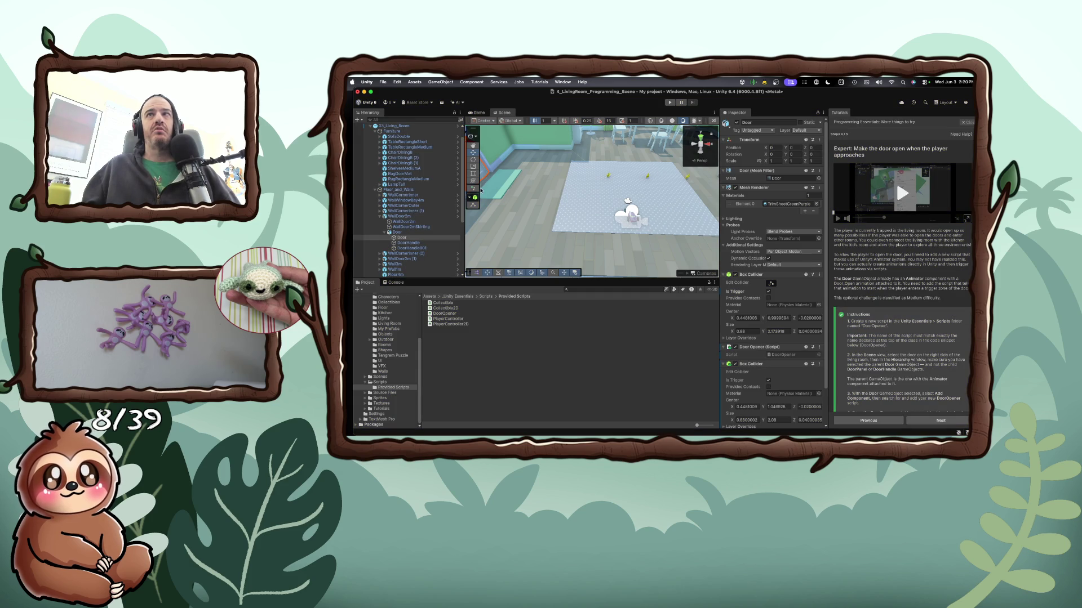
Check the child Door's Box Collider options, then select the parent Door with its Animator
click(398, 232)
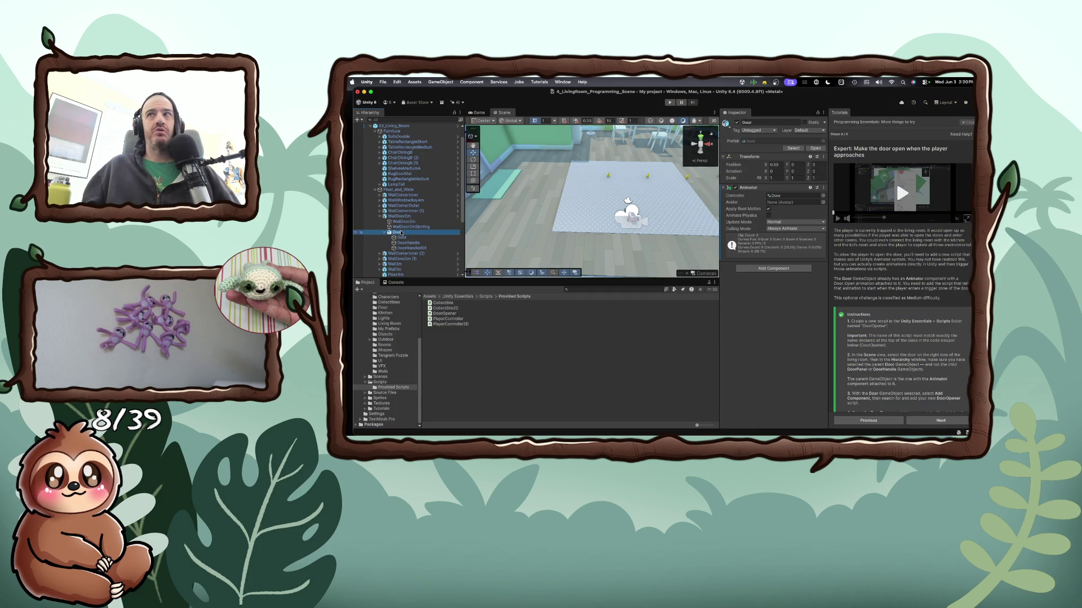
click(403, 237)
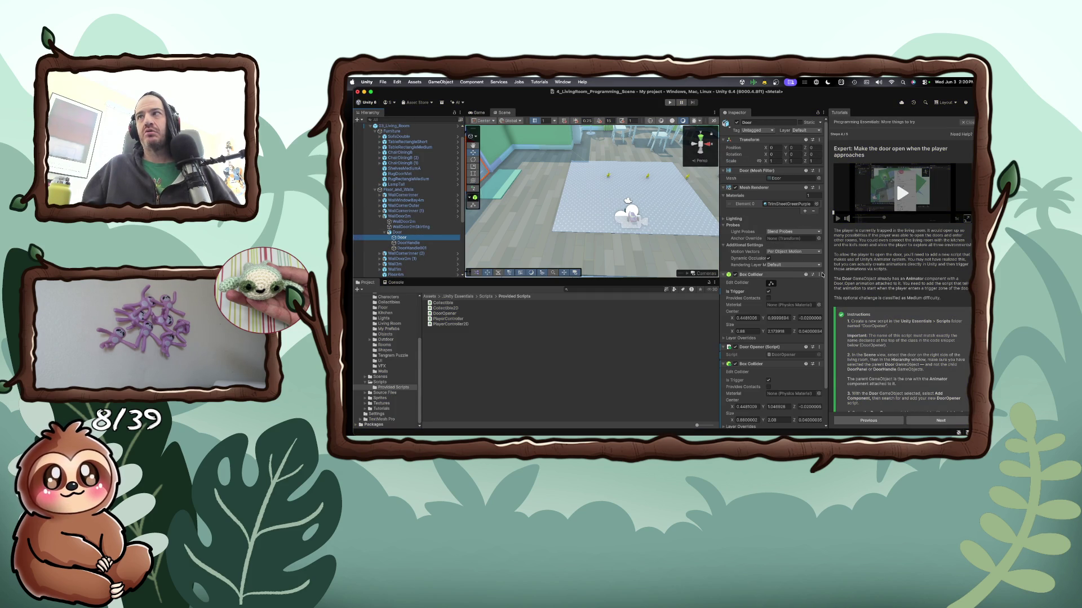
click(819, 275)
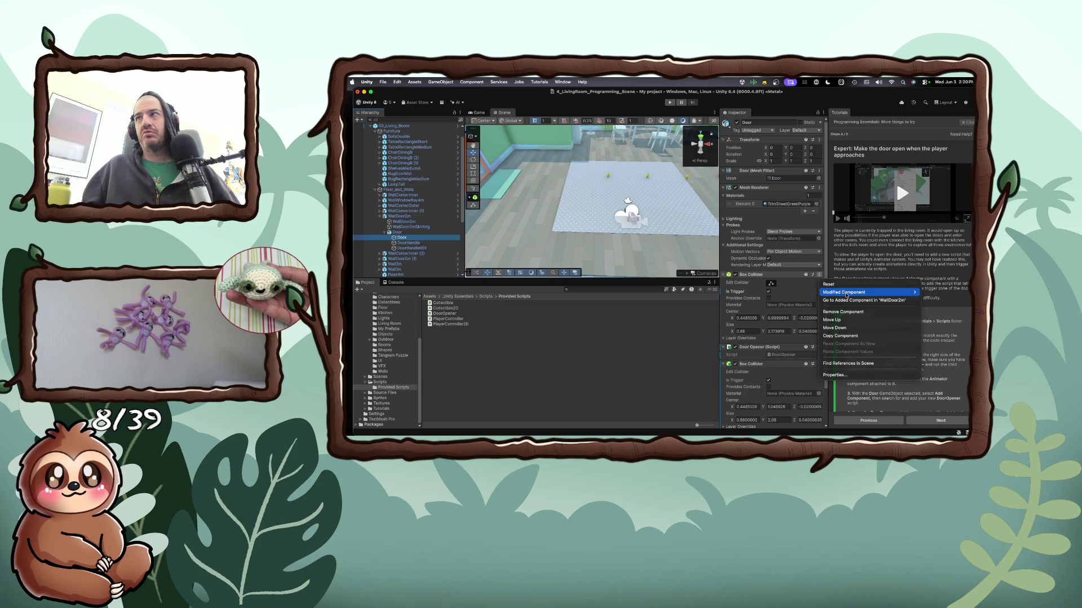
mouse_move(846, 295)
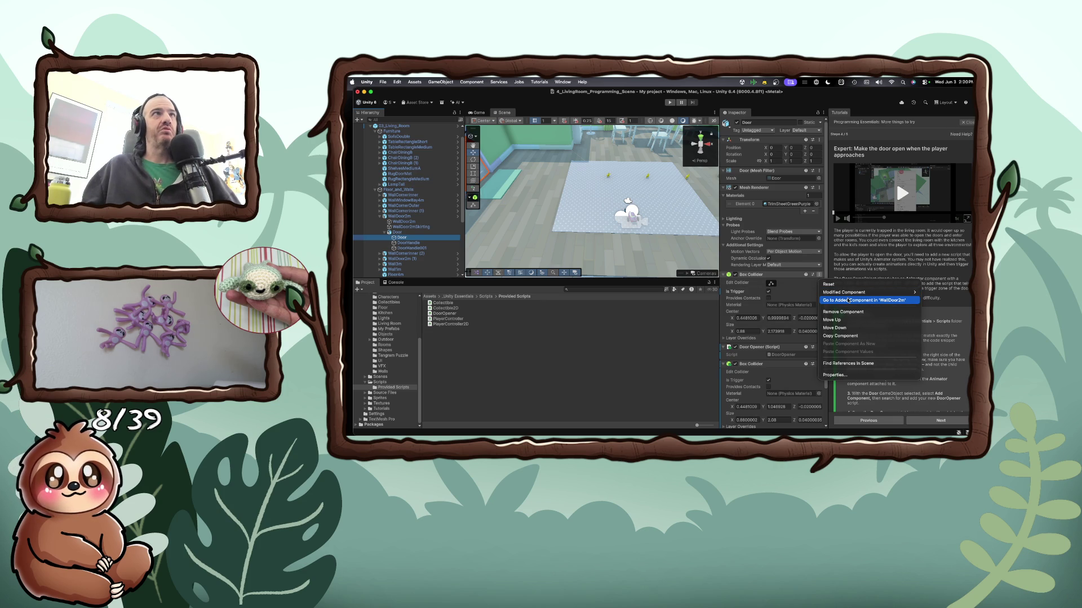
click(461, 223)
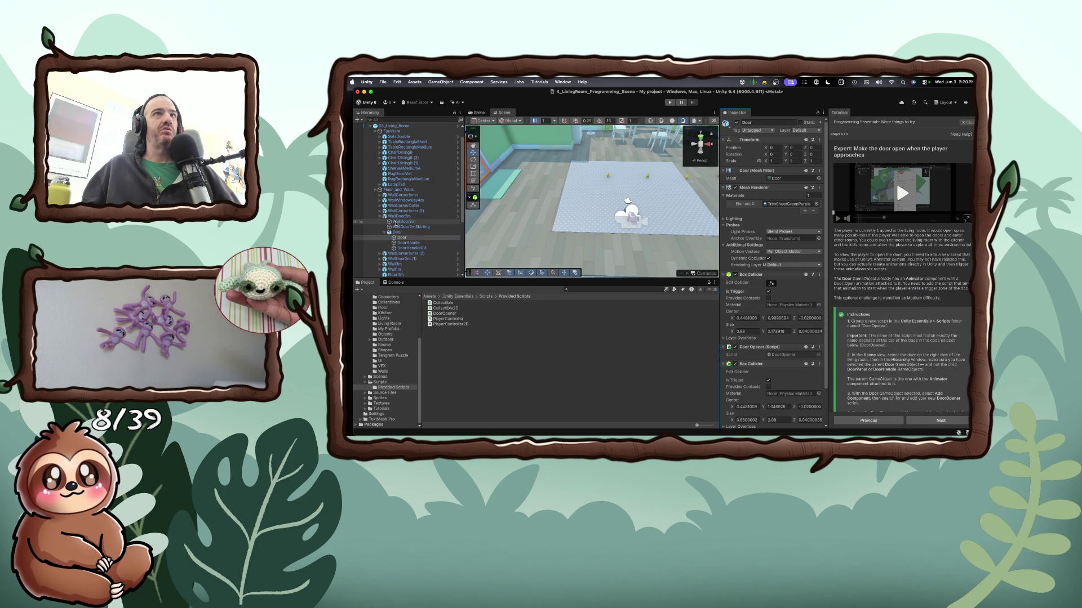
click(394, 232)
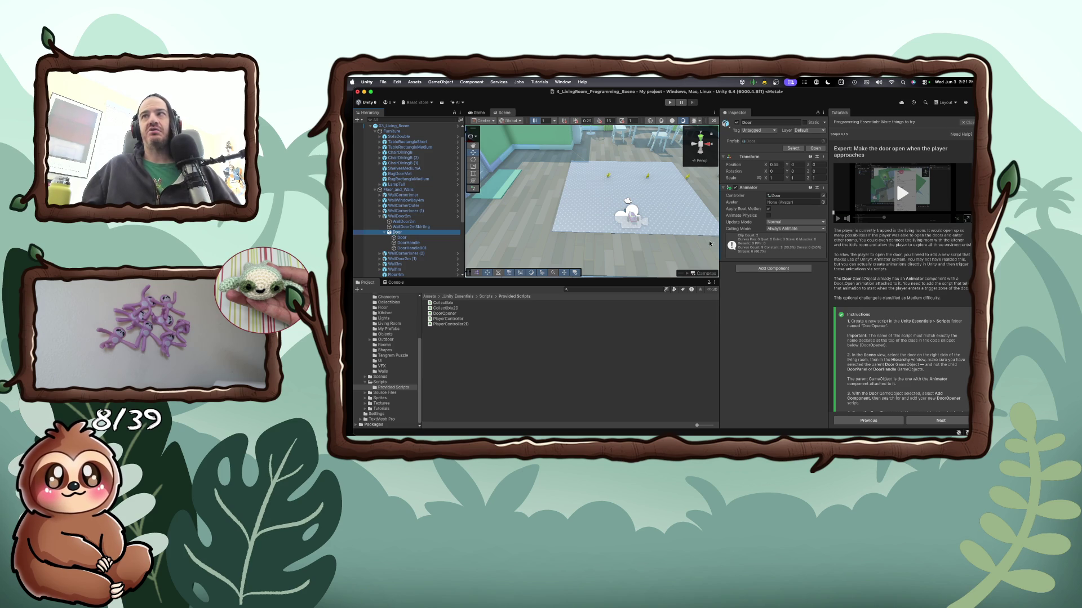
click(768, 268)
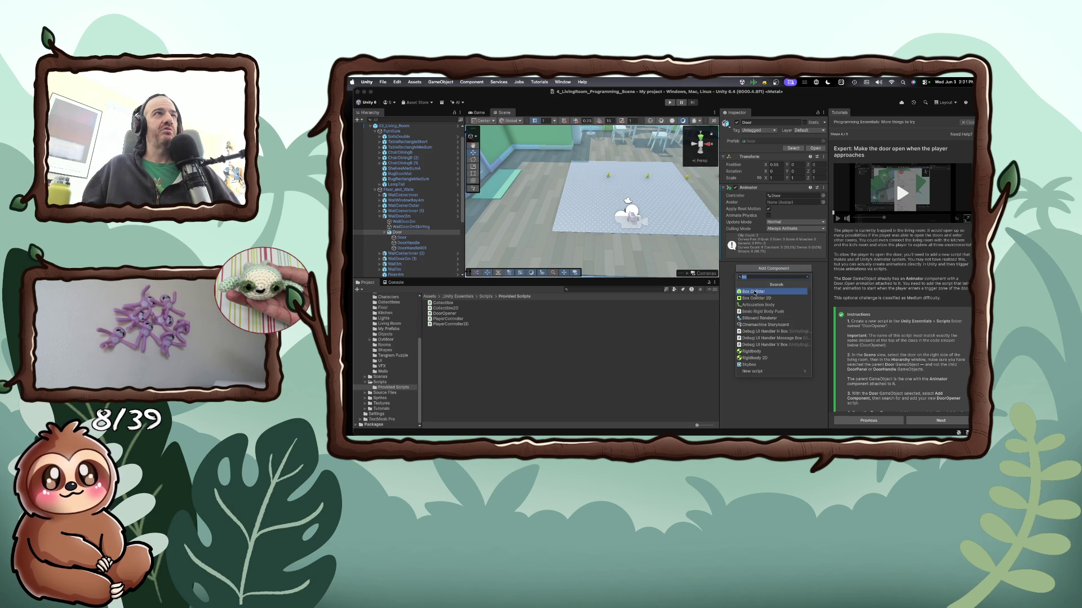
Add a Box Collider to the parent Door, check its Layer Overrides and options, then reselect the child Door
click(755, 292)
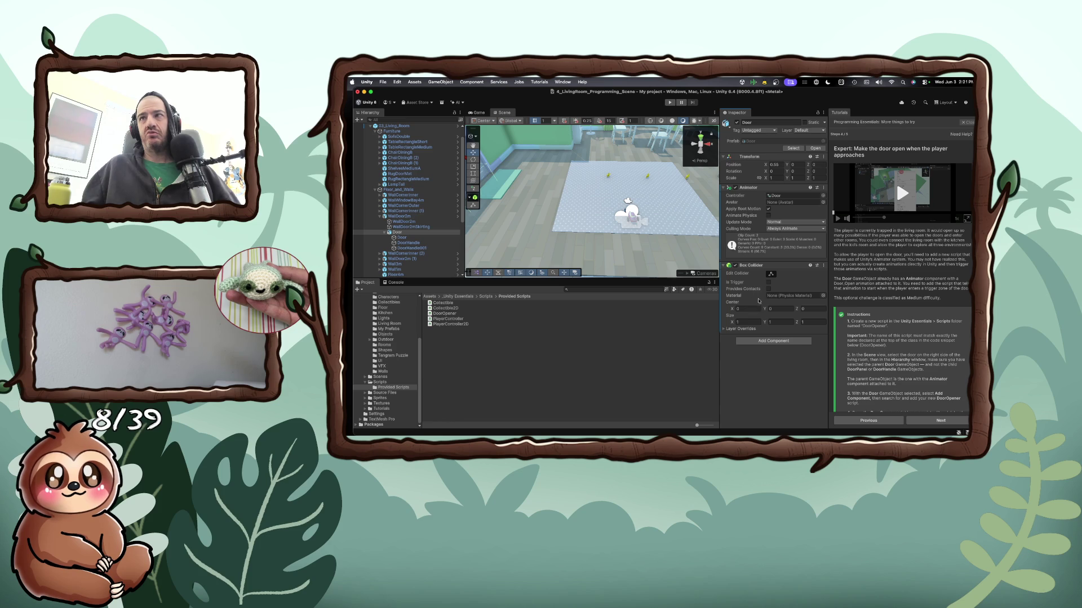
click(726, 328)
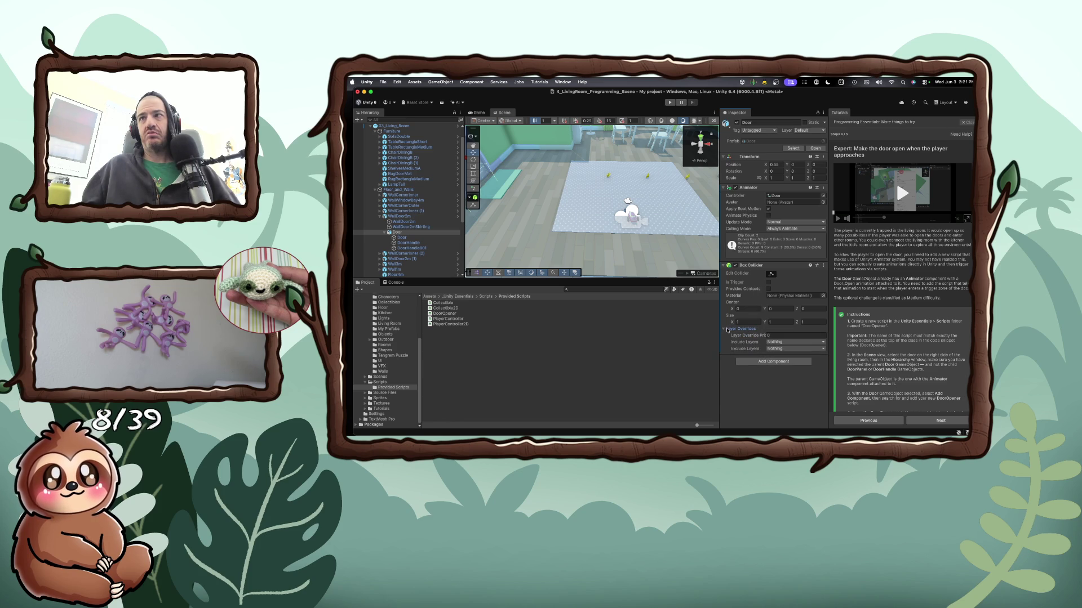
click(727, 329)
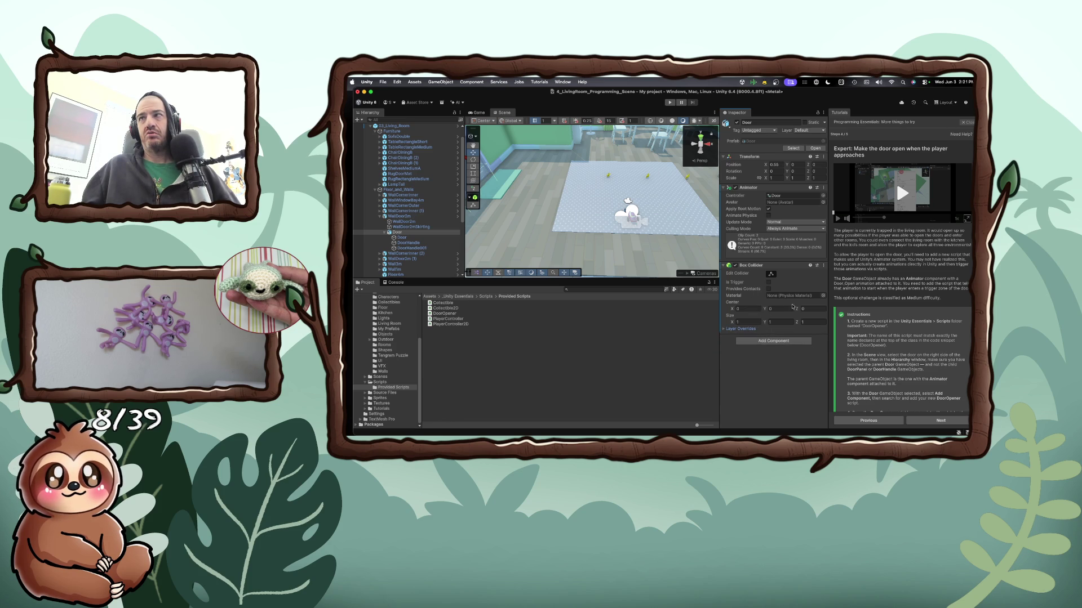
click(823, 265)
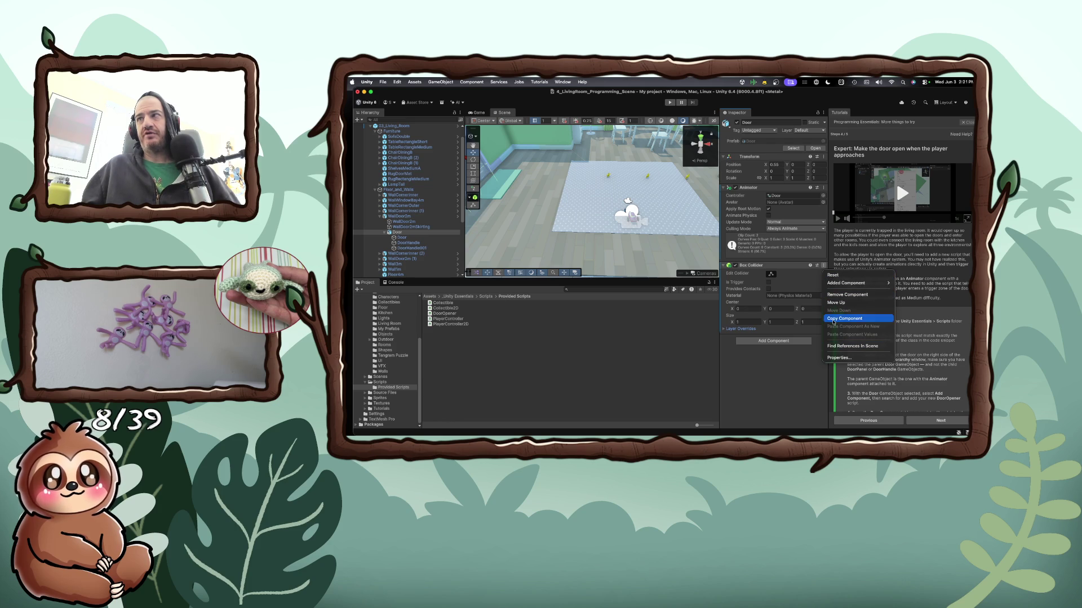
click(789, 367)
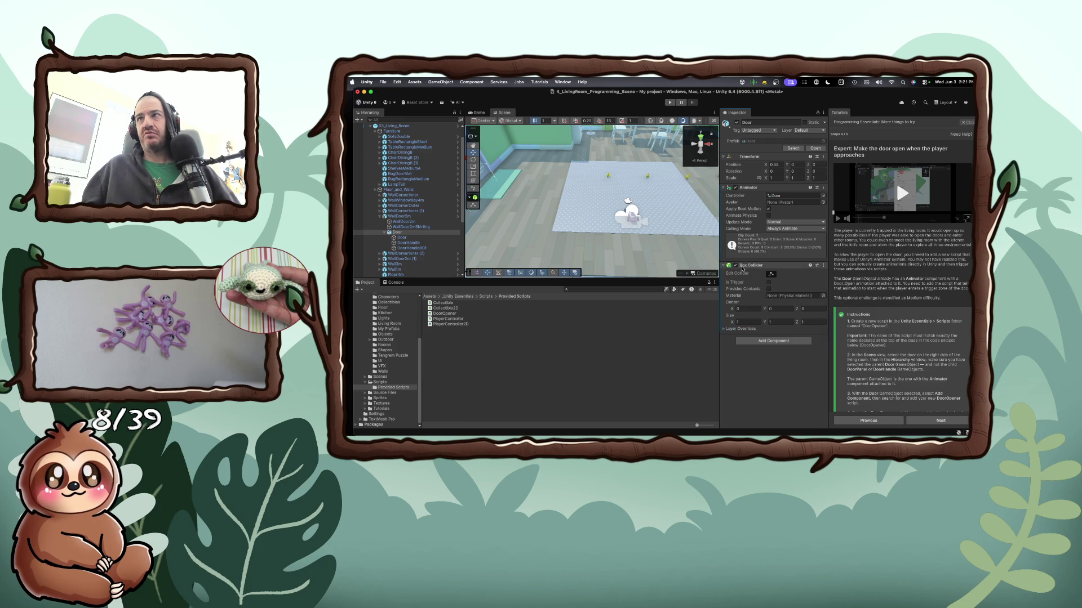
click(409, 243)
click(401, 237)
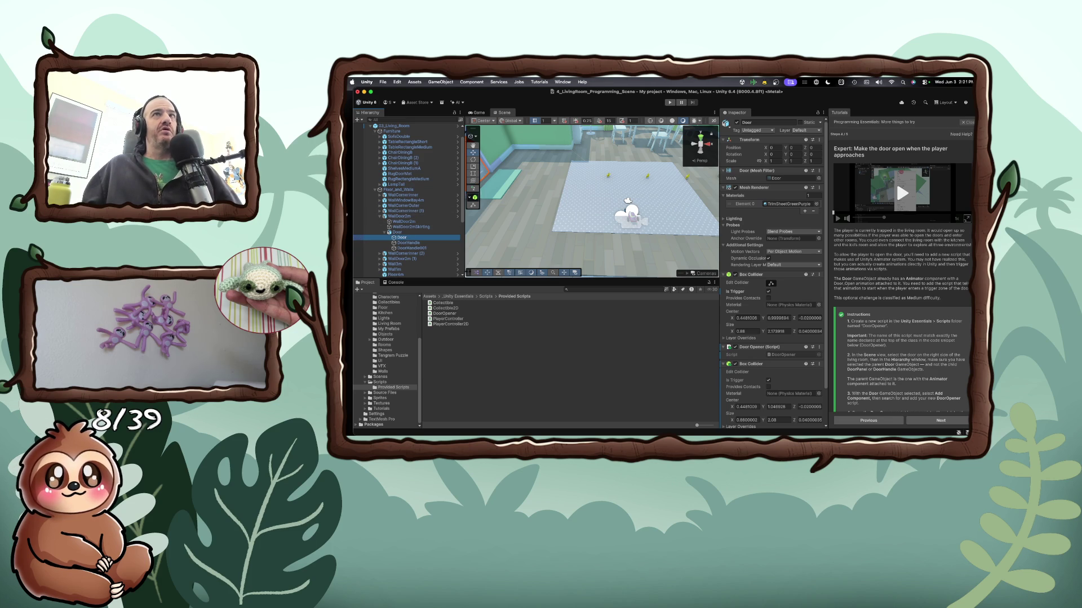
In VS Code, search extensions for 'c#' and begin installing C# Extensions
key(super+Tab)
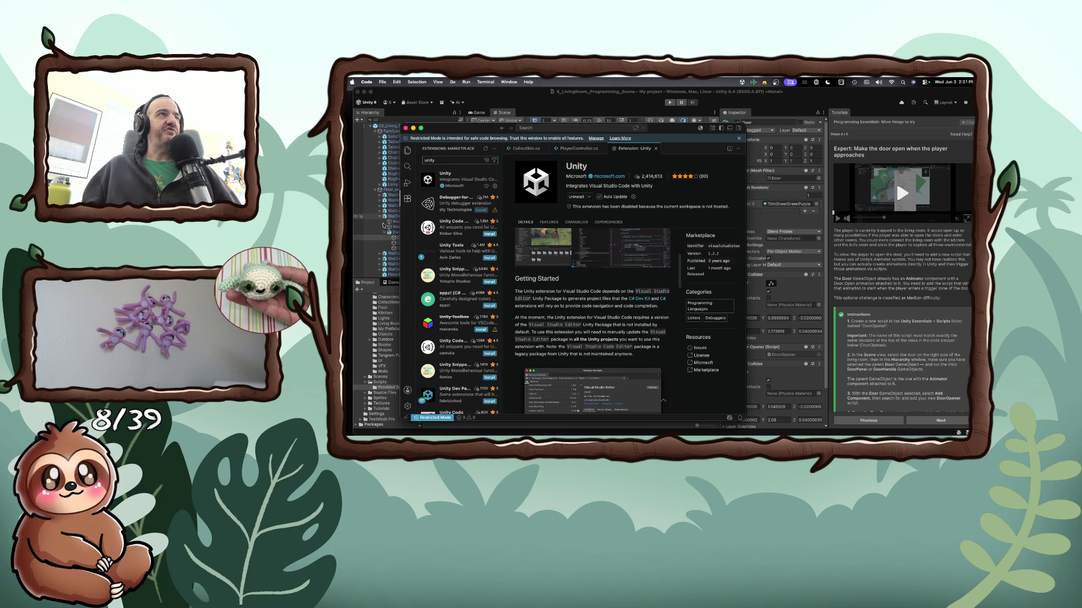
double_click(442, 159)
text(#)
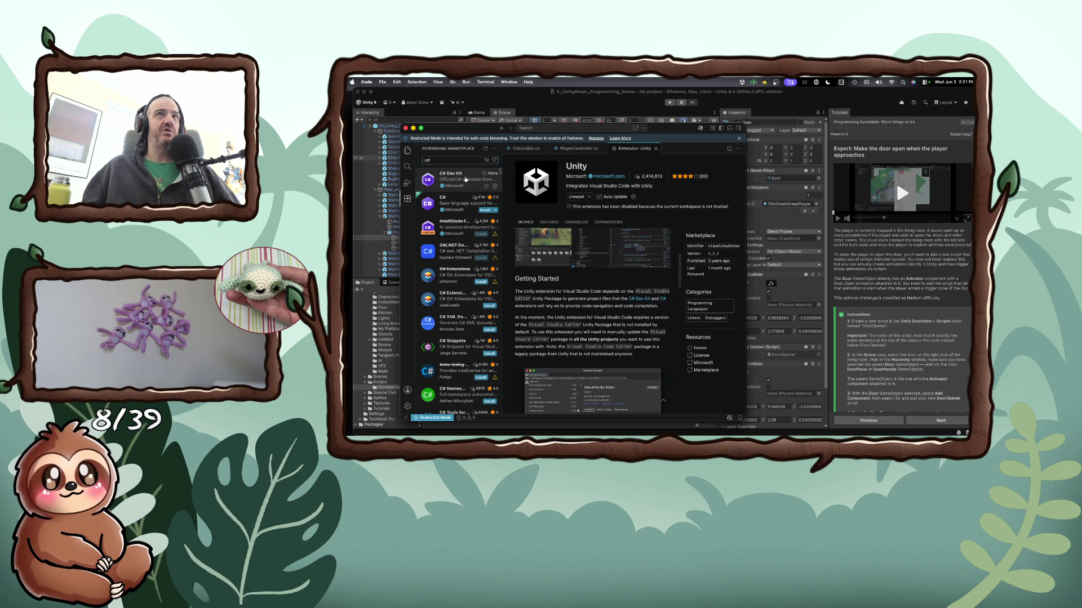
mouse_move(501, 179)
mouse_down()
mouse_move(577, 179)
mouse_move(519, 179)
mouse_move(543, 179)
mouse_up()
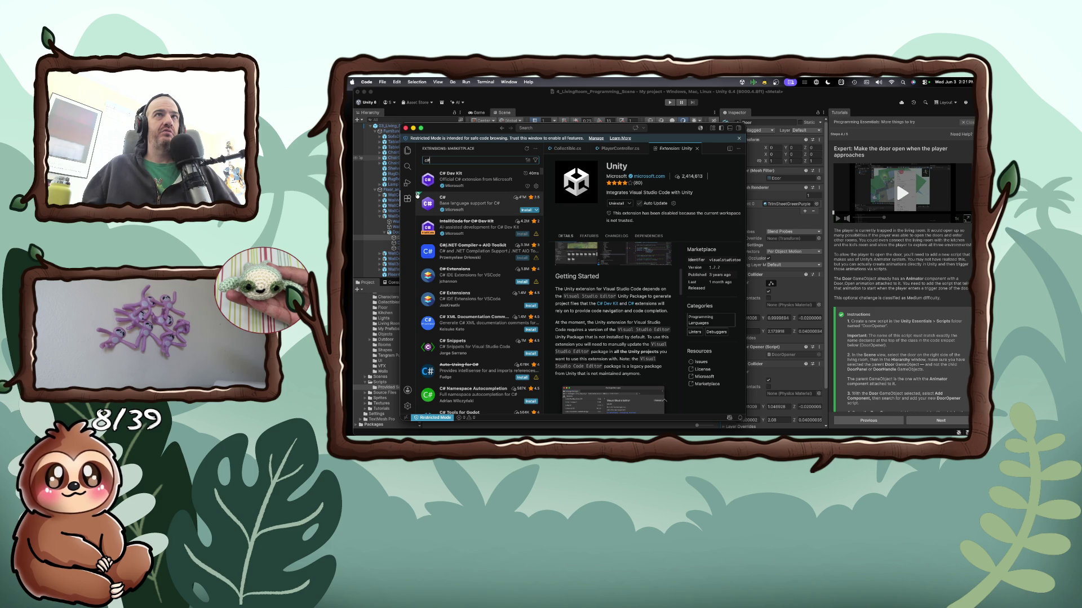
mouse_move(417, 195)
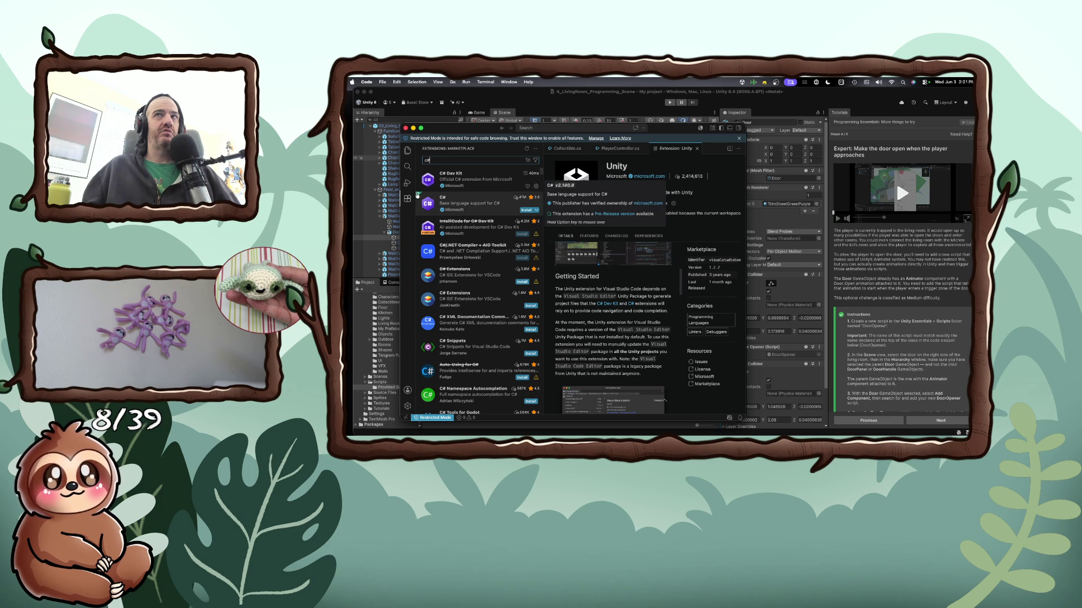
mouse_move(490, 222)
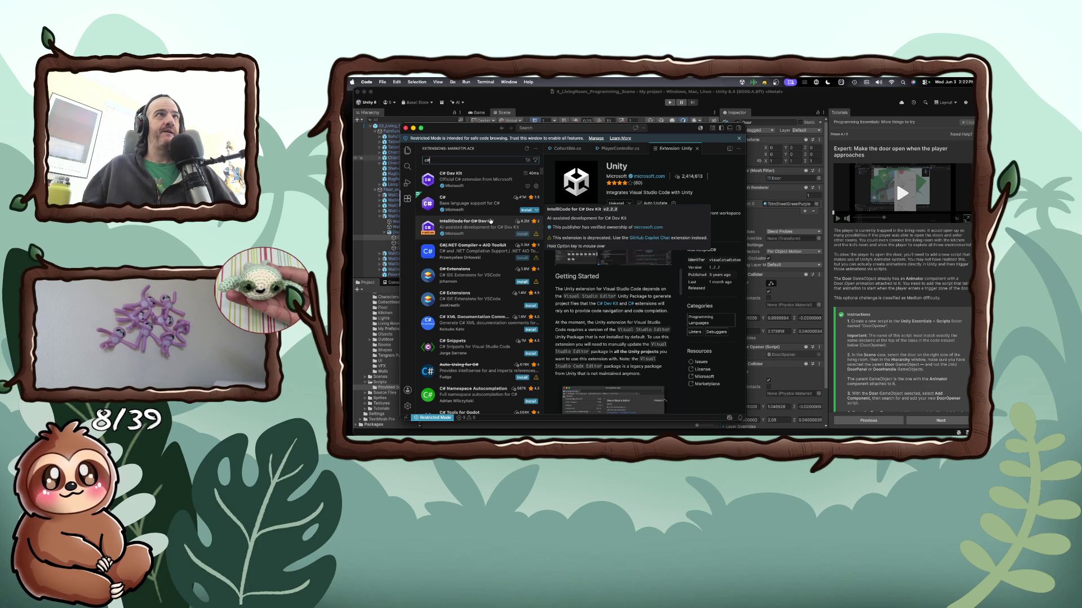
click(486, 300)
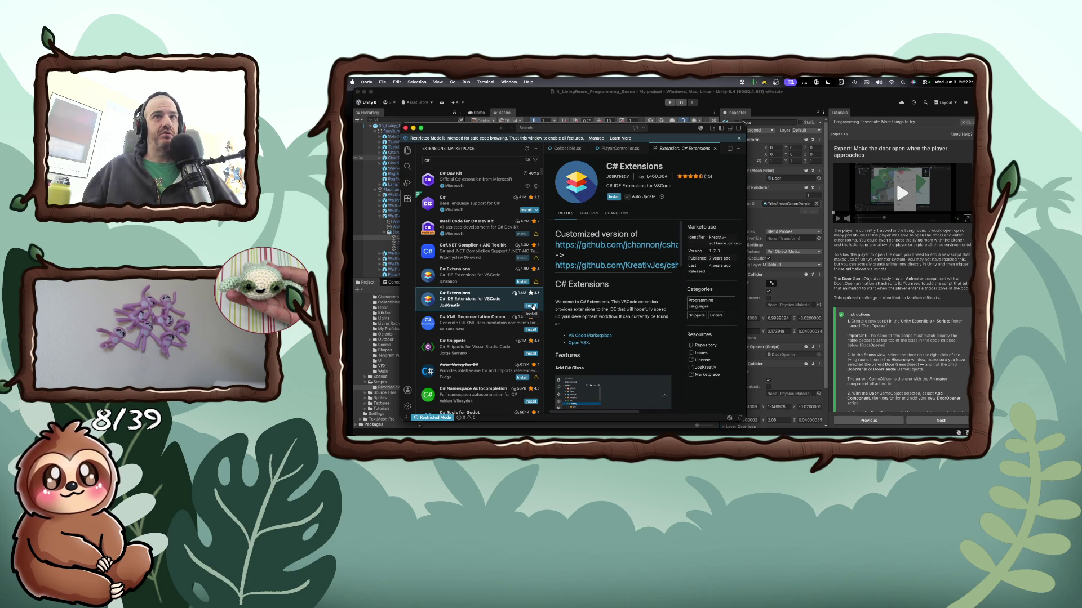
click(533, 306)
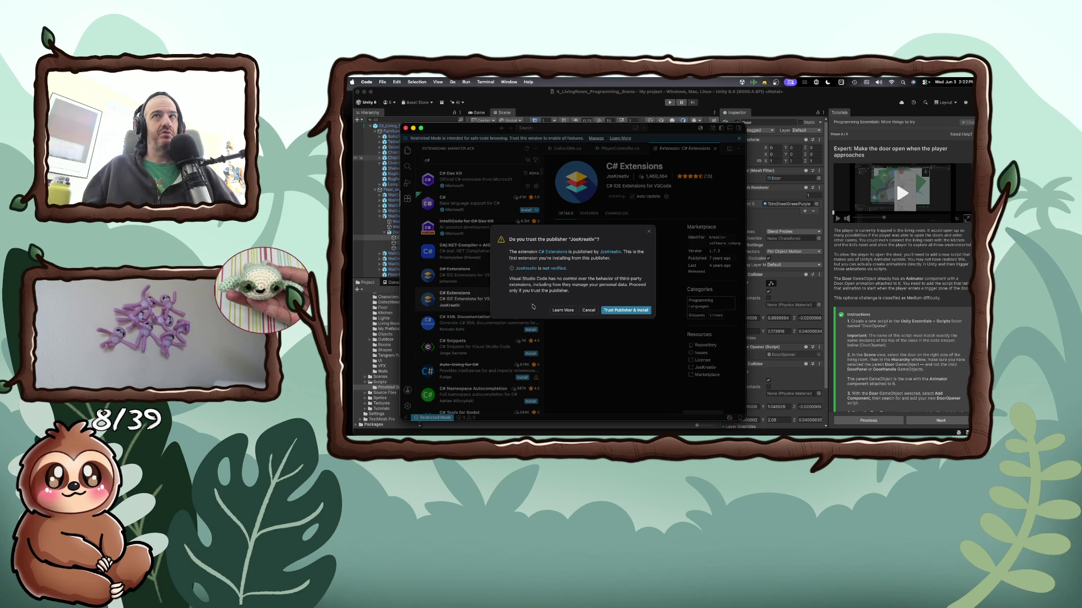
Trust the publisher and workspace to finish installing C# Extensions, then search extensions for '.net'
click(619, 310)
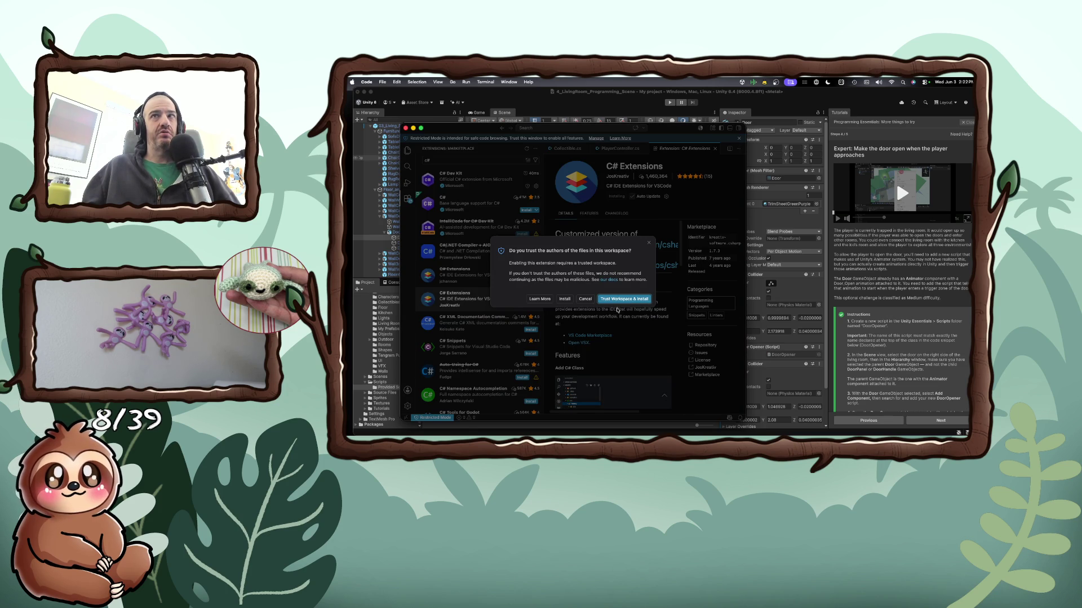
click(611, 300)
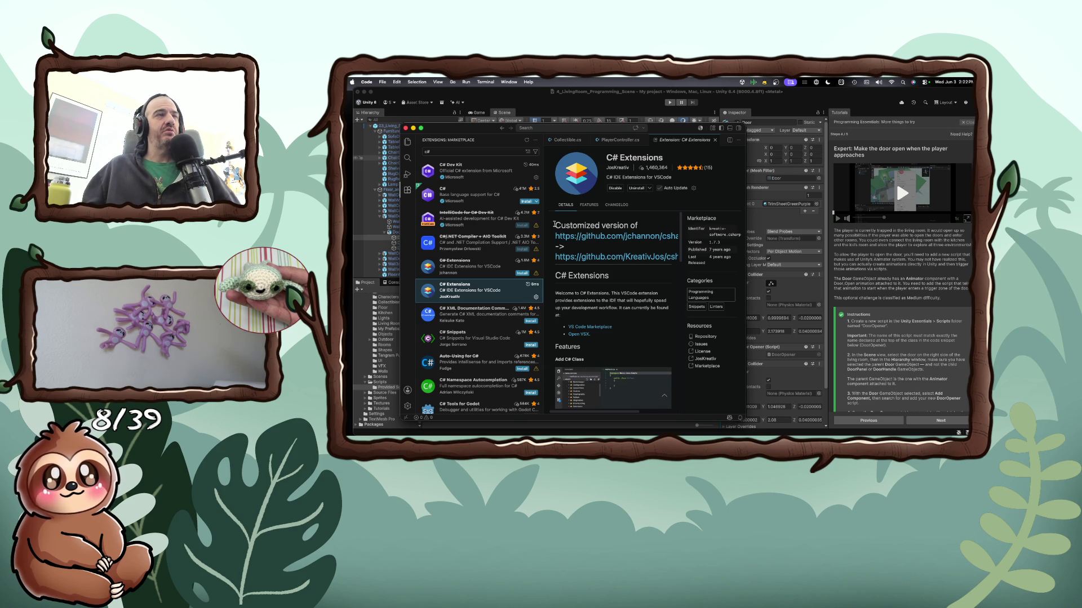
click(479, 152)
key(super+a)
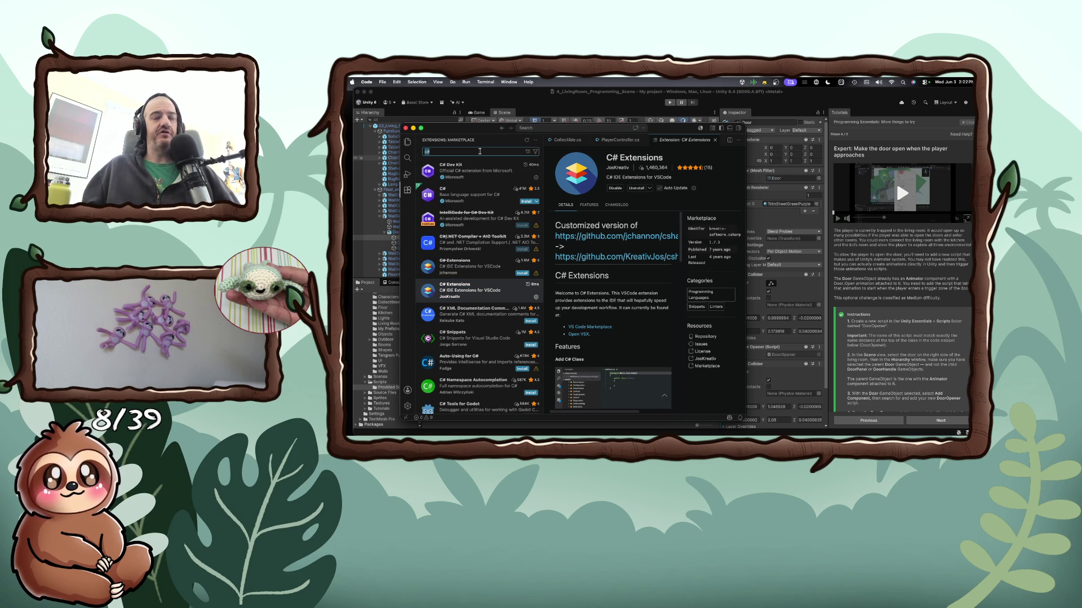
text(.net)
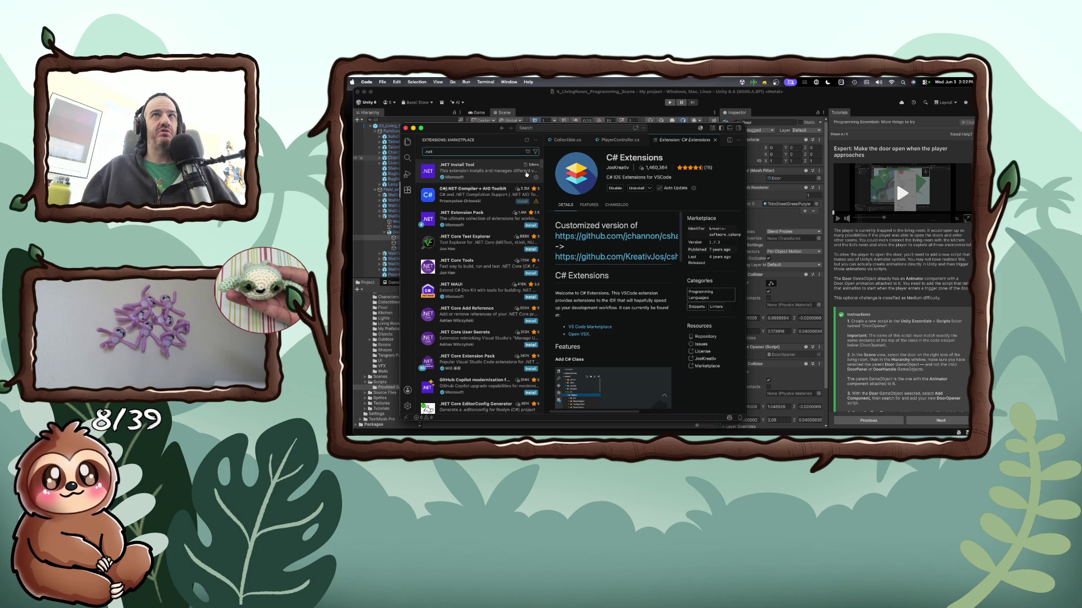
Narrow the extensions sidebar and move the VS Code window aside to bring Unity forward
mouse_move(543, 168)
mouse_down()
mouse_move(625, 169)
mouse_move(530, 172)
mouse_up()
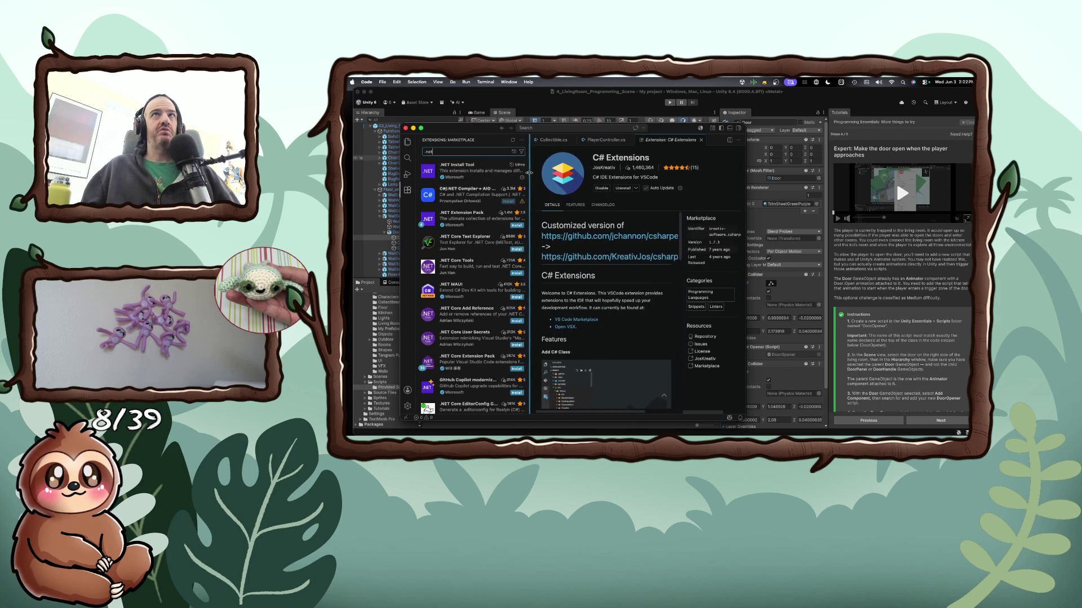
drag(475, 129, 587, 204)
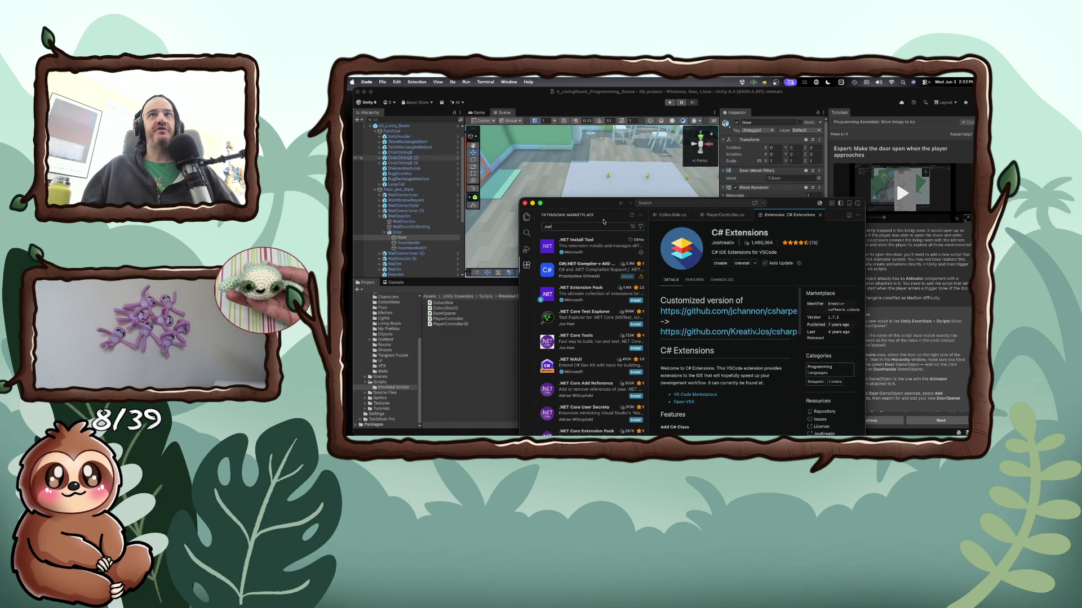
click(484, 320)
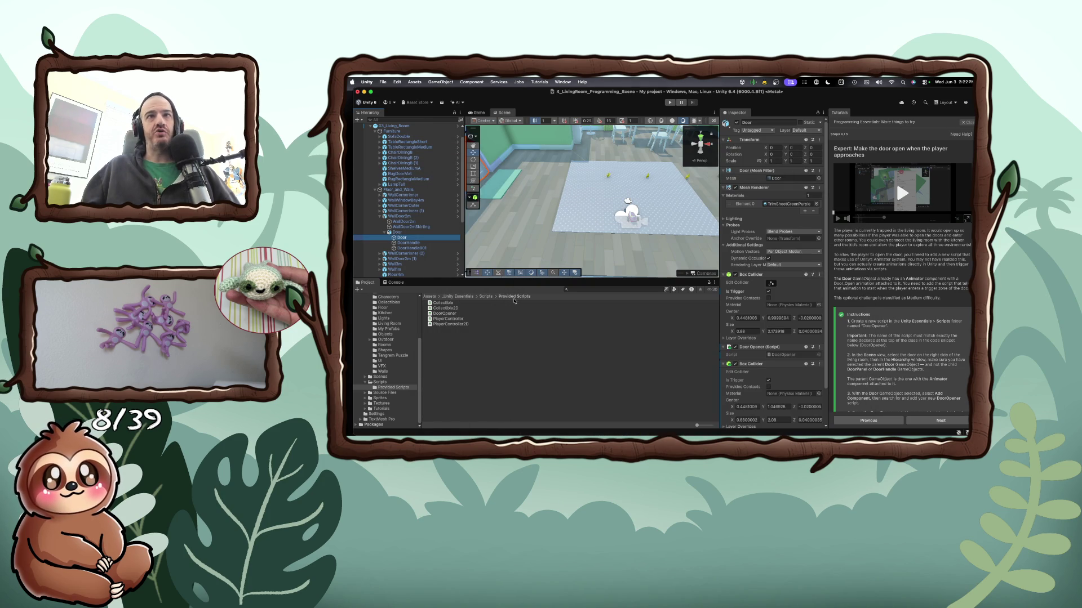
Open DoorOpener.cs in VS Code and put the caret inside the Start() method
double_click(445, 313)
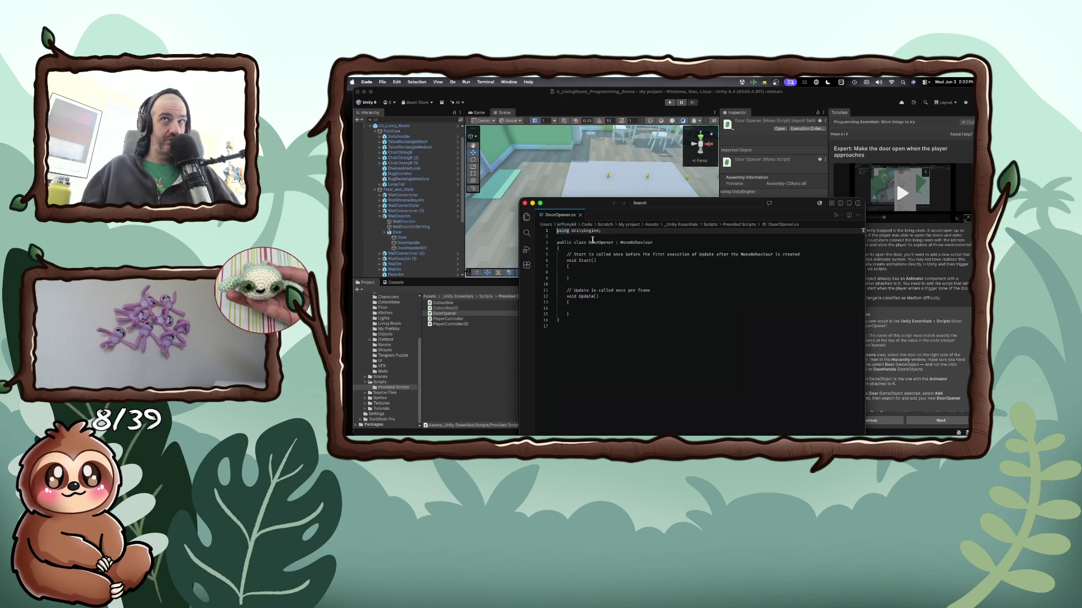
drag(595, 208, 546, 171)
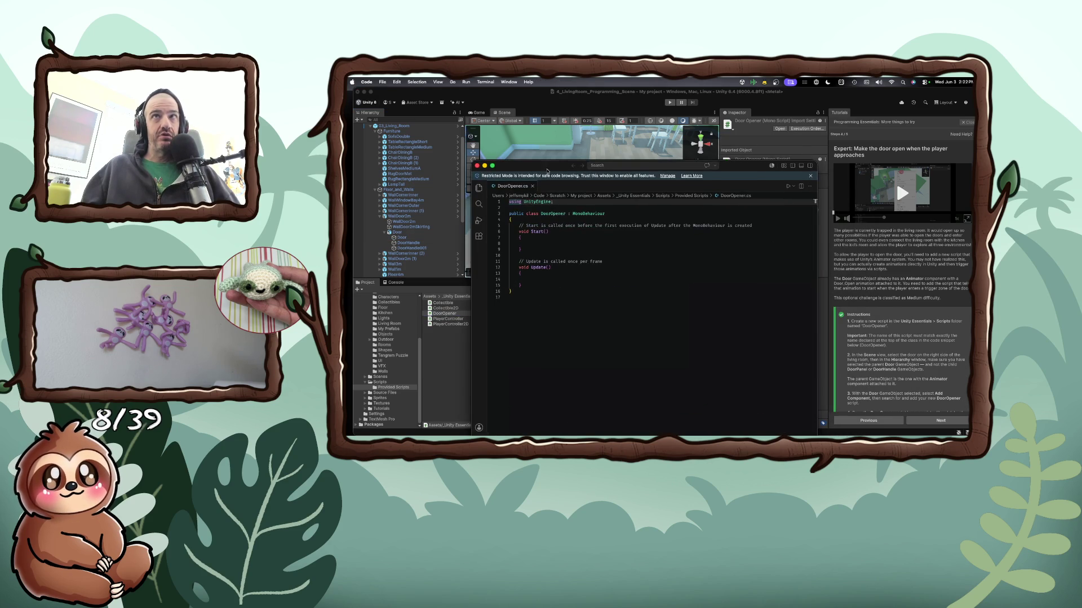
click(580, 239)
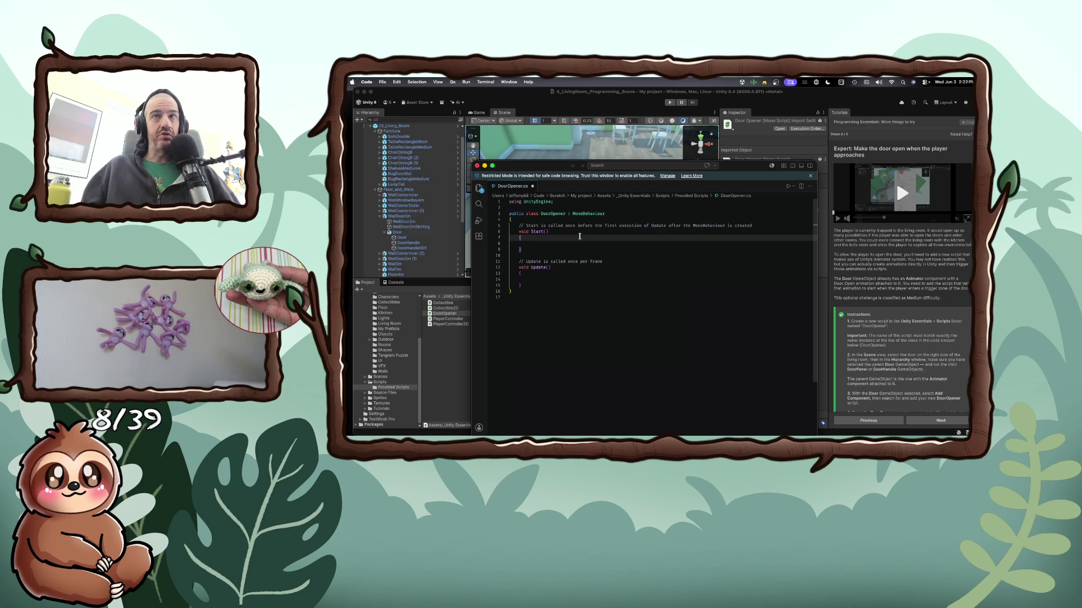
Type a test line 'DoorOpener: MonoBehaviou' in Start(), then delete it again
key(Return)
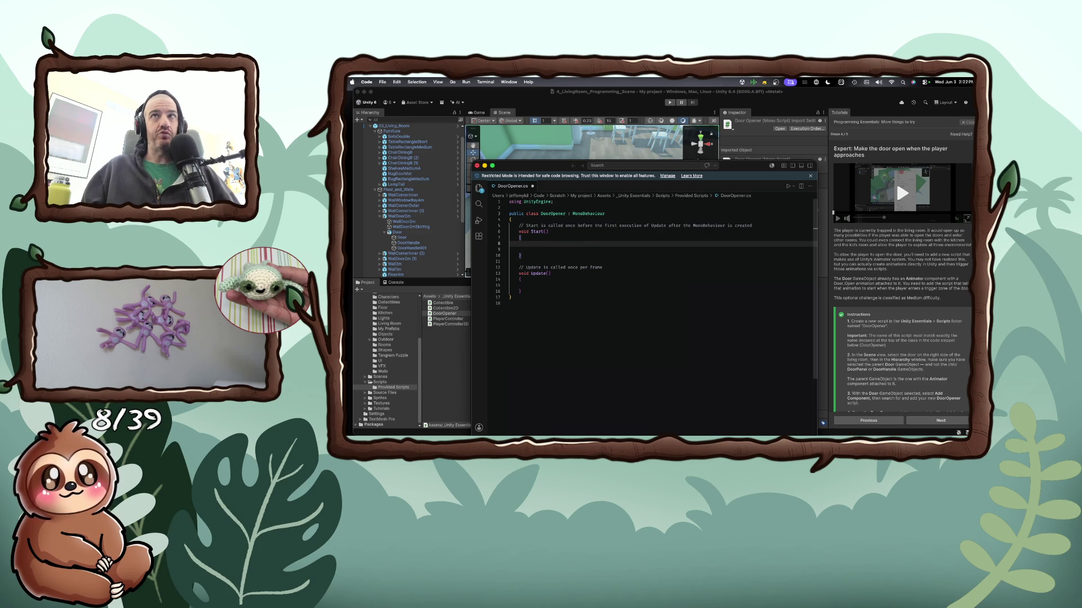
text(DoorOpener)
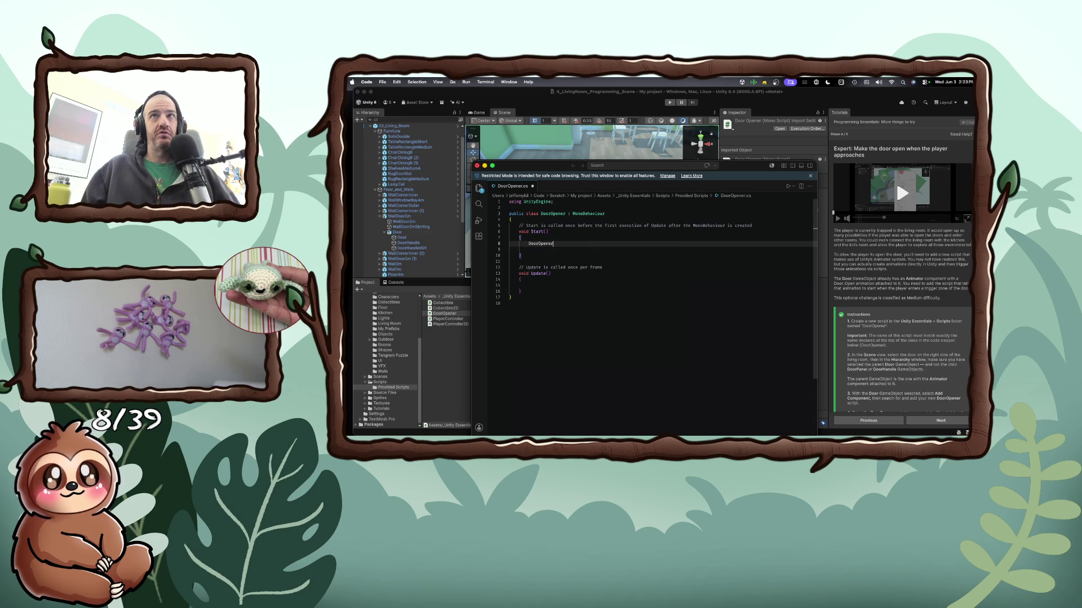
text(: MonoBehaviou)
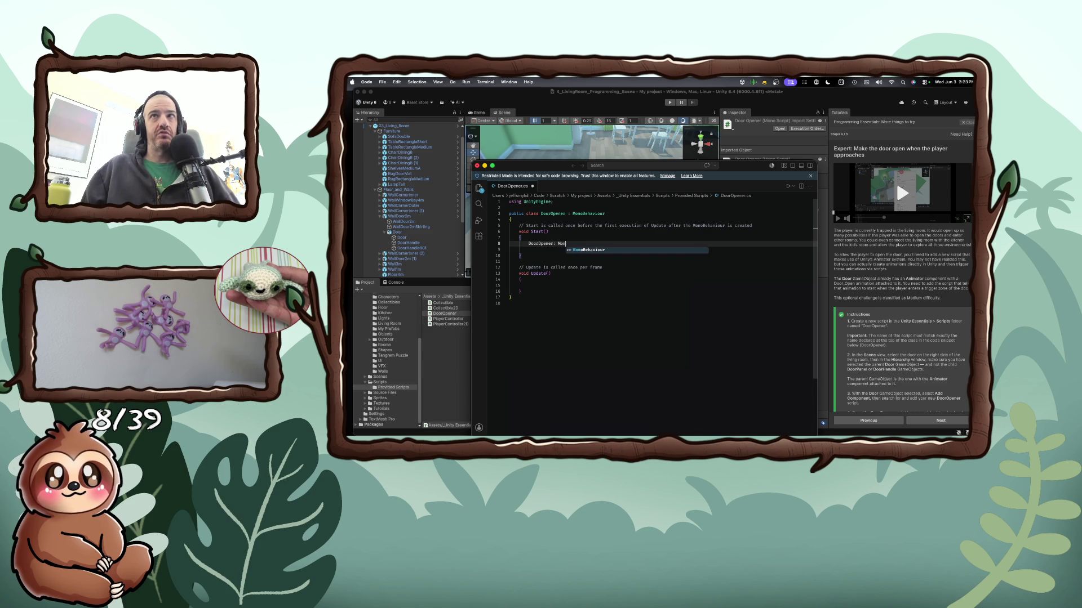
key(BackSpace)
key(BackSpace)
key(BackSpace)
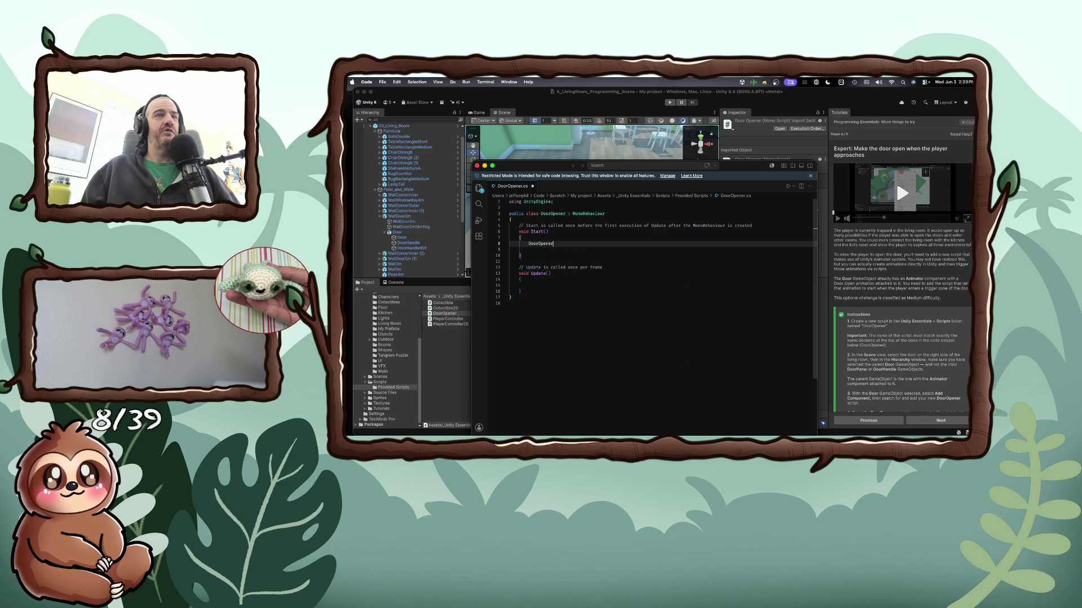
key(super+BackSpace)
key(BackSpace)
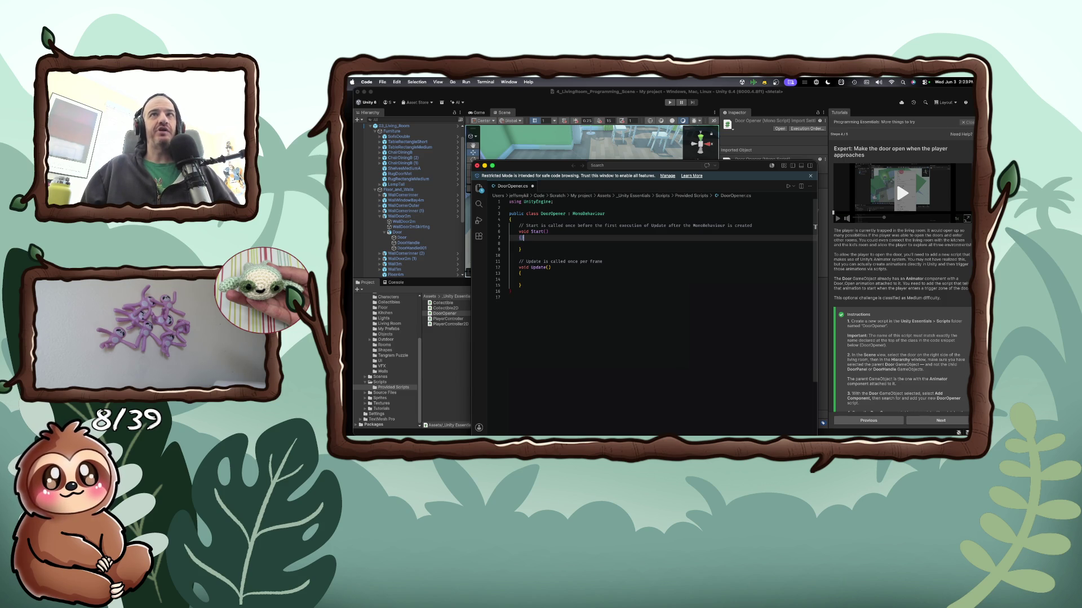
key(alt+space)
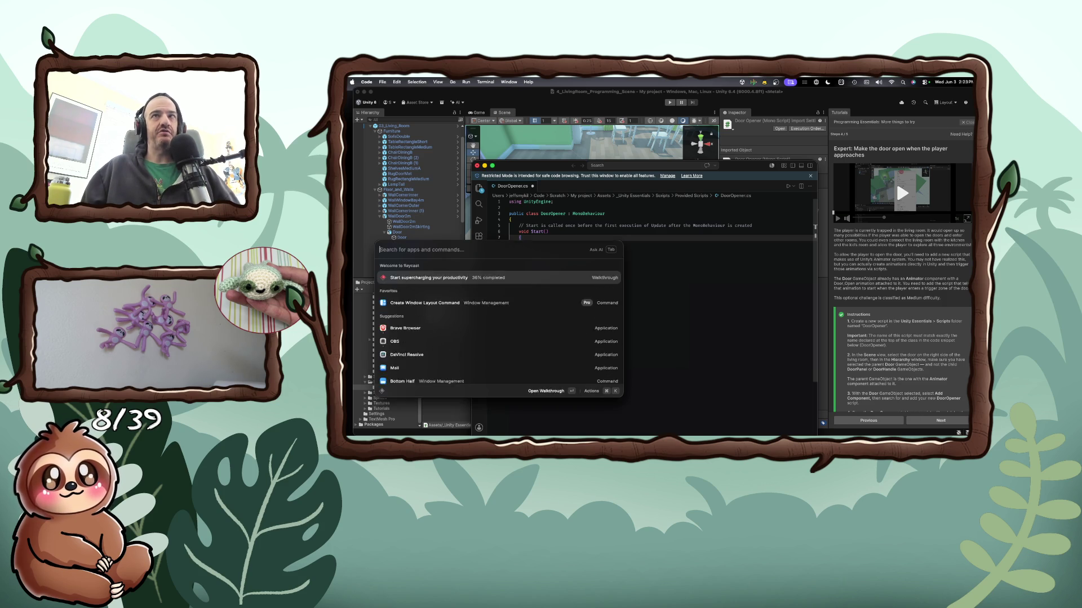
Search the VS Code Command Palette for 'intel', then dismiss it without running anything
key(Escape)
click(639, 246)
key(super+shift+p)
text(int)
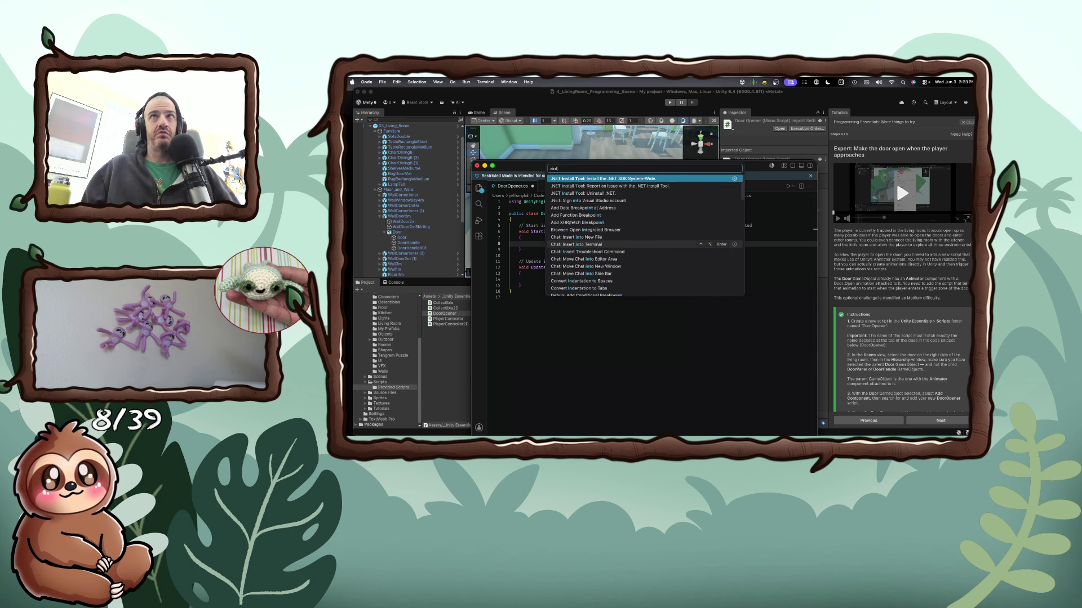
text(el)
key(BackSpace)
key(BackSpace)
key(BackSpace)
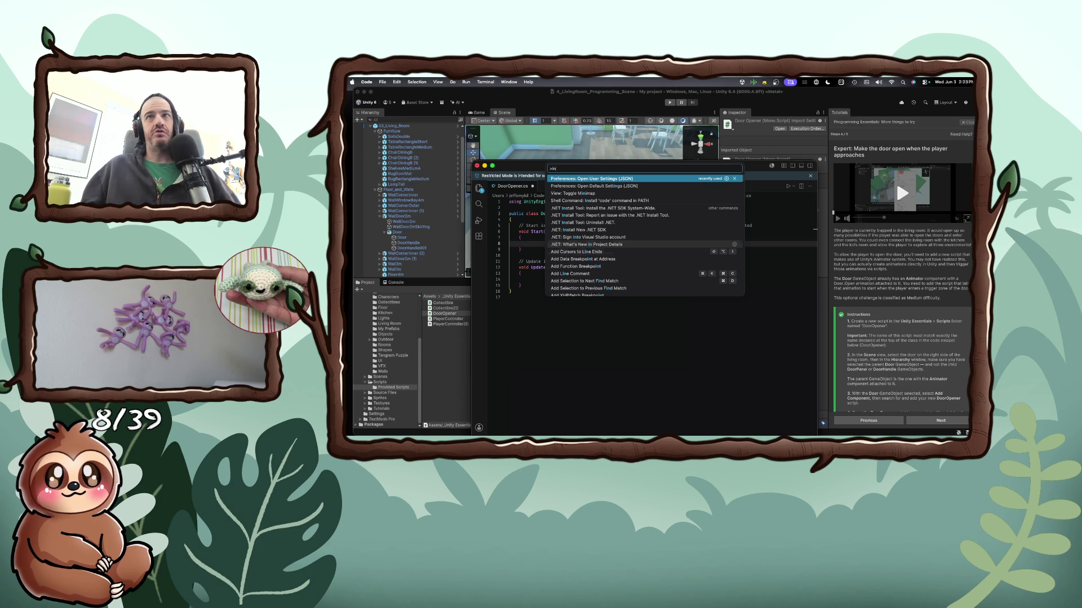
key(Escape)
Add and remove a test 'DoorOpener: Mon' line in Start(), then return to Unity
key(Up)
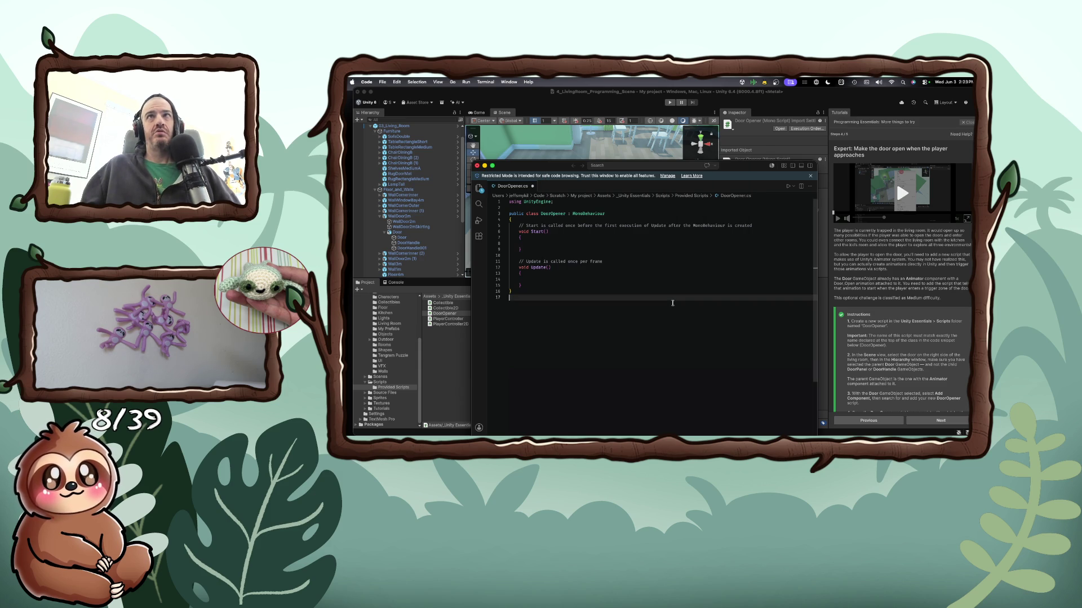
key(Return)
text(DoorOpener: Mon)
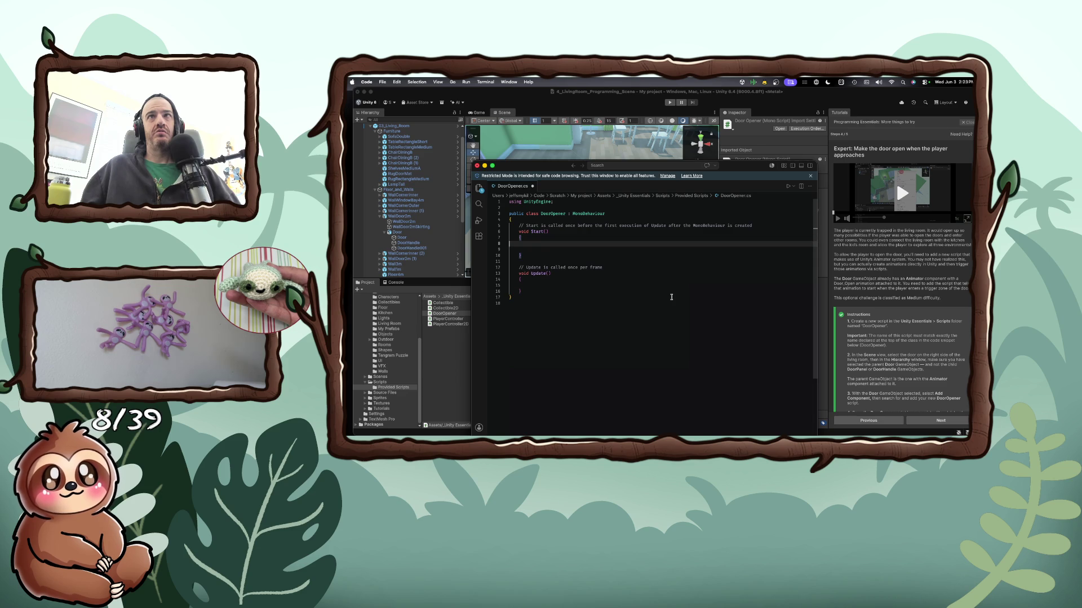
key(BackSpace)
key(BackSpace)
key(BackSpace)
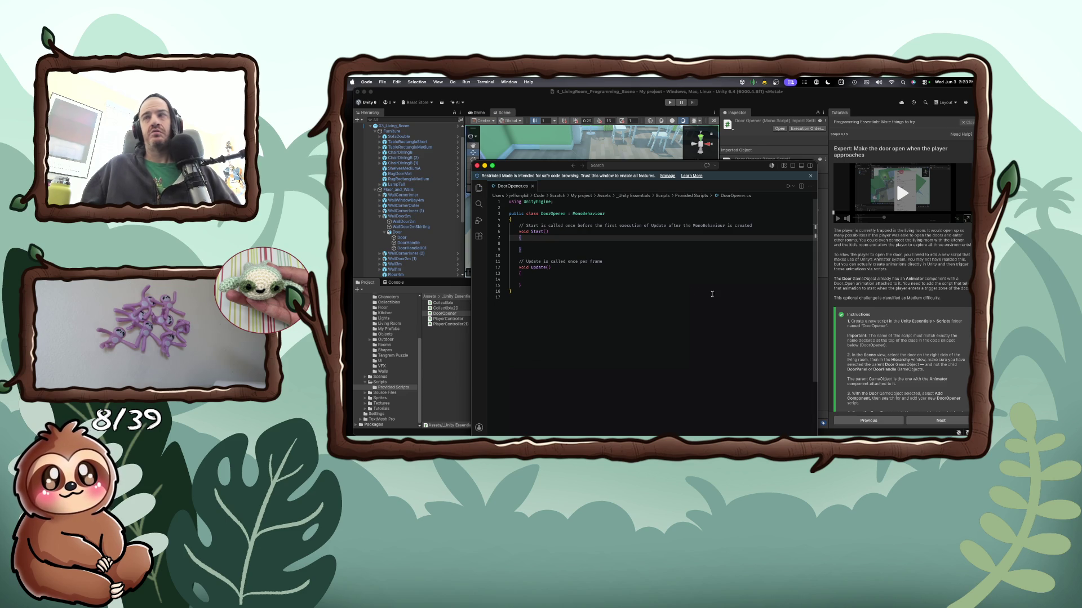
click(839, 292)
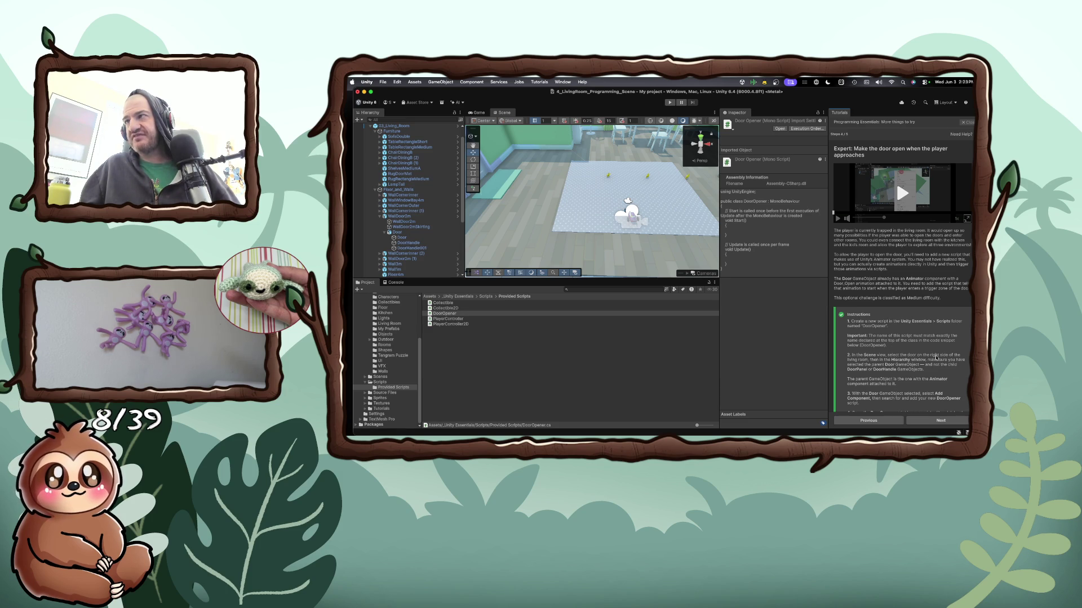
Select the living-room Door and remove its Door Opener (Script) component
scroll(544, 213, down, 5)
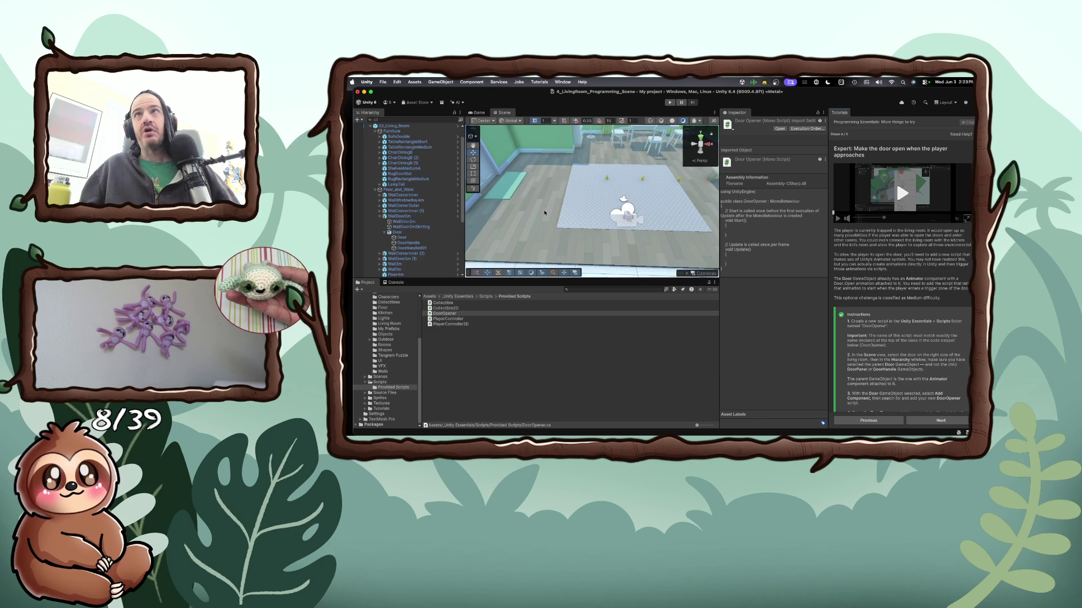
scroll(544, 212, down, 5)
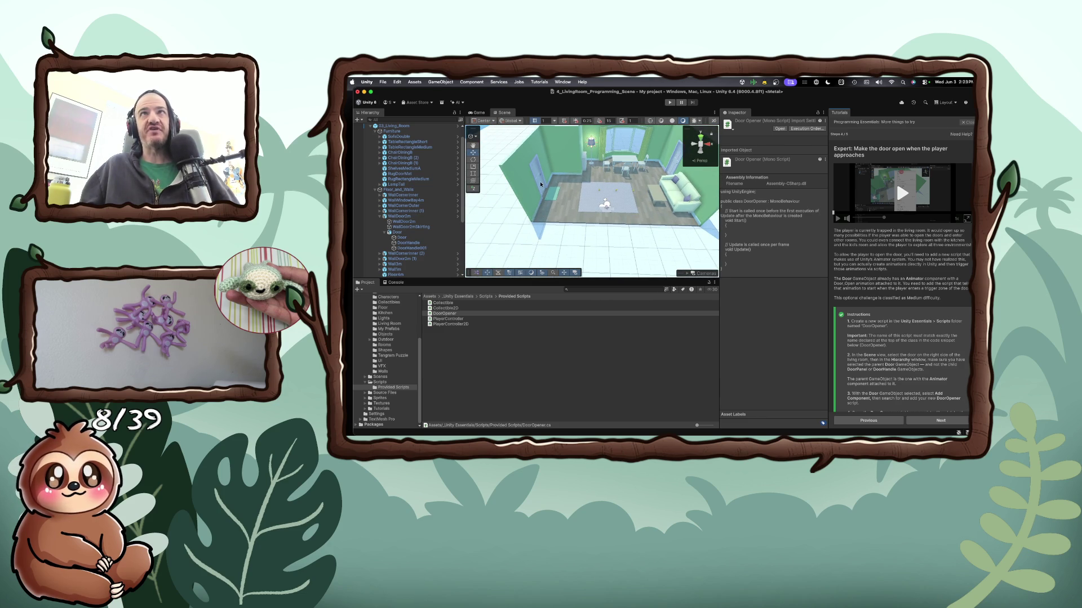
click(544, 183)
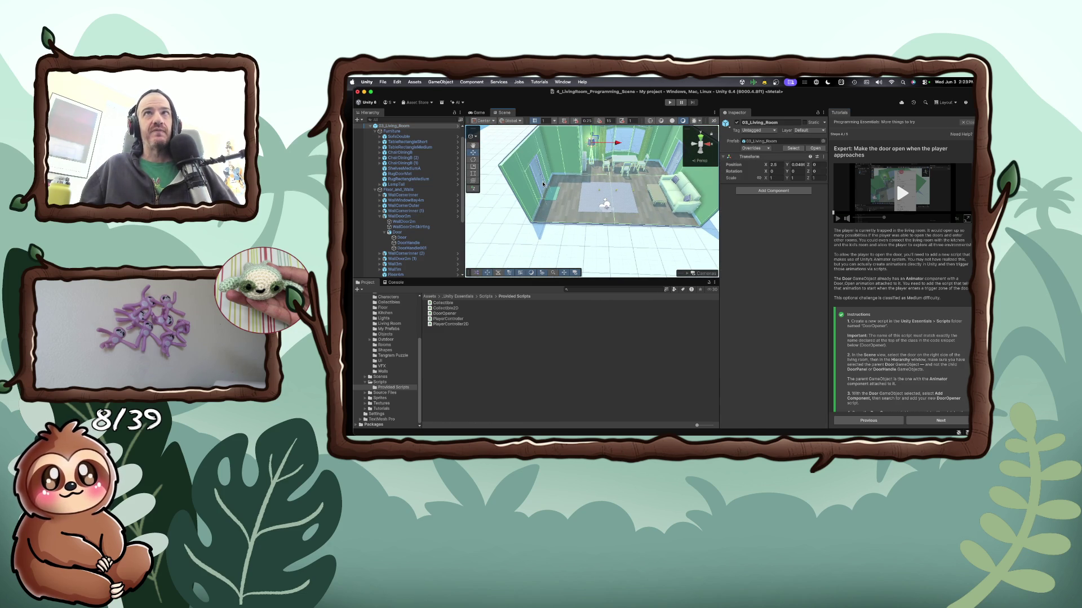
click(543, 183)
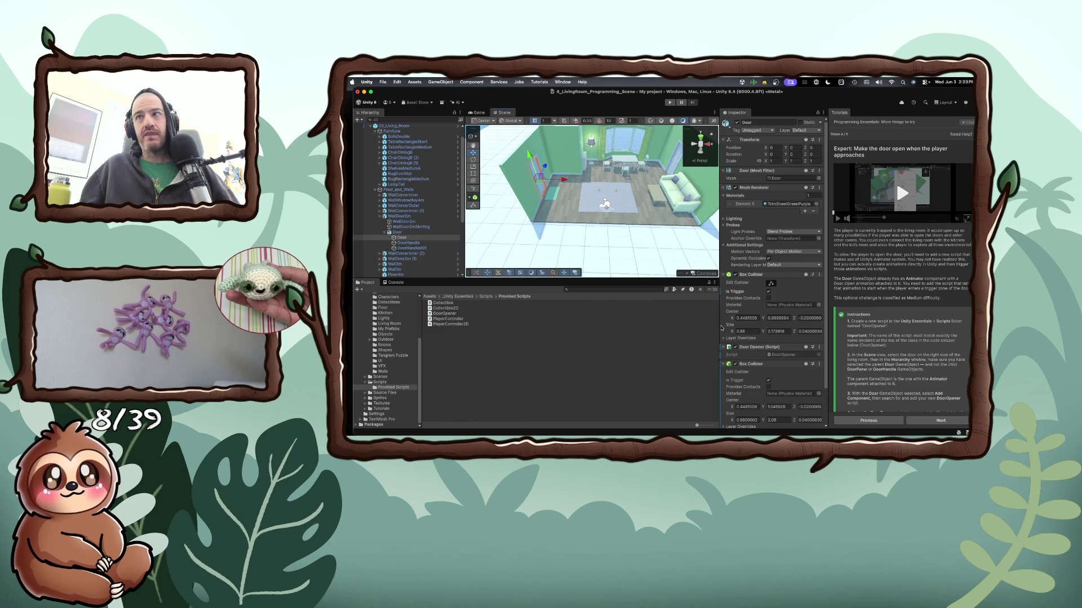
click(819, 348)
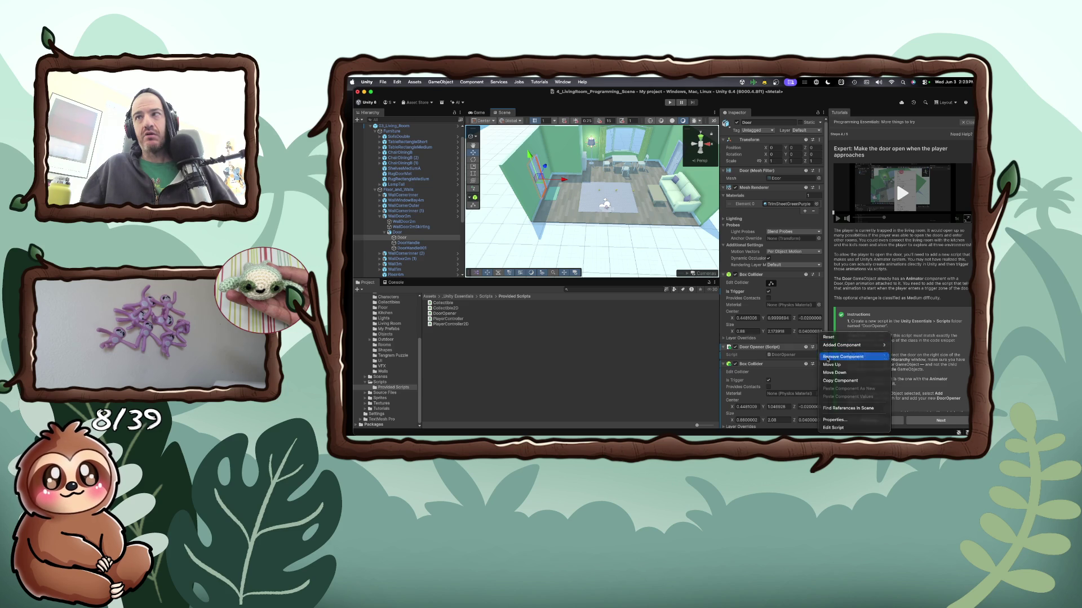
click(828, 358)
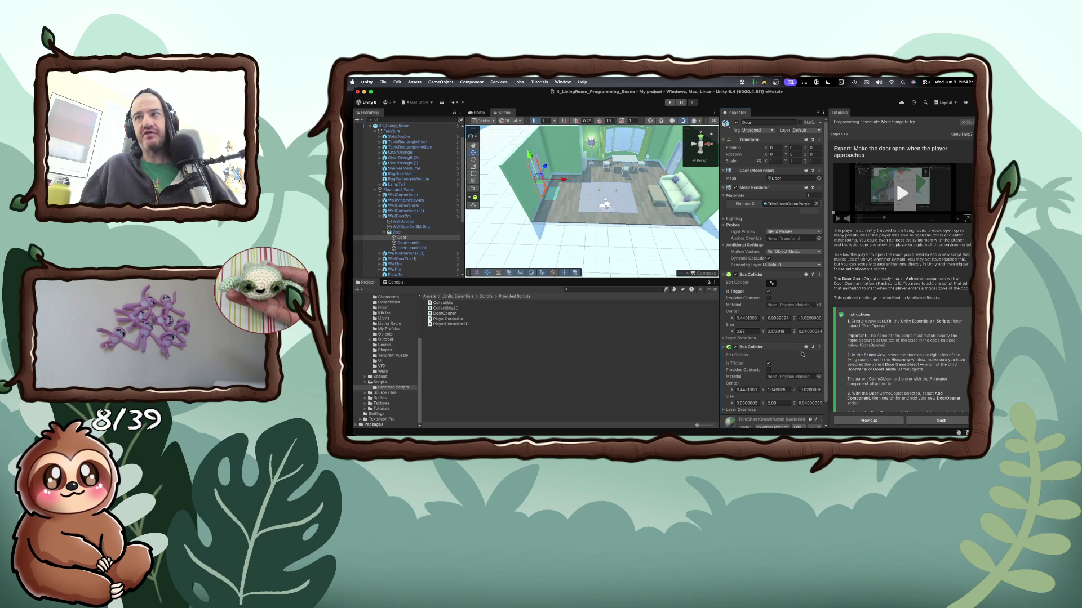
click(675, 164)
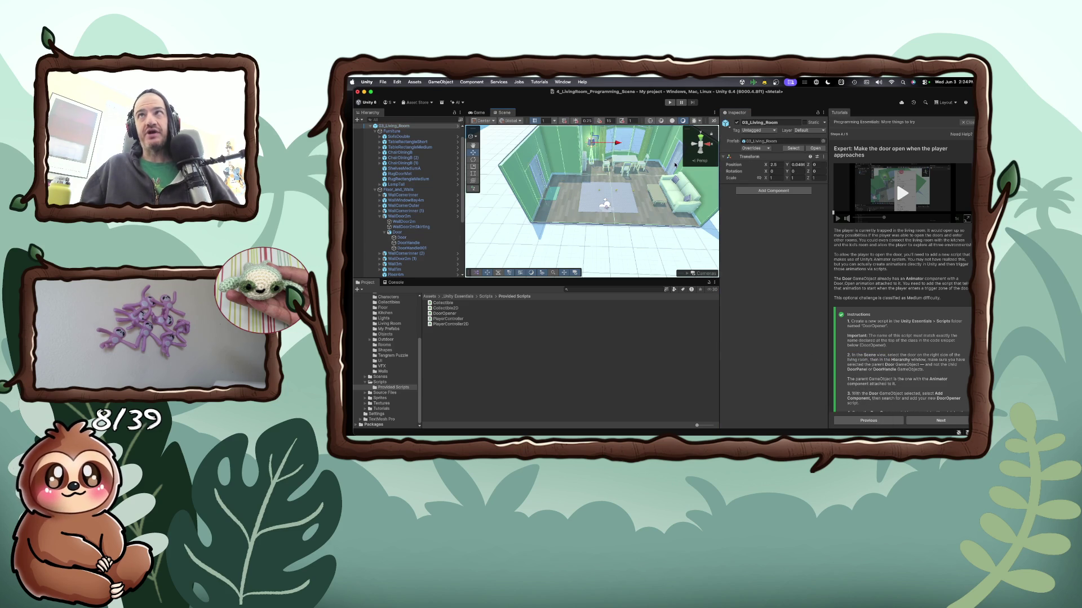
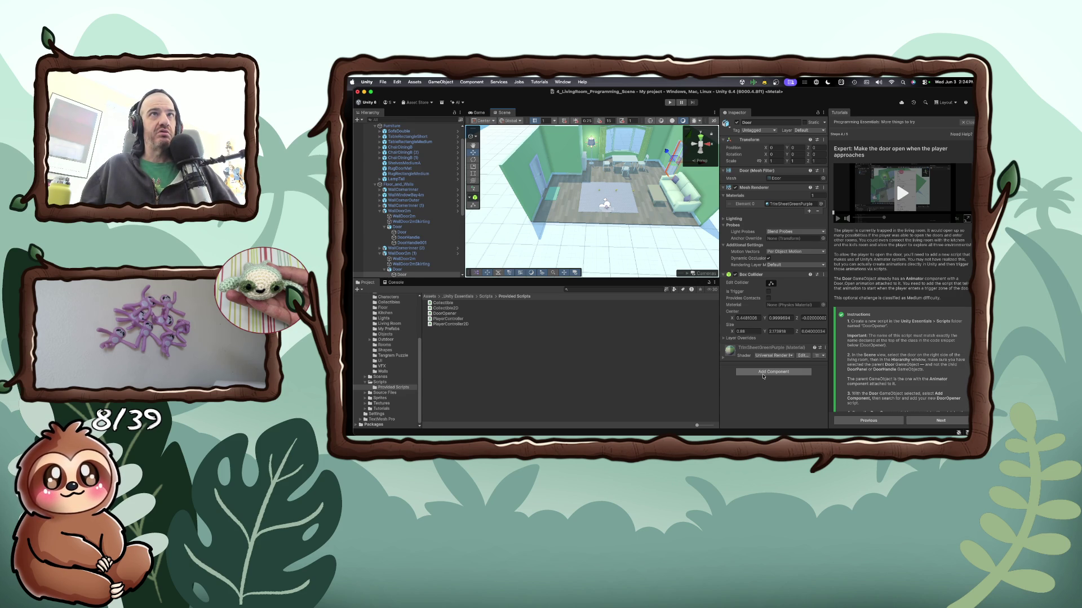
Select the Door object and add the Door Opener script component to it
click(397, 227)
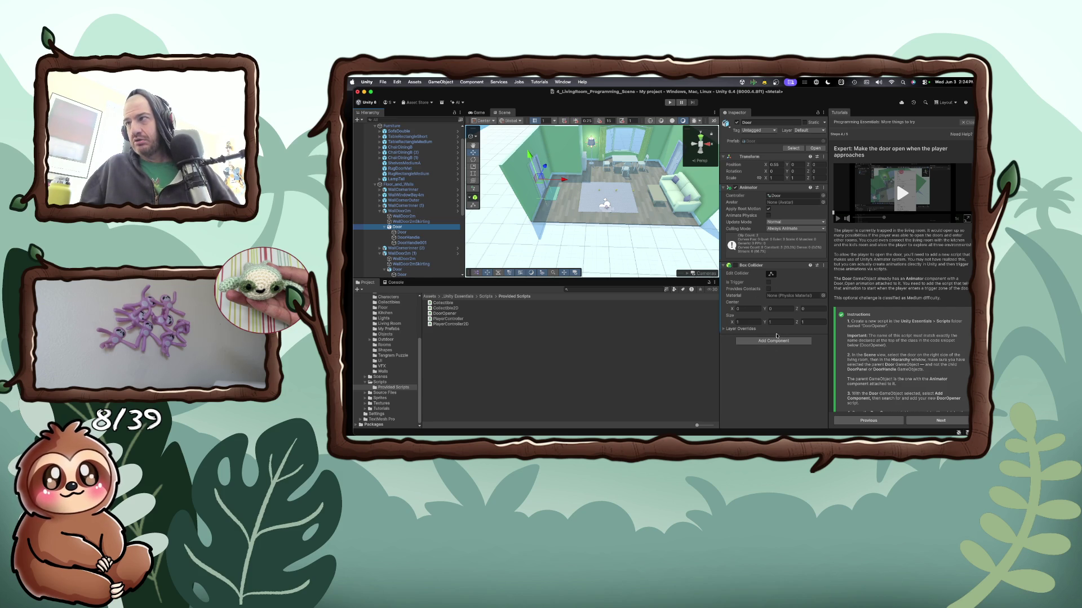
scroll(890, 383, down, 1)
scroll(891, 383, down, 2)
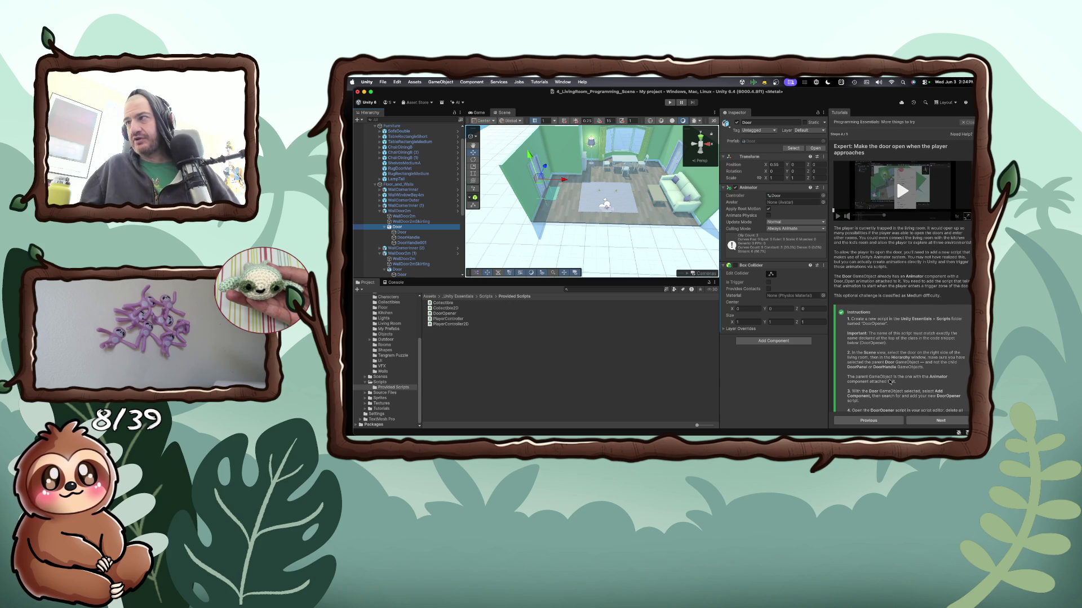
click(789, 341)
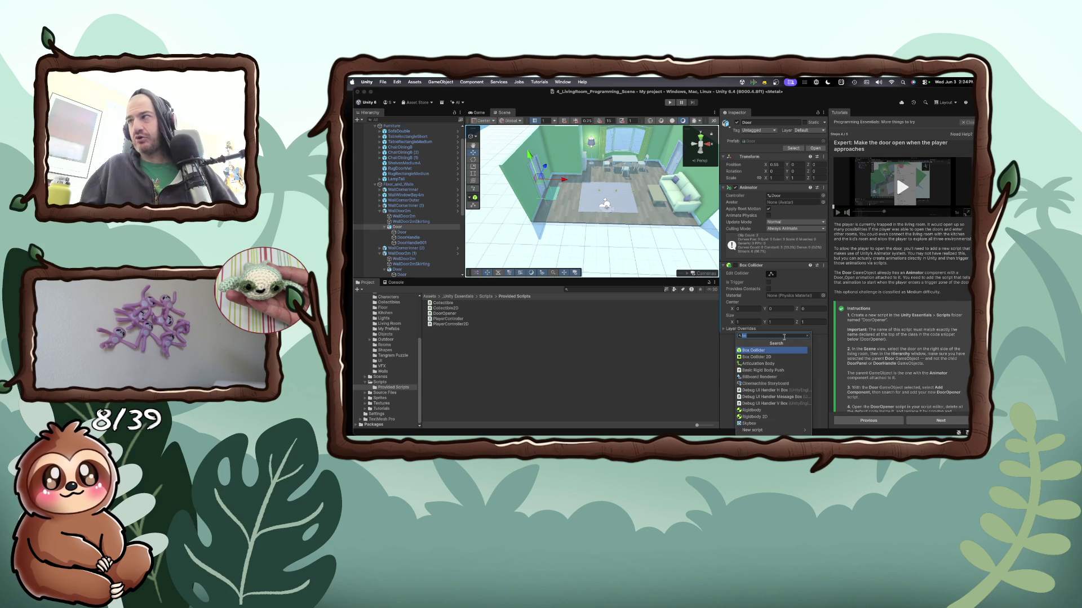
text(Door)
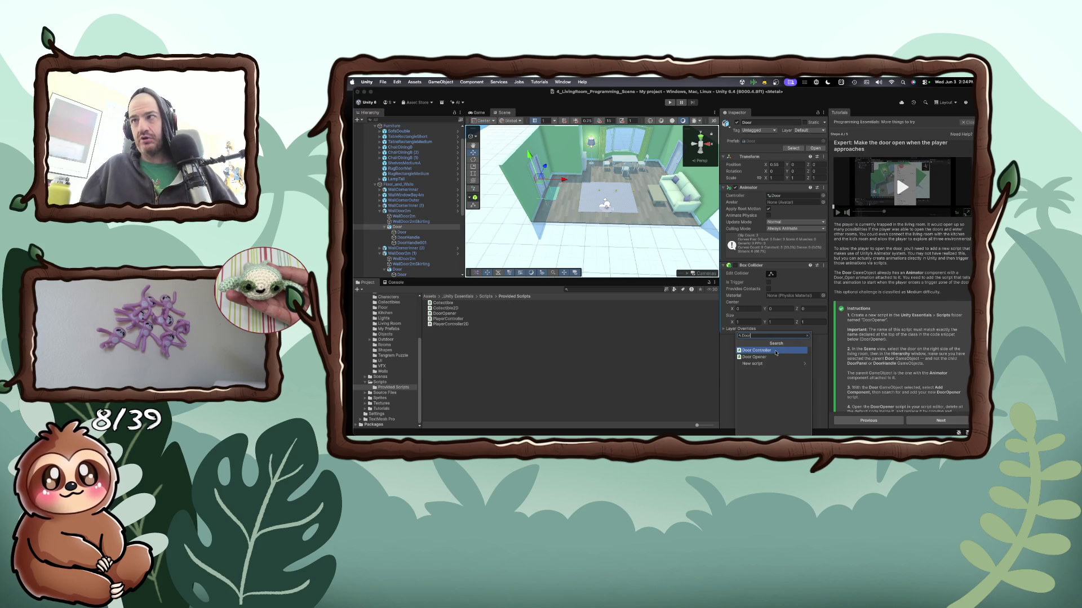
click(771, 357)
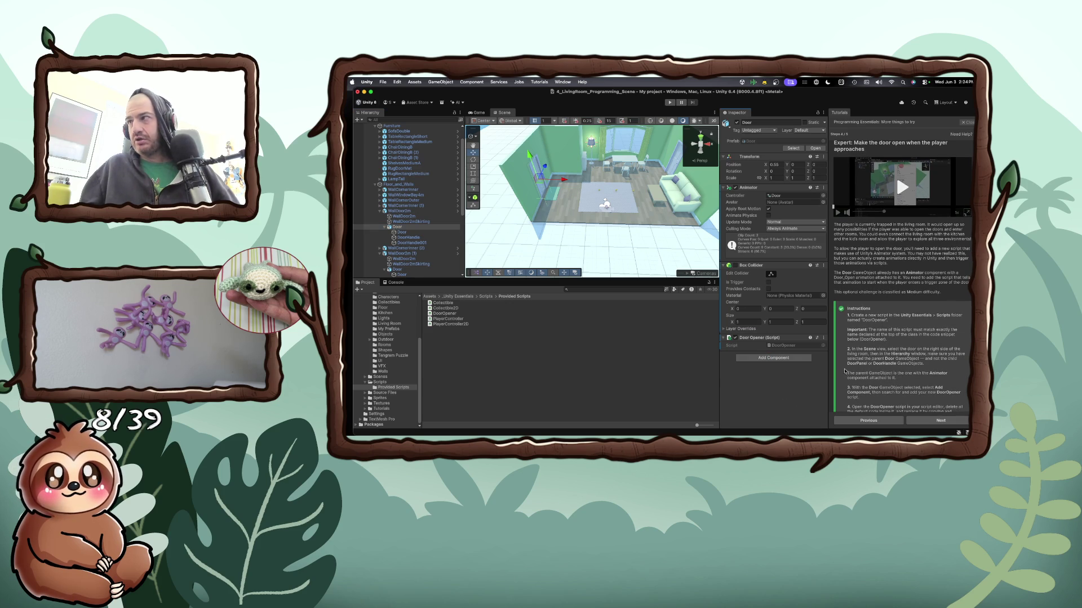
Add a second Box Collider component to the Door
scroll(868, 376, down, 2)
scroll(867, 375, down, 3)
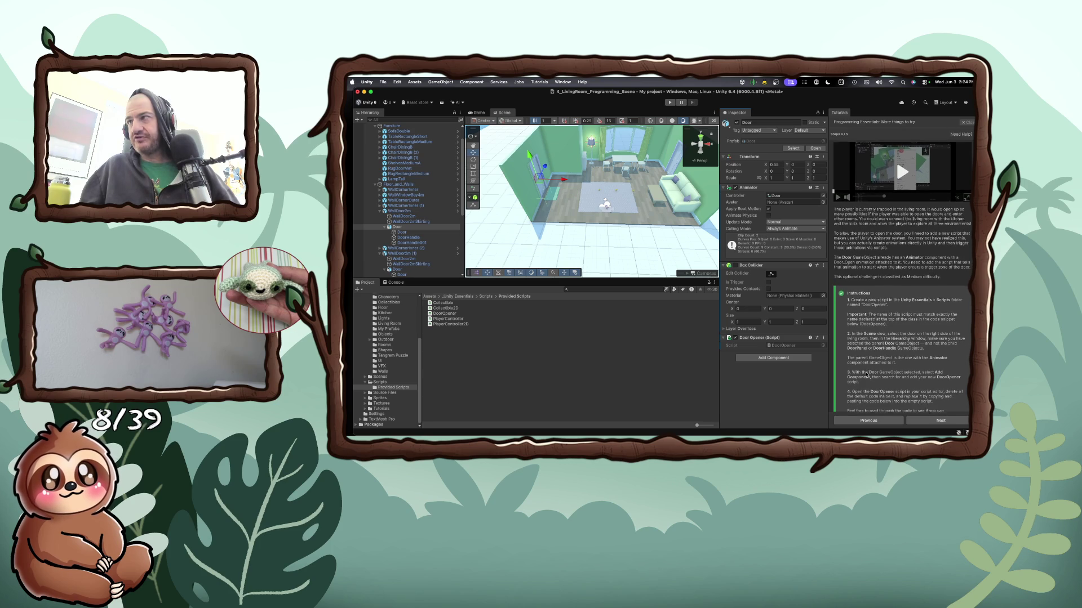
scroll(865, 374, down, 5)
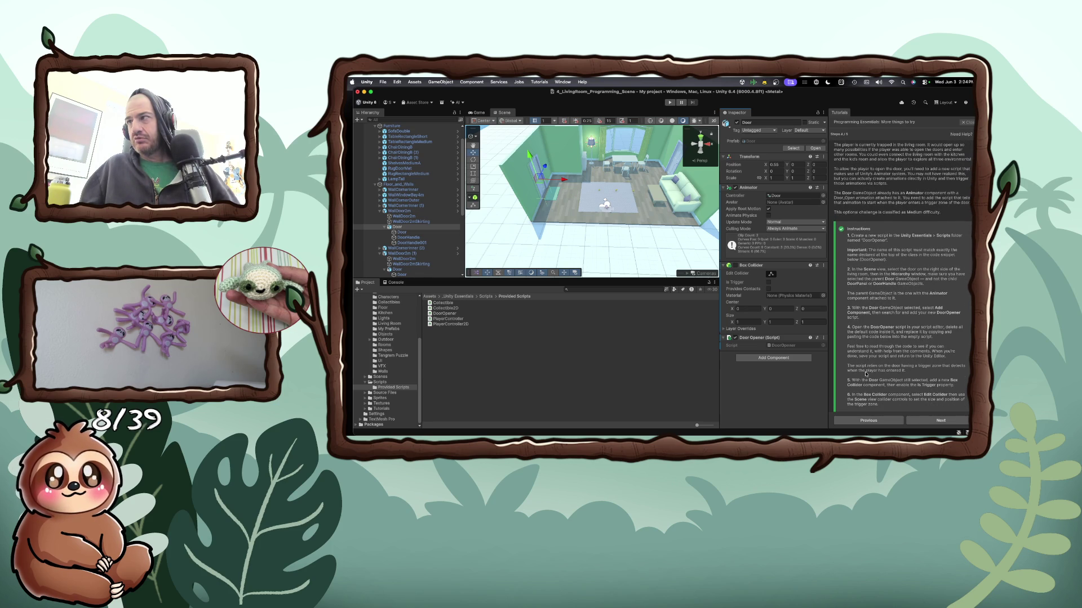
scroll(866, 373, down, 1)
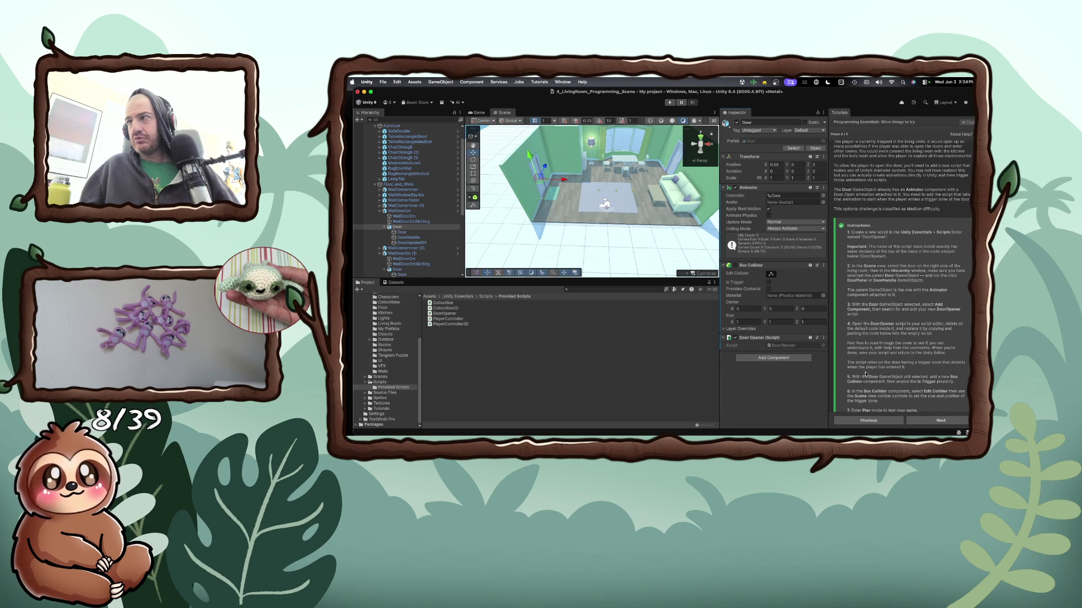
click(770, 358)
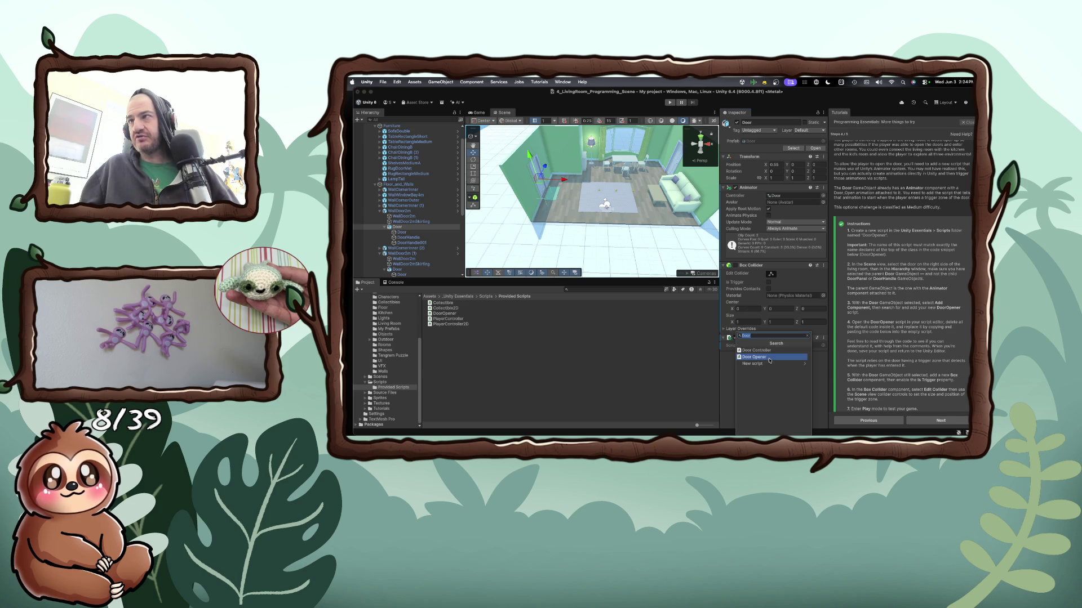
text(Bo)
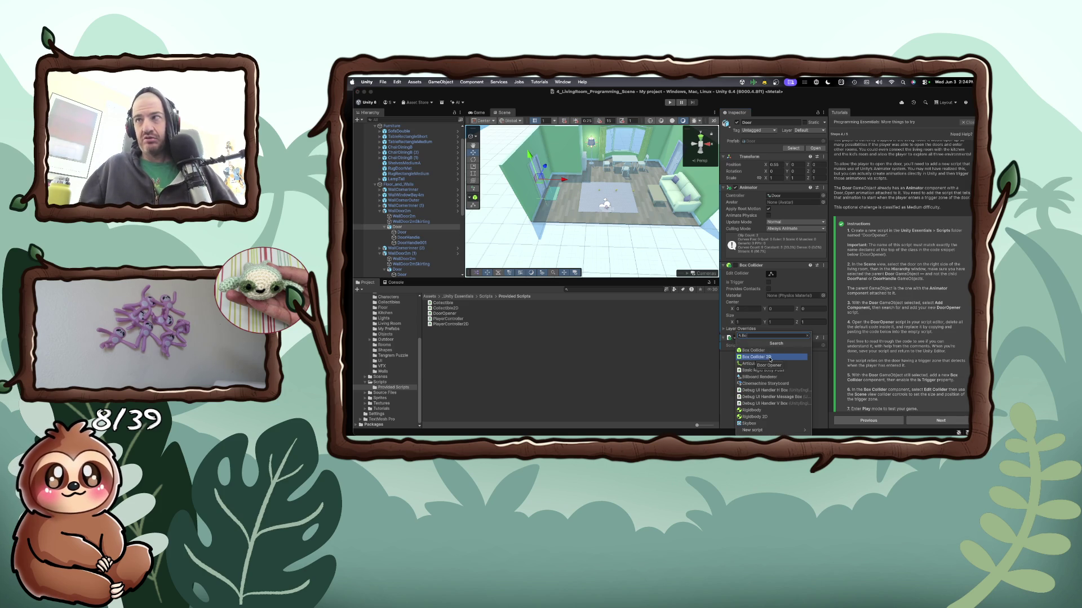
click(753, 350)
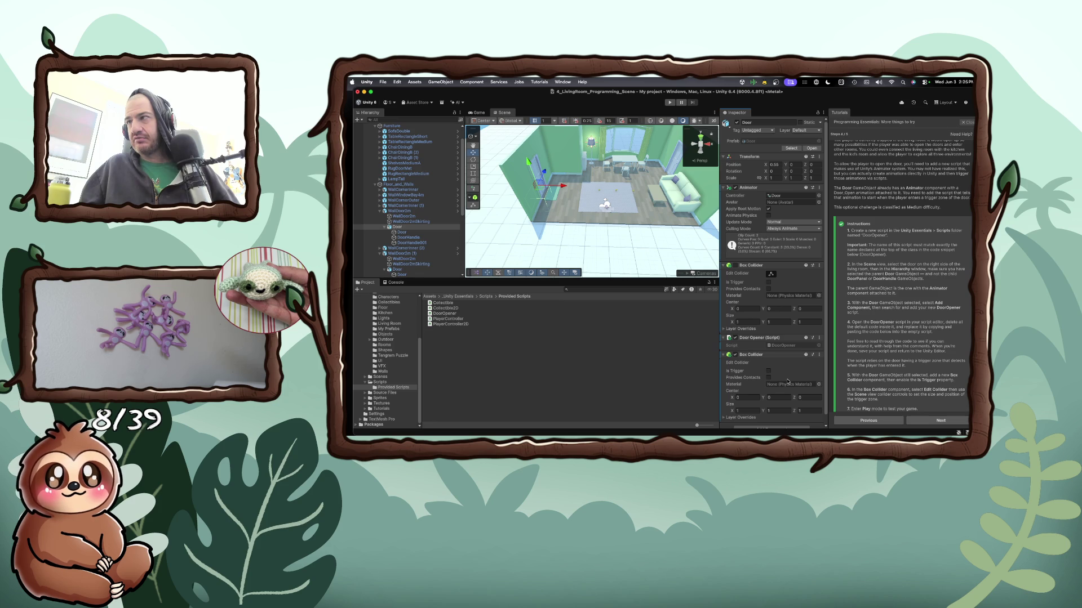
scroll(788, 382, down, 1)
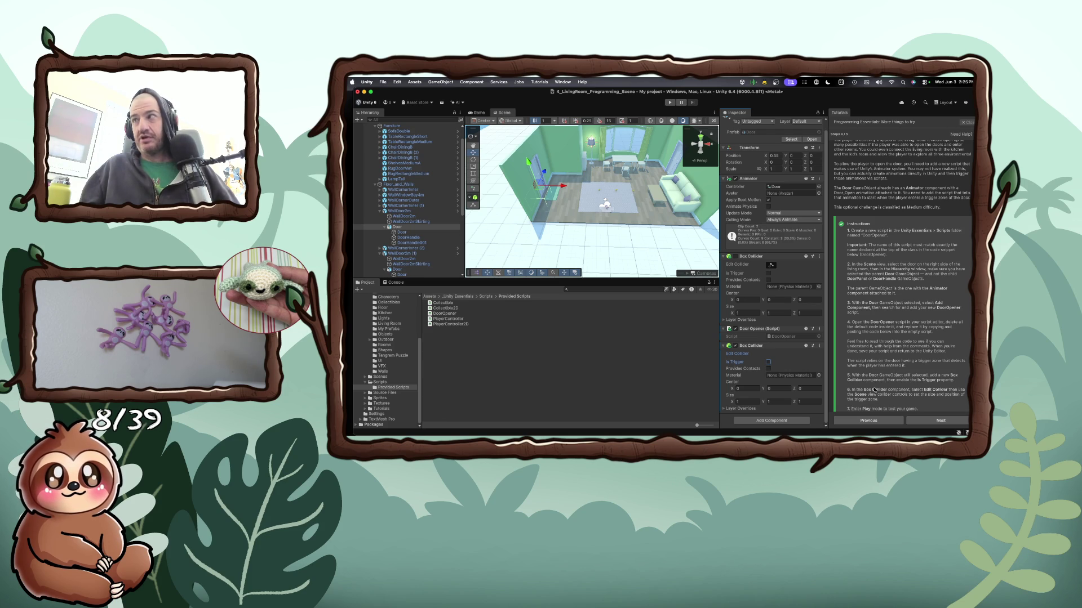
Find the DoorOpener code snippet in the Tutorials panel and copy it
scroll(903, 391, up, 5)
scroll(903, 390, down, 2)
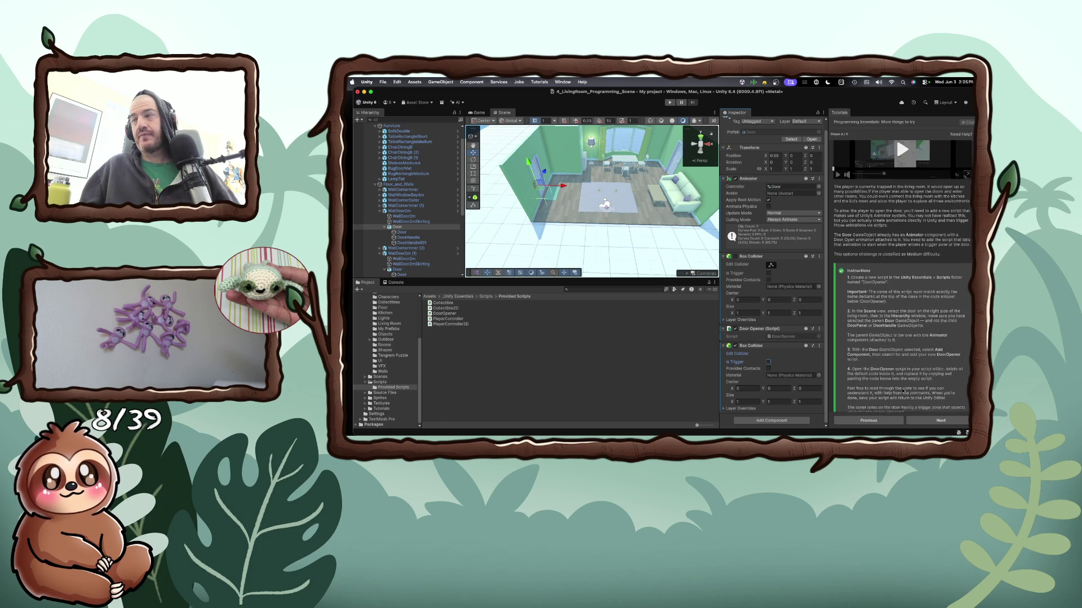
scroll(903, 390, down, 5)
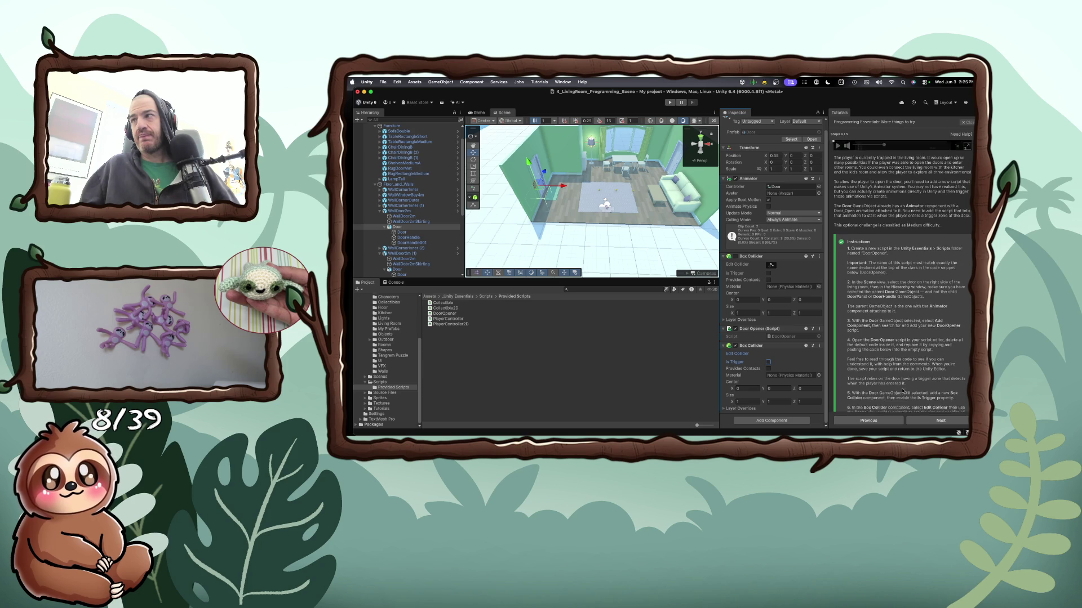
scroll(902, 388, left, 1)
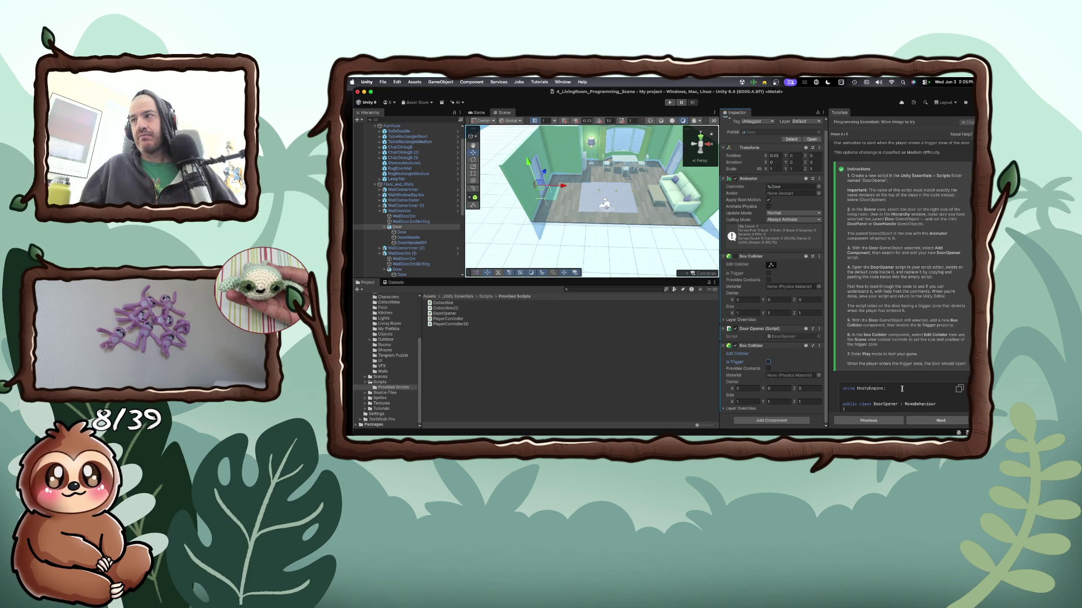
scroll(902, 388, down, 5)
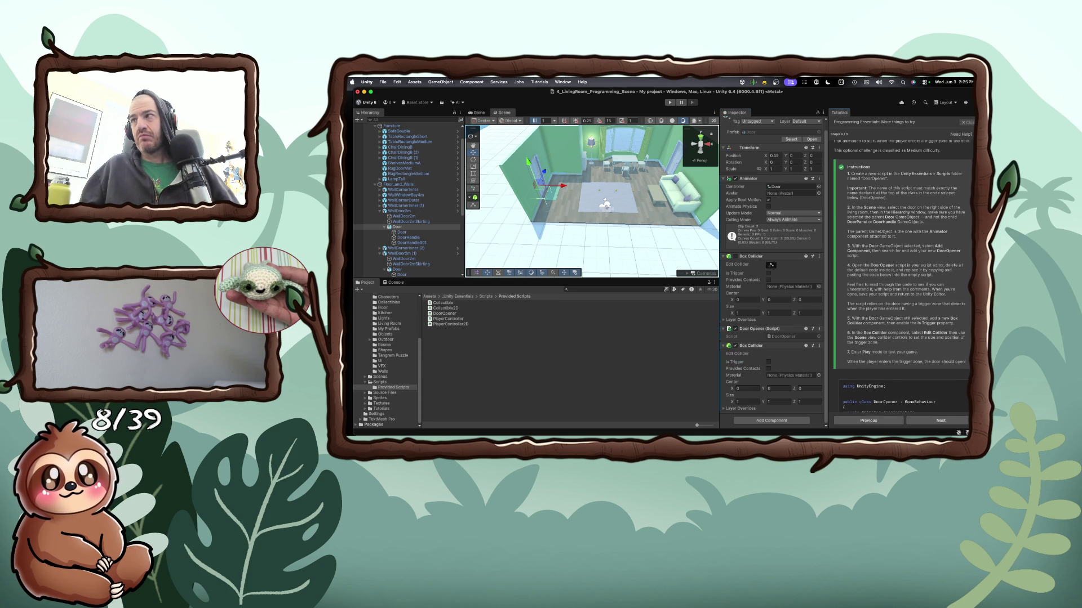
scroll(902, 388, down, 4)
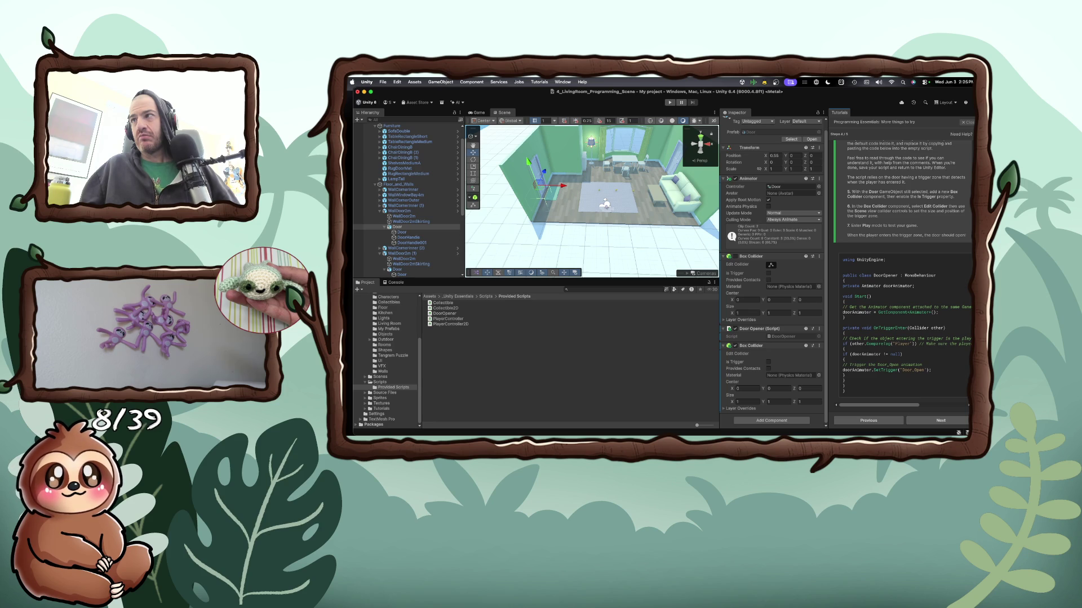
scroll(902, 274, up, 2)
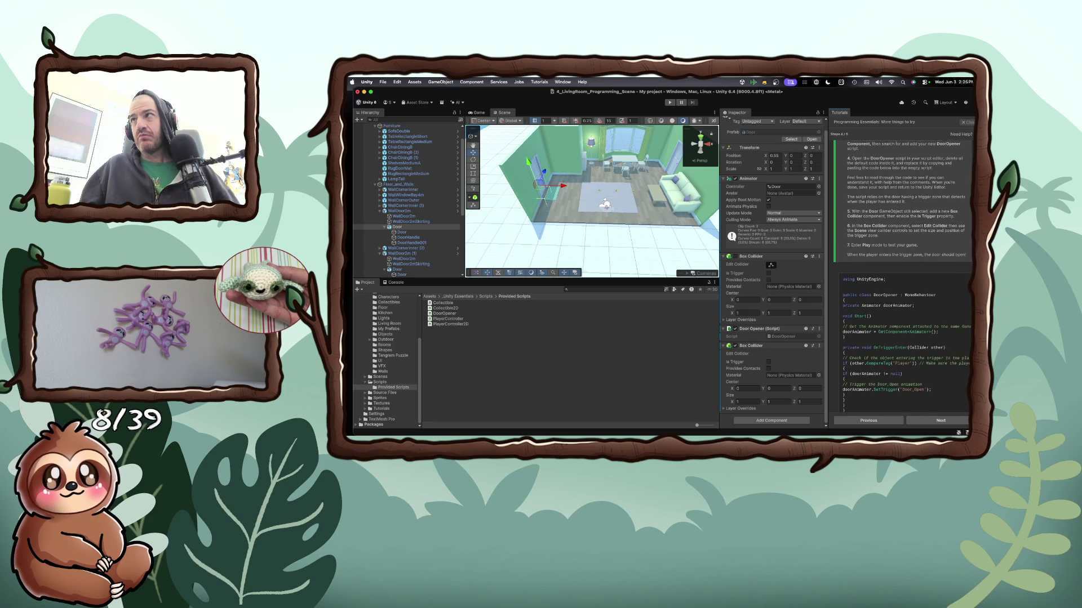
scroll(967, 382, up, 1)
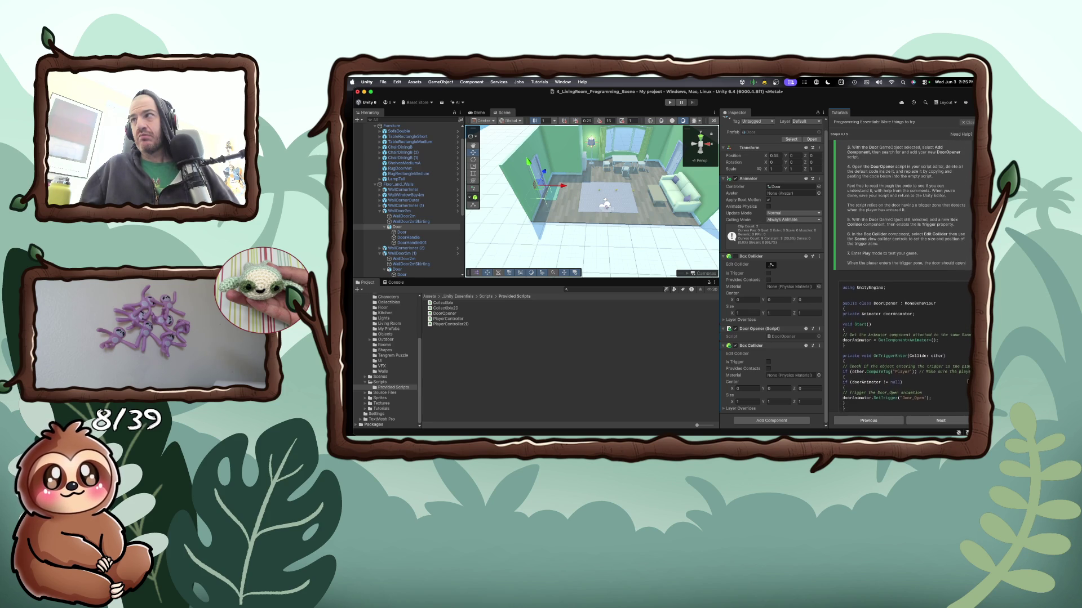
scroll(967, 389, down, 2)
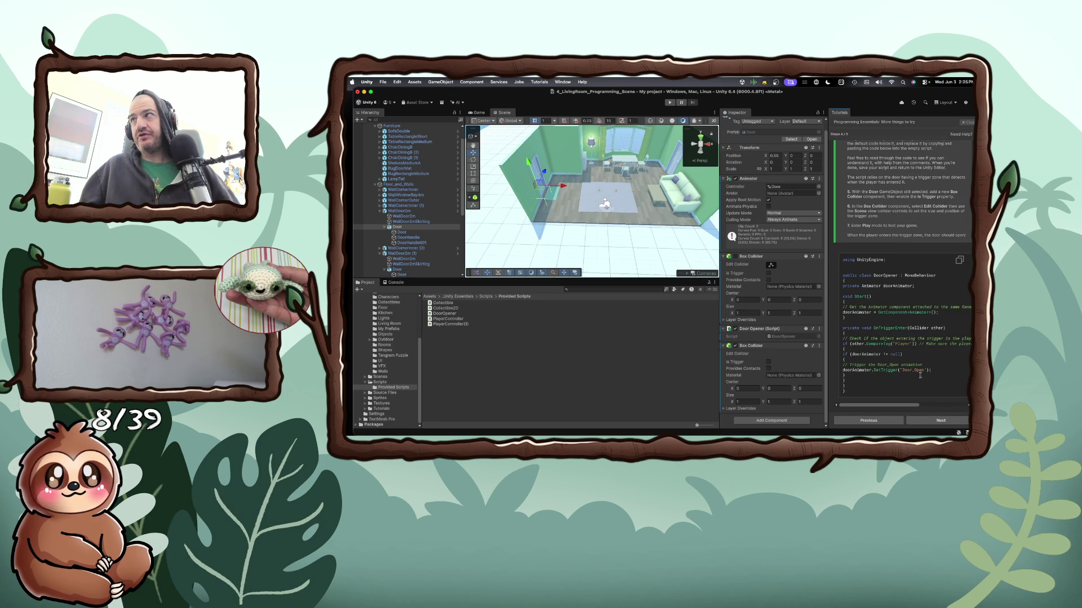
click(958, 262)
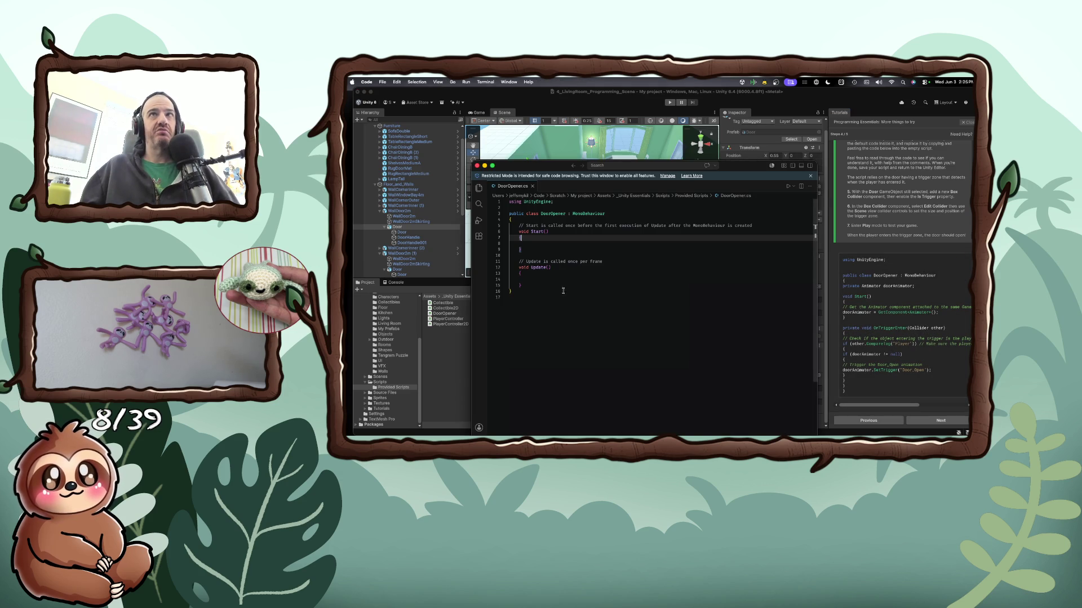
Replace DoorOpener.cs's default template with the copied tutorial code and return to Unity
mouse_move(569, 295)
mouse_down()
mouse_move(516, 281)
mouse_move(510, 226)
mouse_move(485, 190)
mouse_up()
key(super+v)
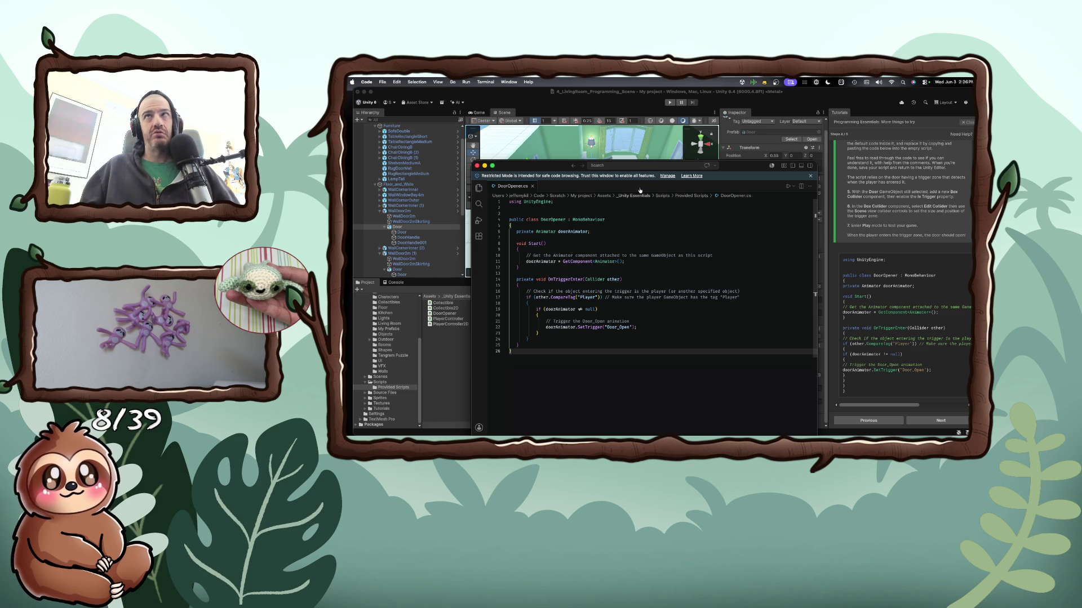
click(647, 150)
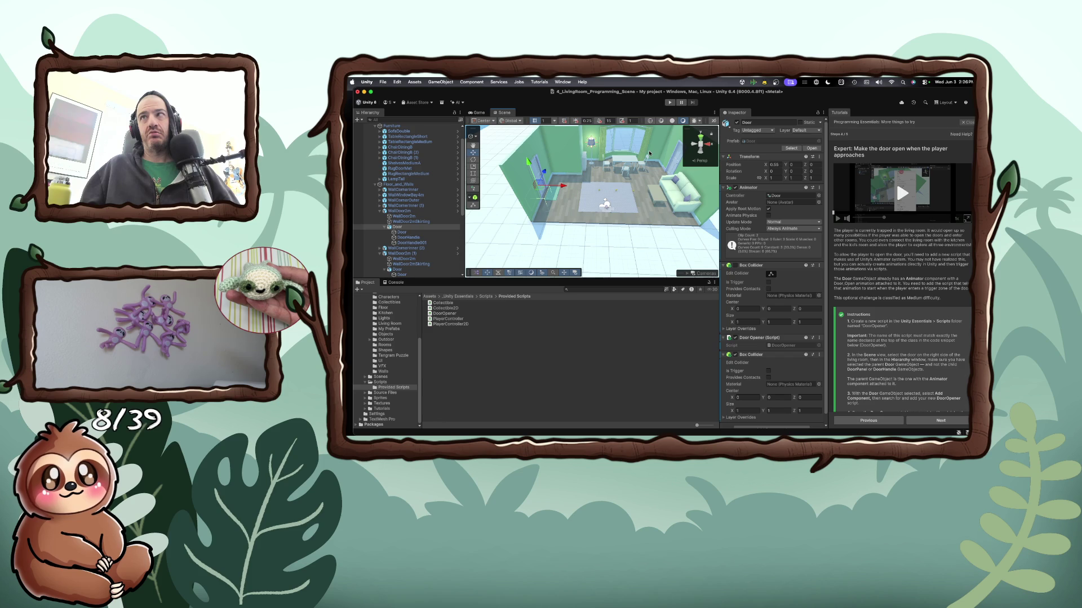
Play-test the door briefly, then pop the tutorial video out into its own window
scroll(750, 309, down, 1)
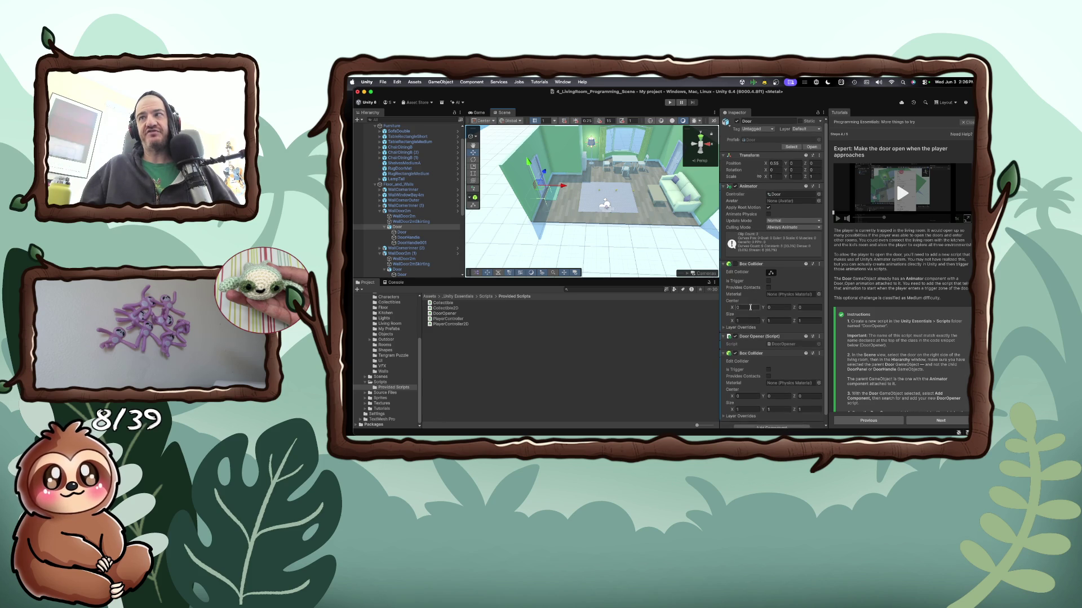
scroll(751, 309, down, 1)
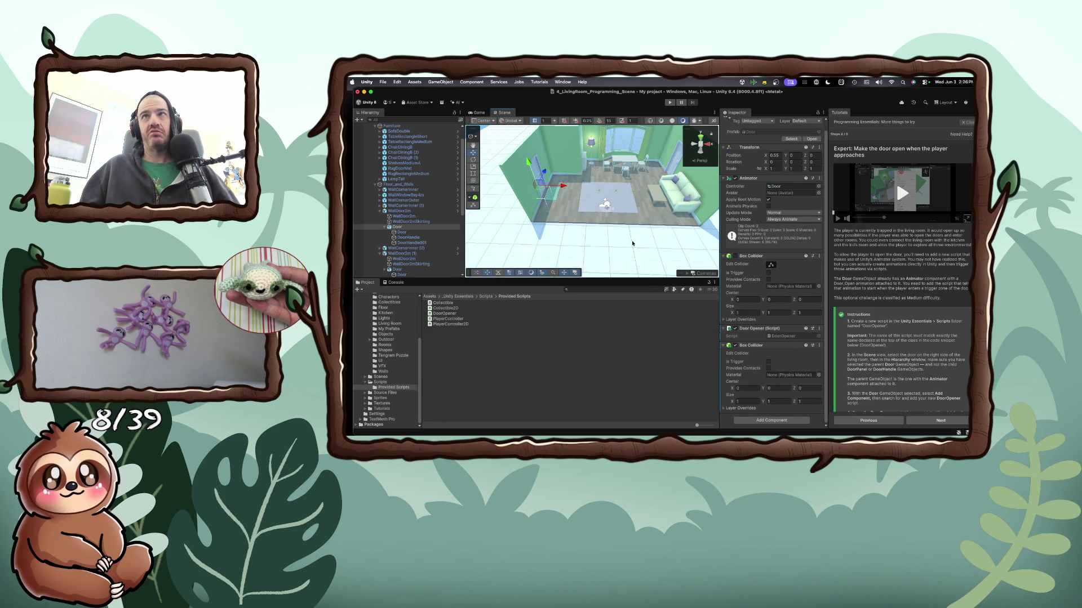
scroll(632, 244, up, 3)
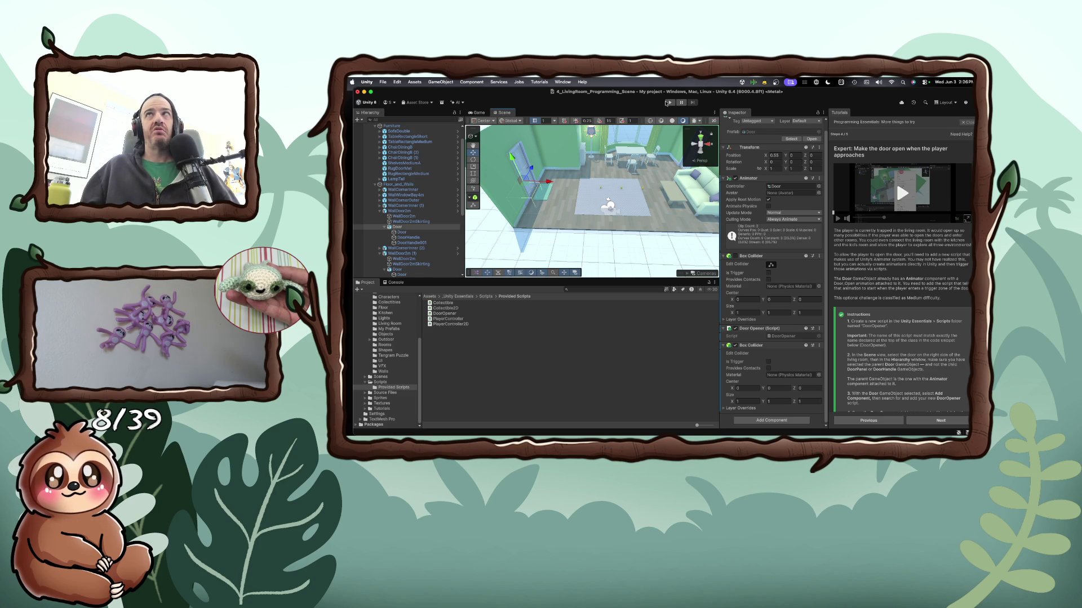
click(668, 102)
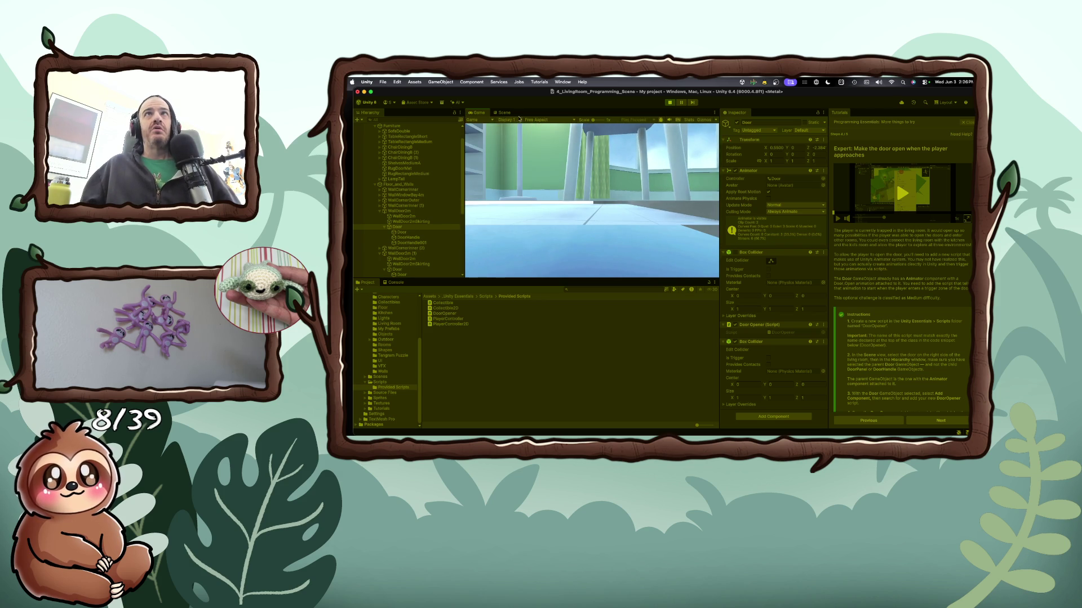
click(670, 103)
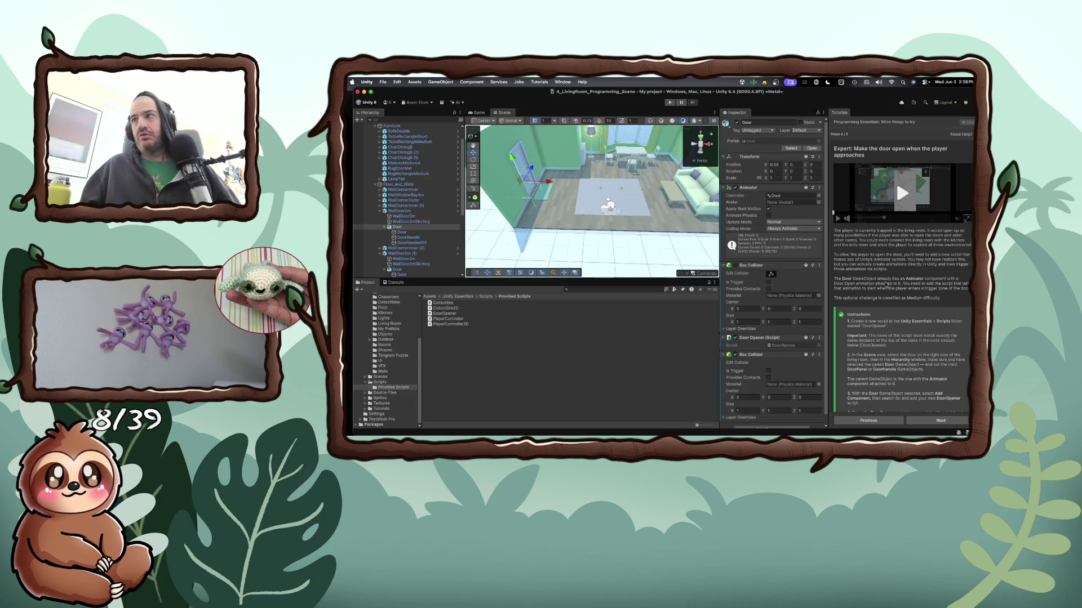
scroll(903, 353, down, 3)
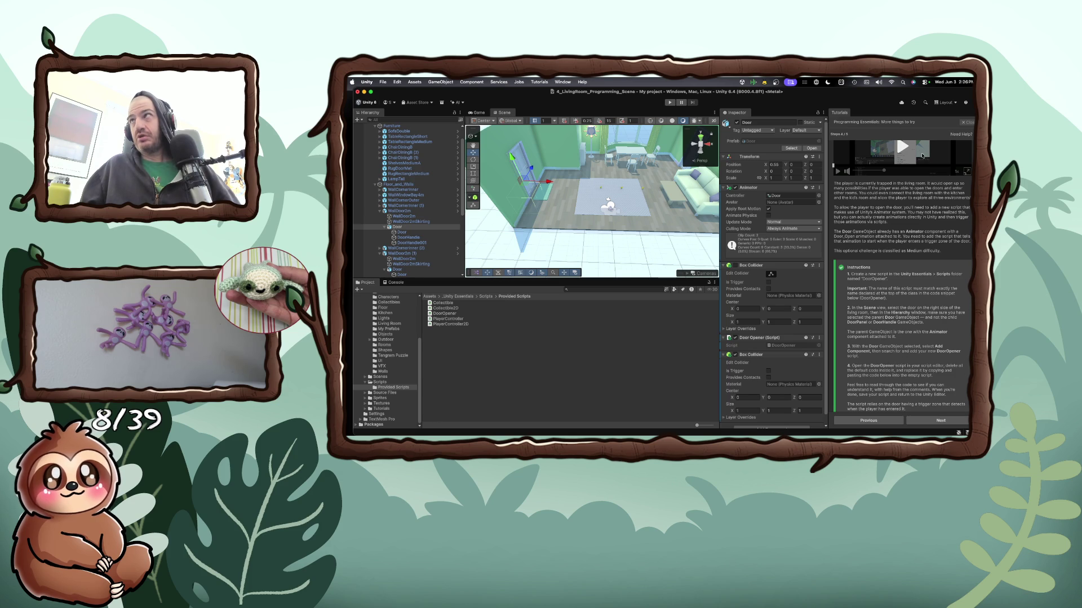
click(964, 173)
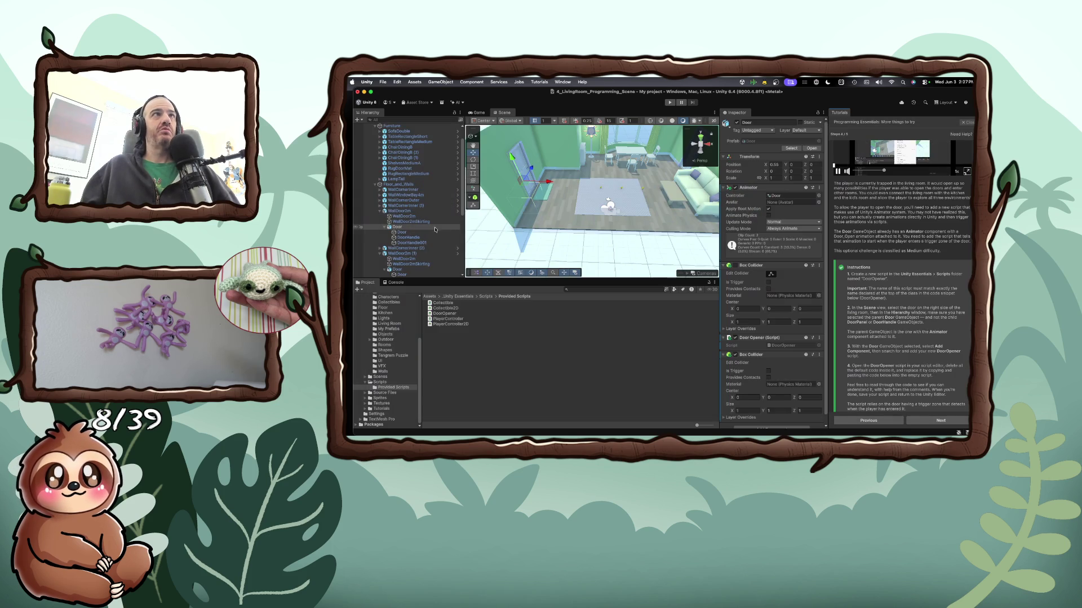
Collapse and re-expand the second Box Collider, then compare the child and parent Door objects
click(766, 355)
click(767, 355)
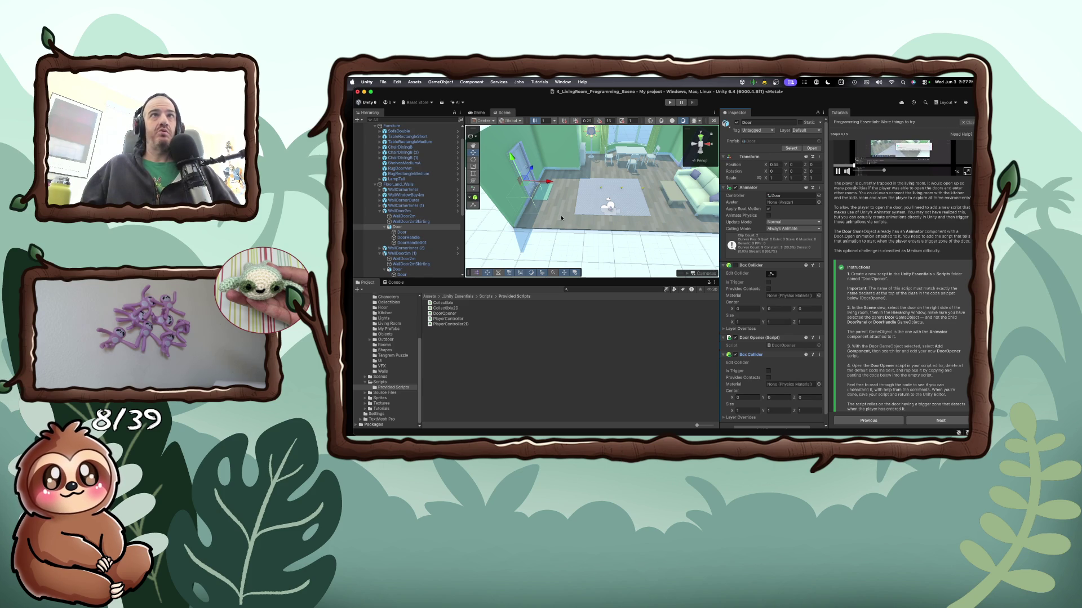
click(521, 168)
click(420, 233)
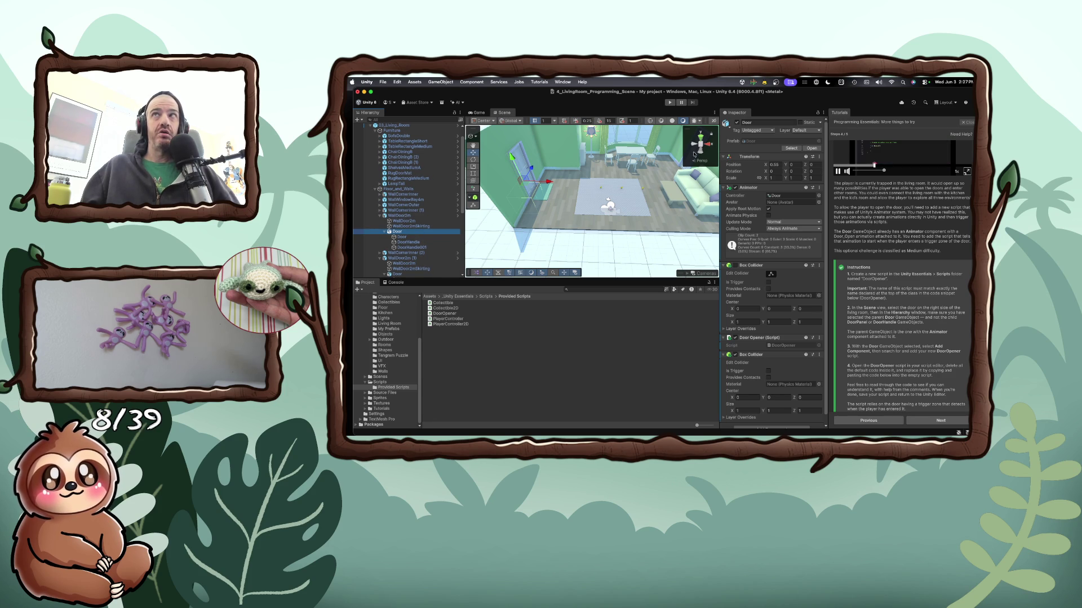
click(547, 181)
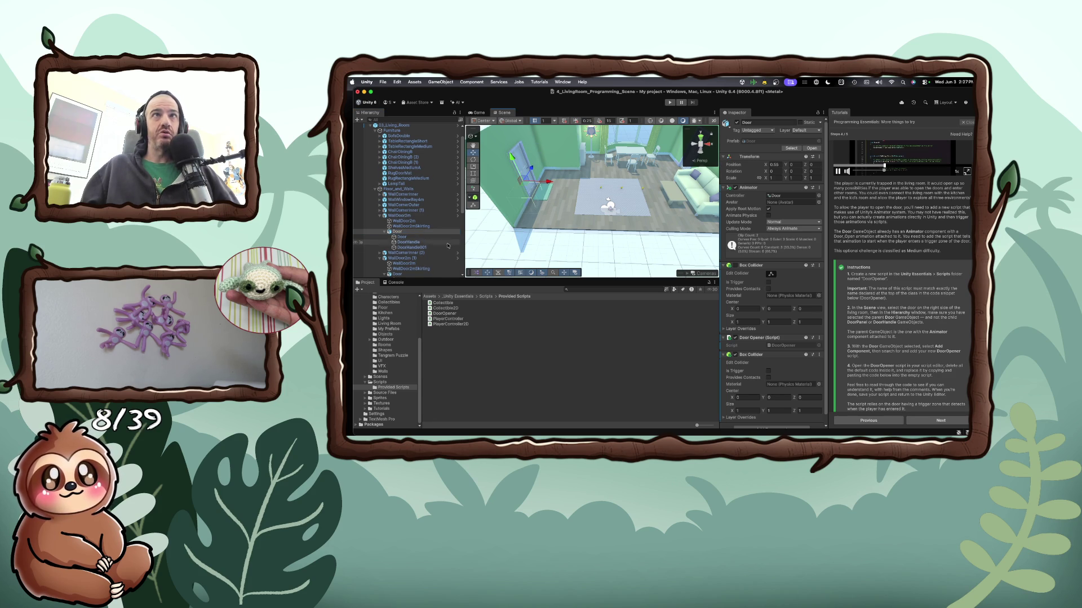
click(414, 238)
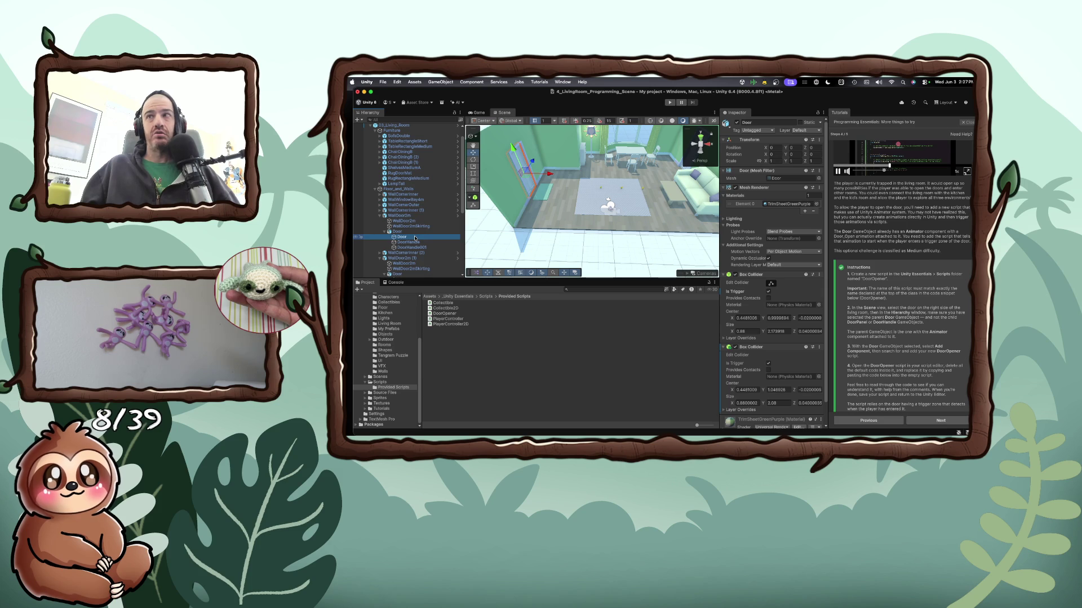
click(414, 232)
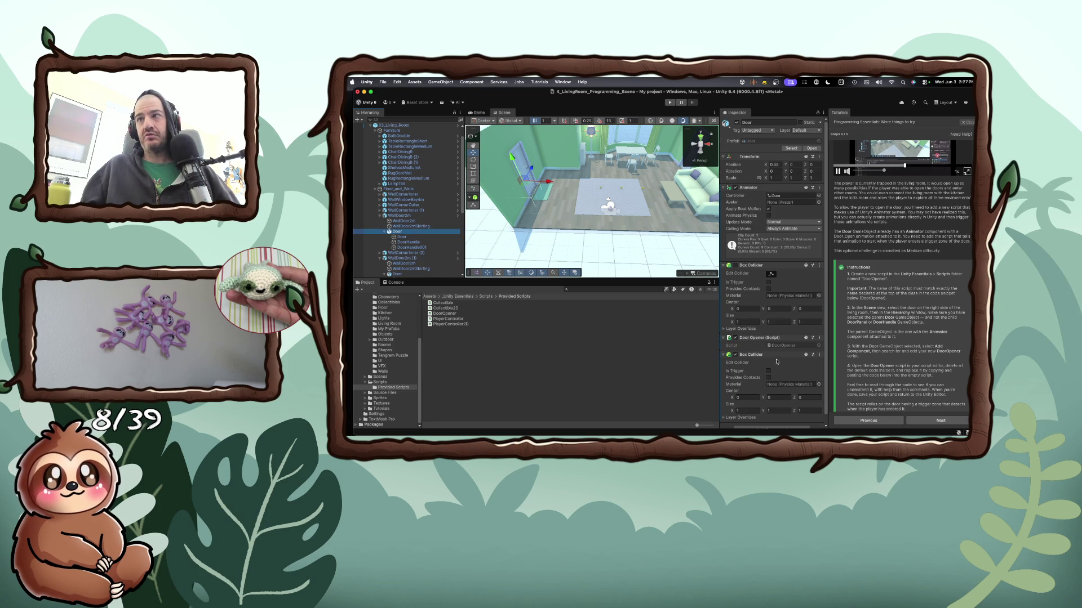
Set the second Box Collider's Size X to 2.08 and Size Z to 2.87, then start Play
scroll(777, 371, down, 2)
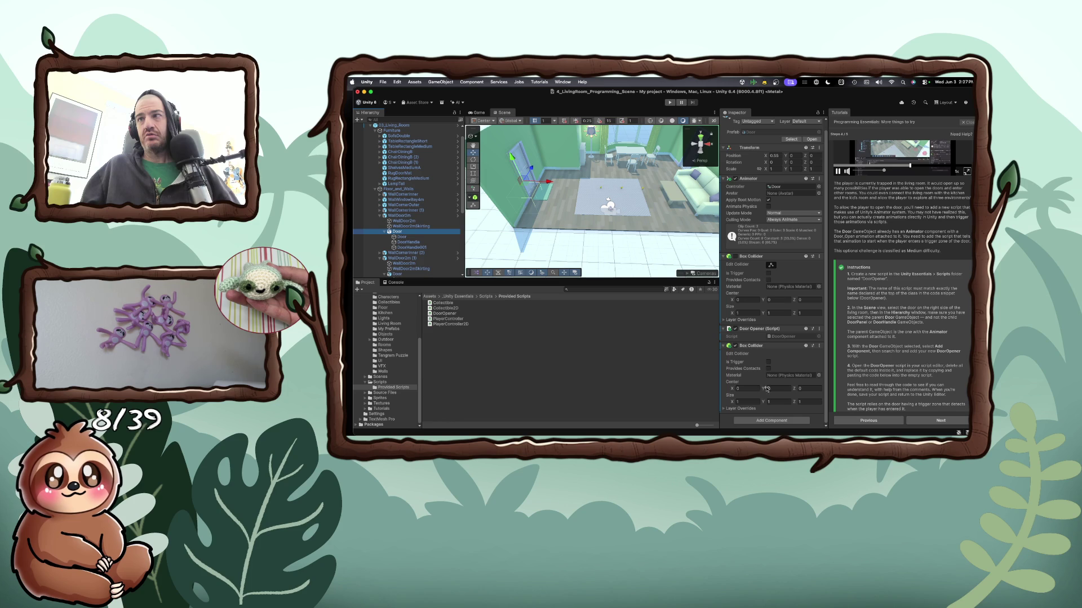
click(748, 401)
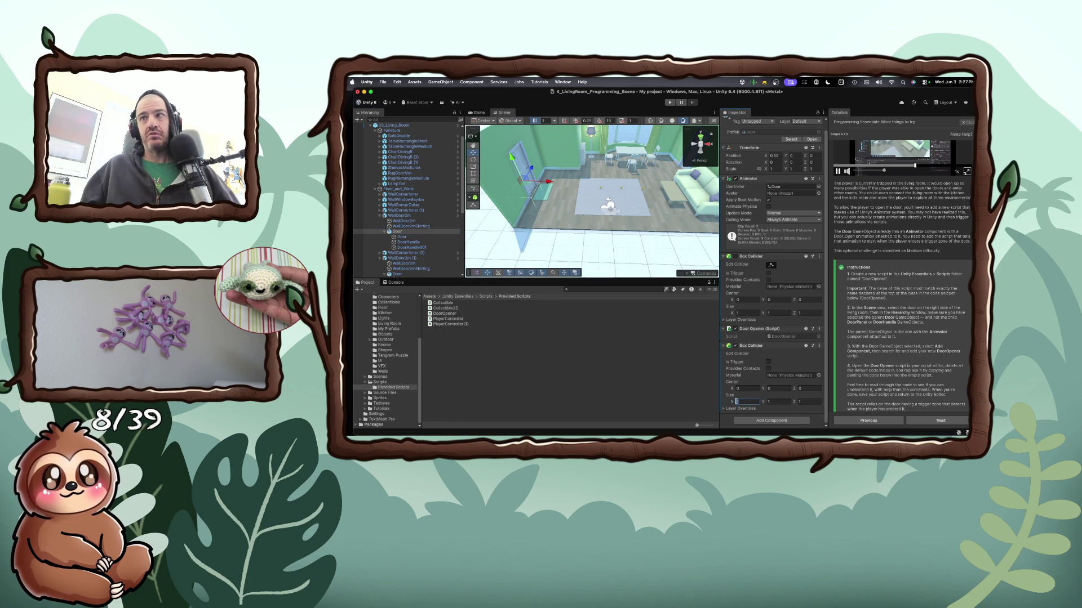
drag(732, 401, 732, 391)
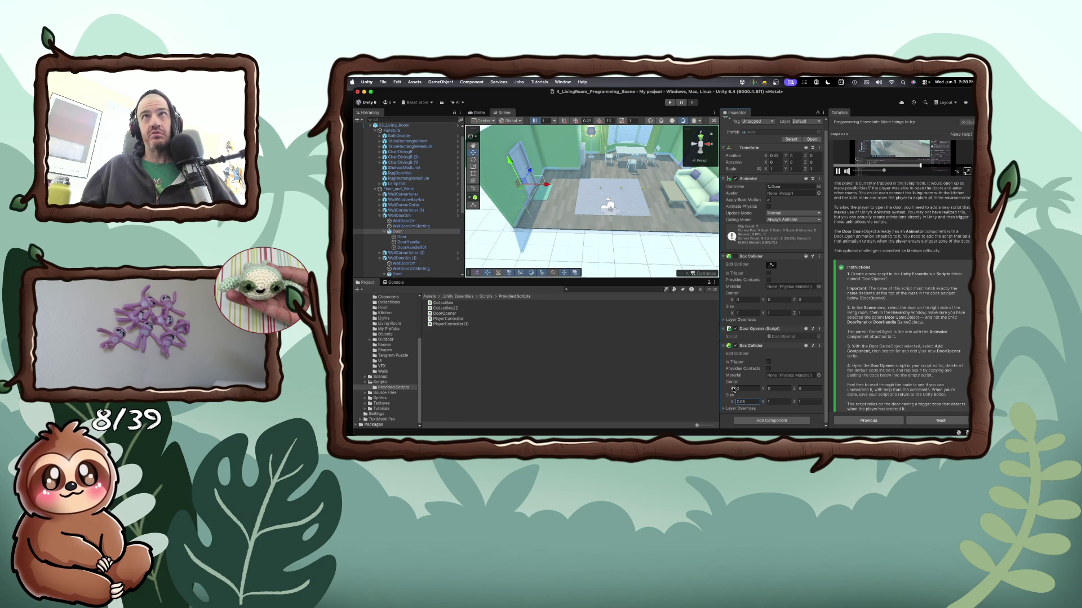
click(801, 401)
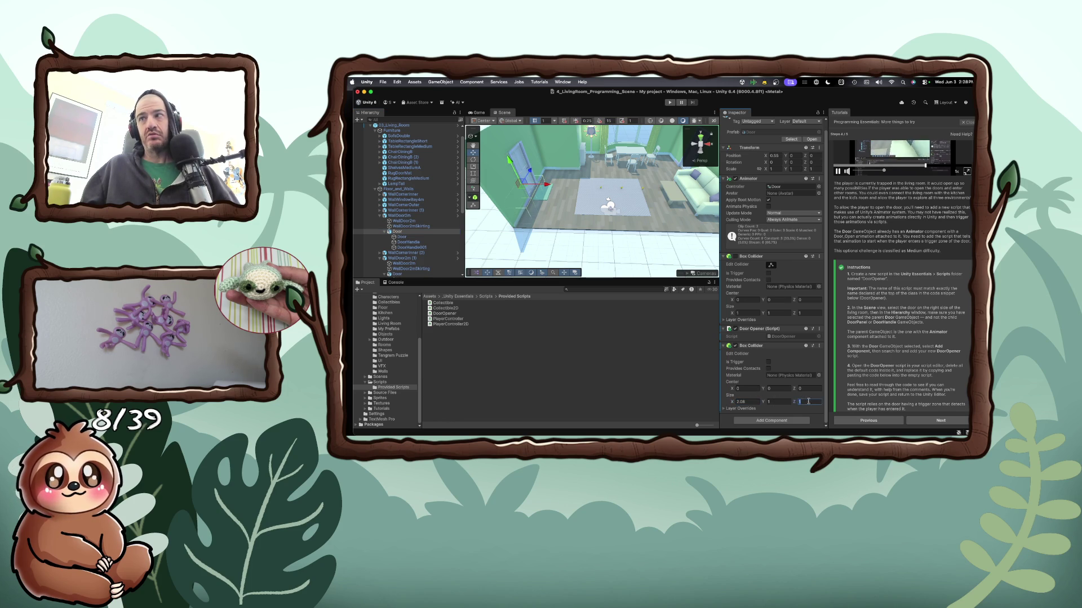
text(2.87)
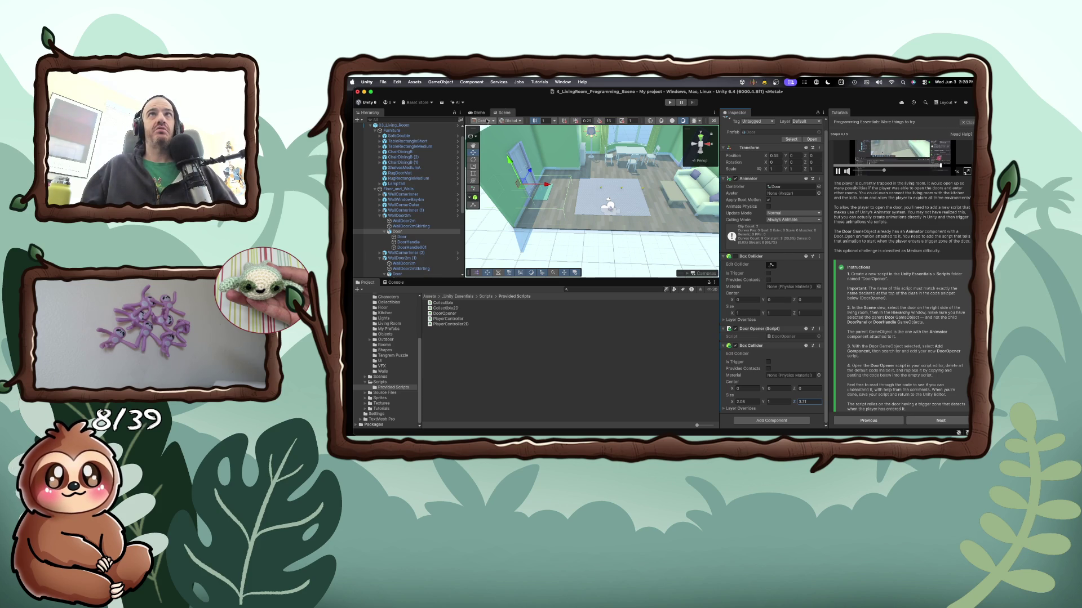
click(670, 103)
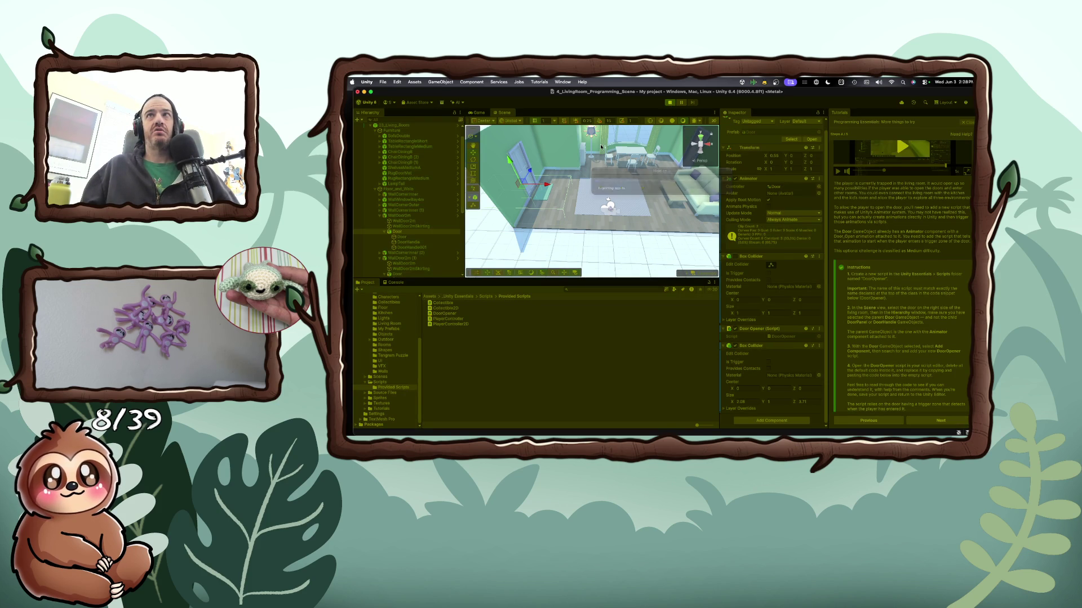
key(a)
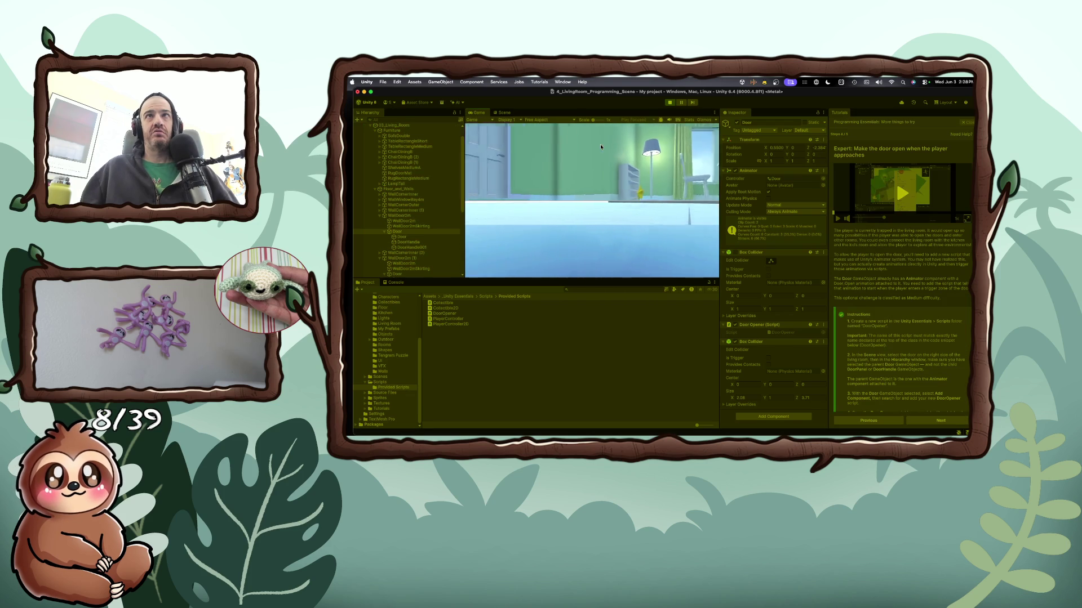
key(a)
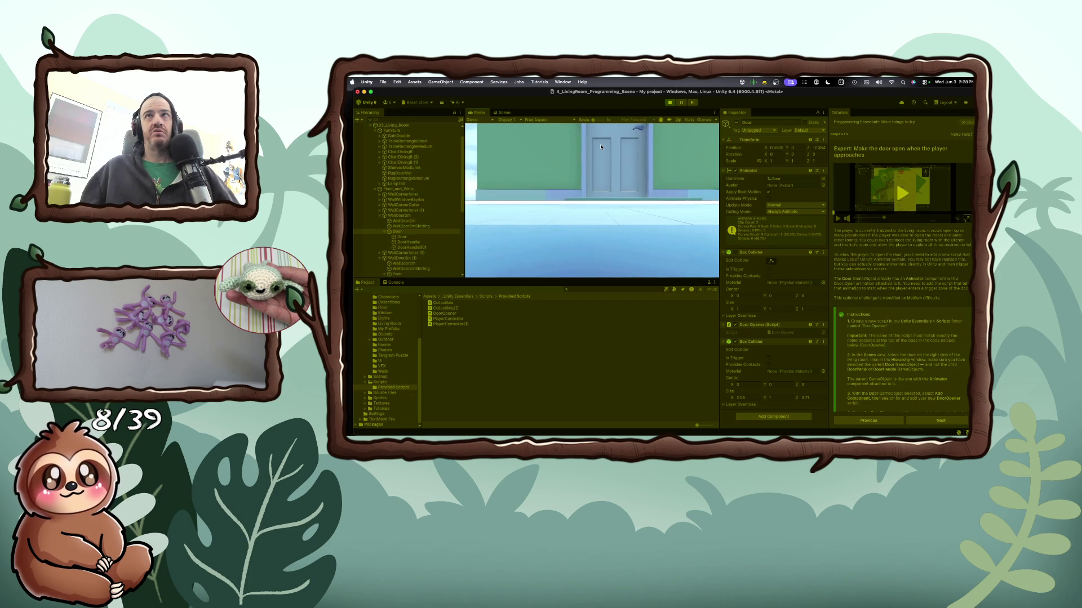
key(a)
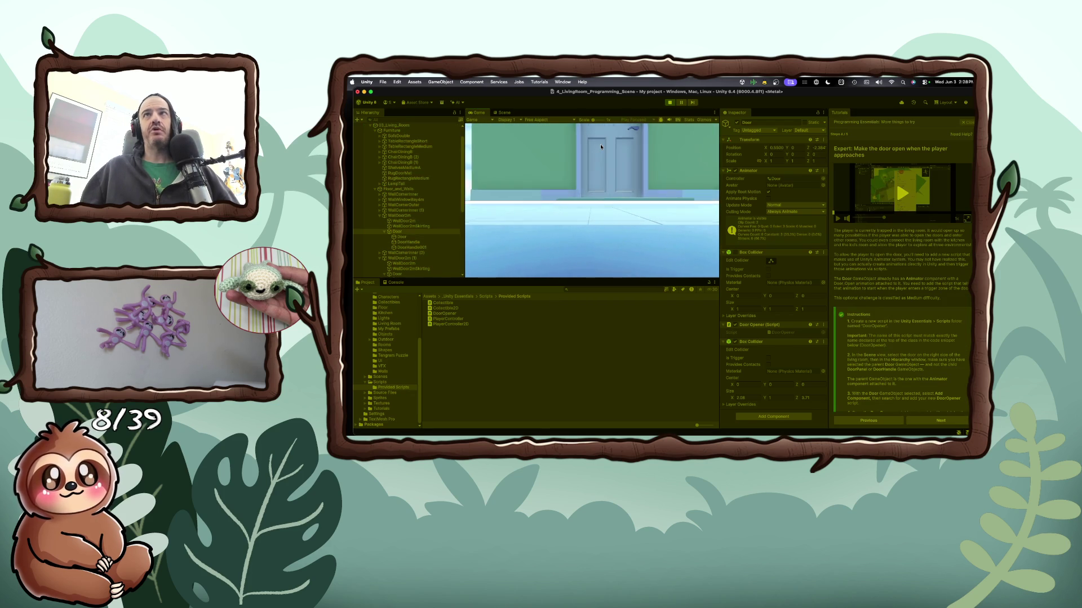
key(a)
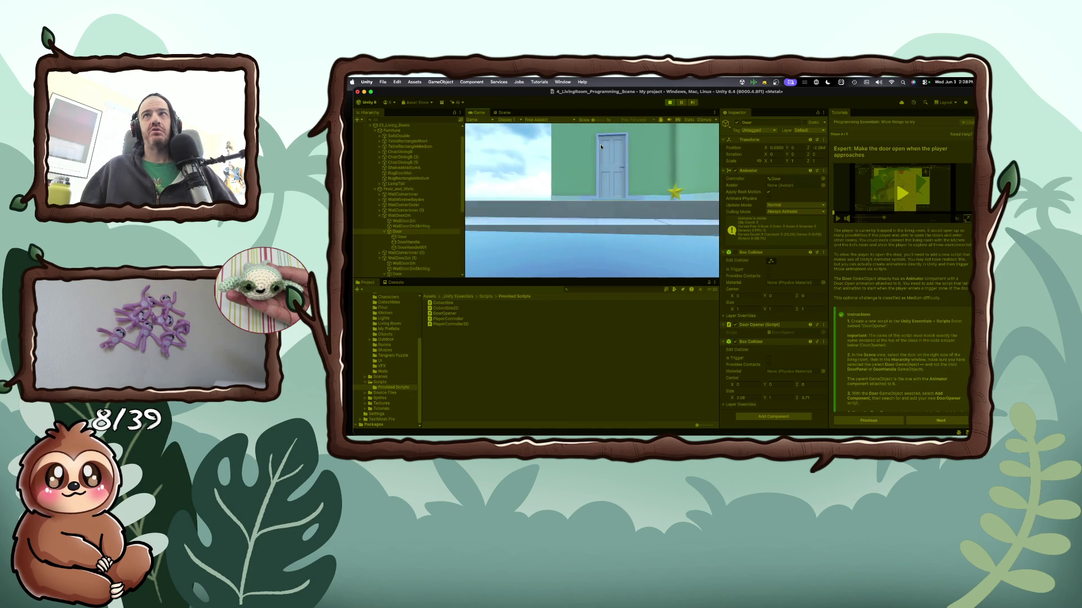
key(d)
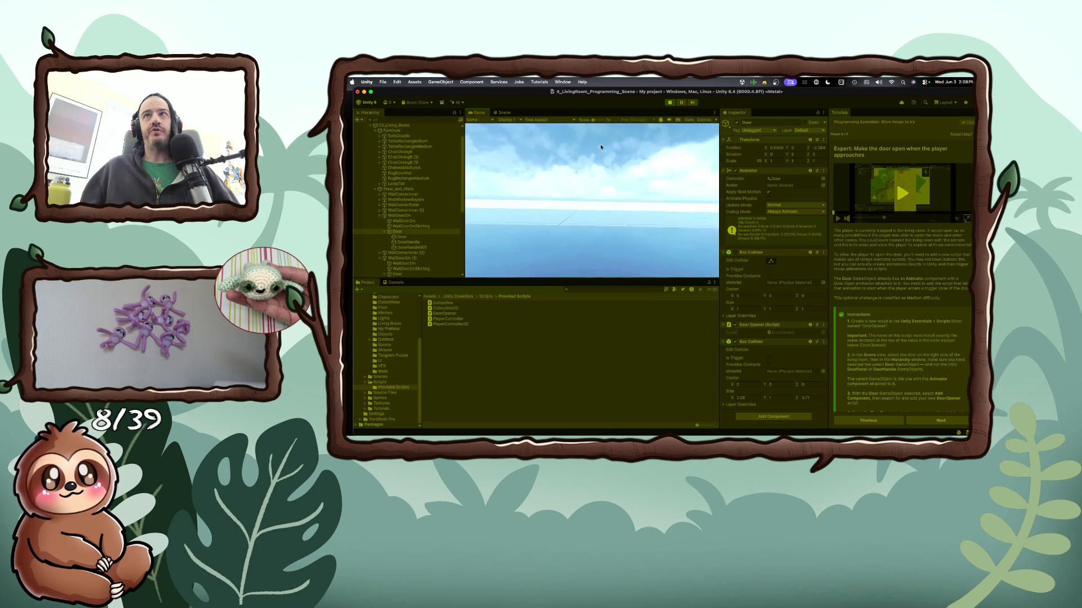
key(s)
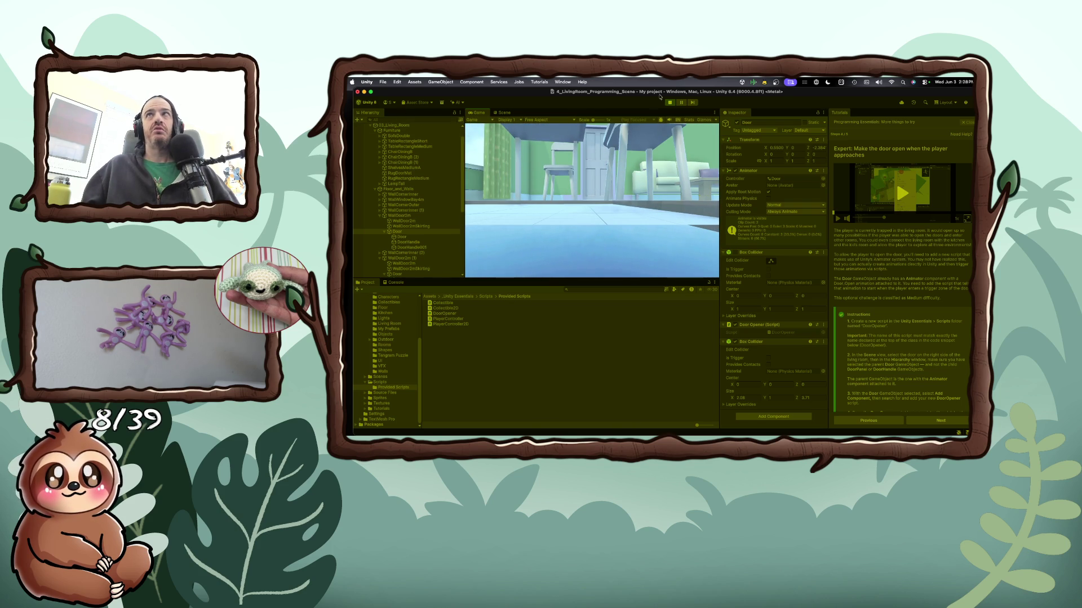
key(super+p)
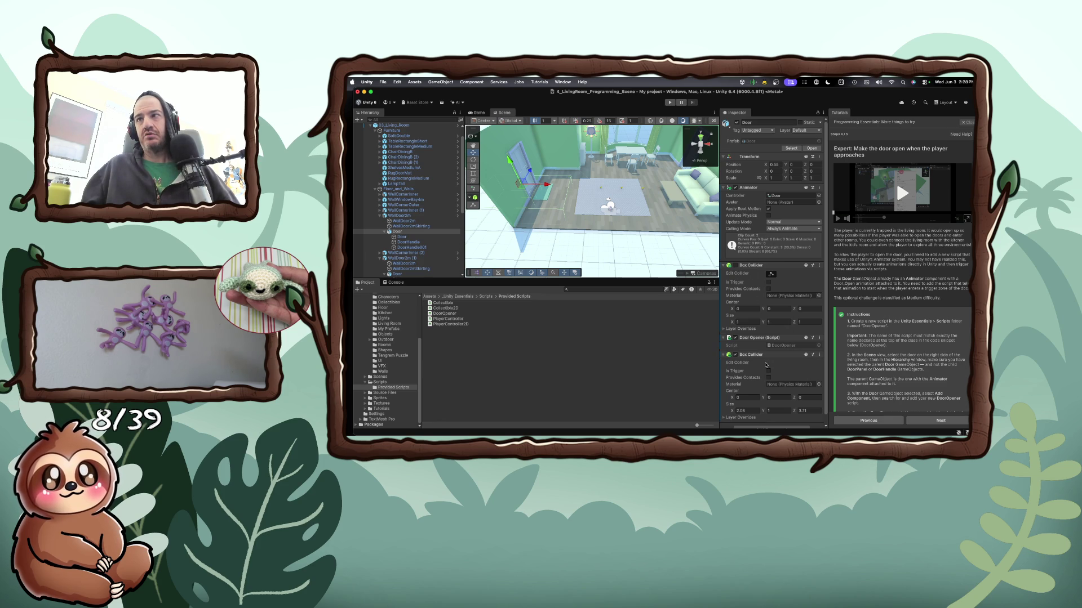
Toggle both Box Colliders off and on to compare their gizmos, then run the game again
scroll(783, 355, down, 1)
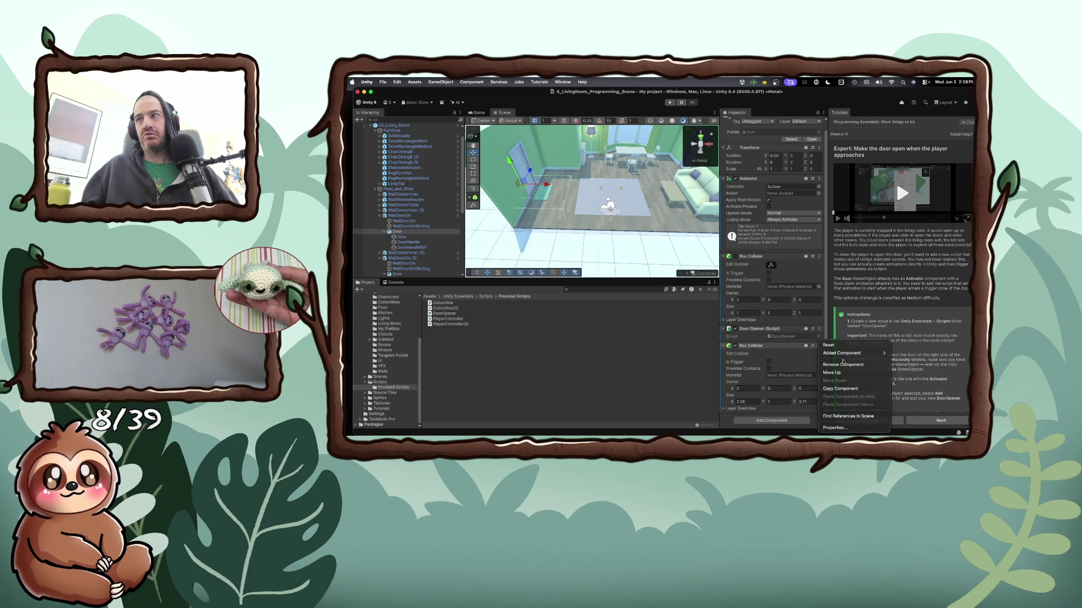
mouse_move(842, 352)
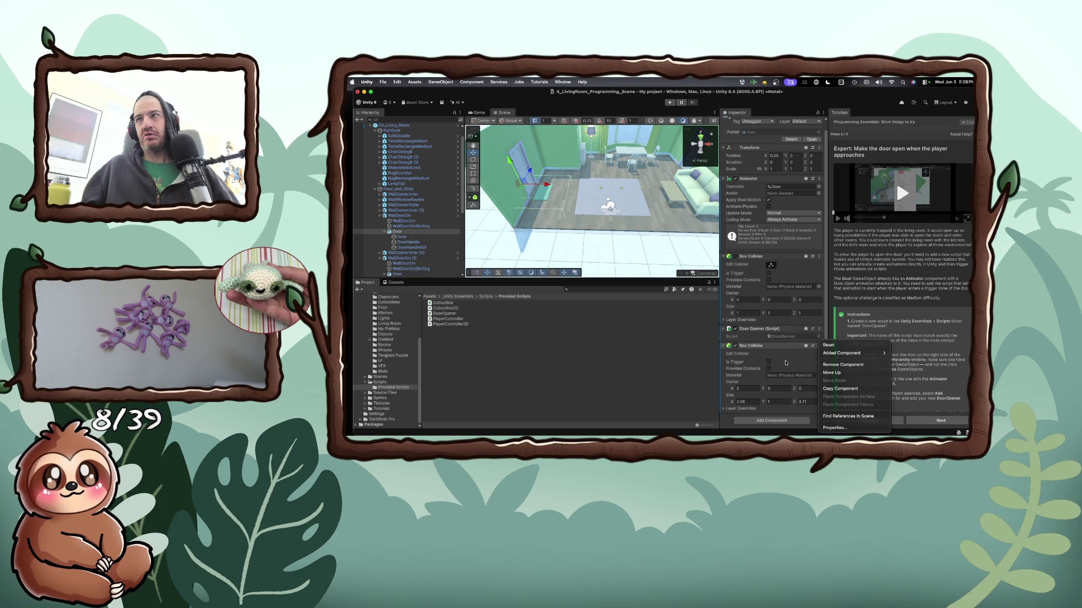
click(785, 362)
click(735, 346)
click(736, 345)
click(736, 346)
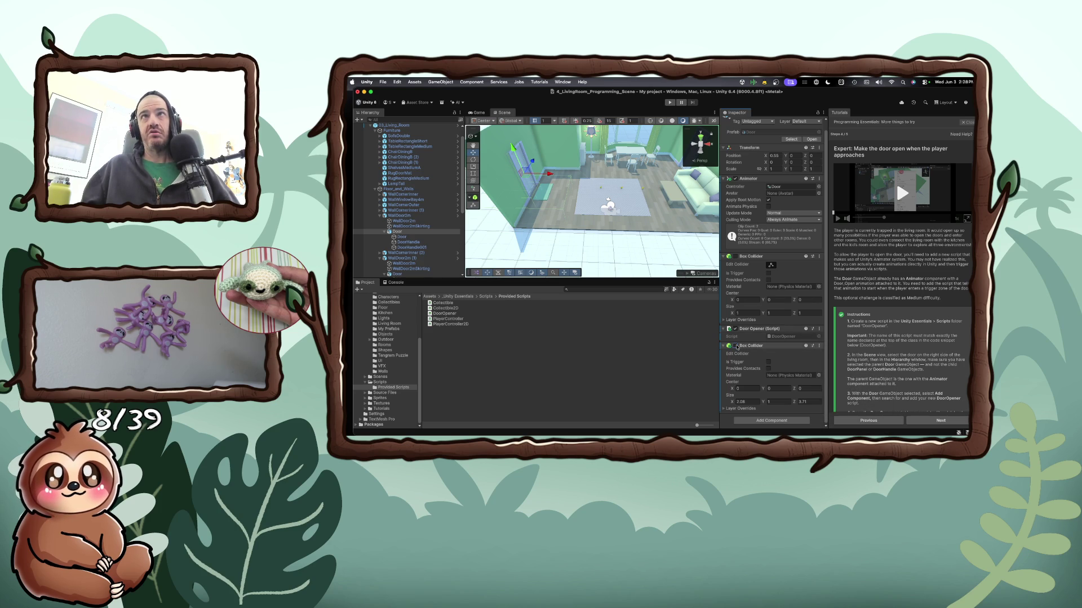
click(735, 346)
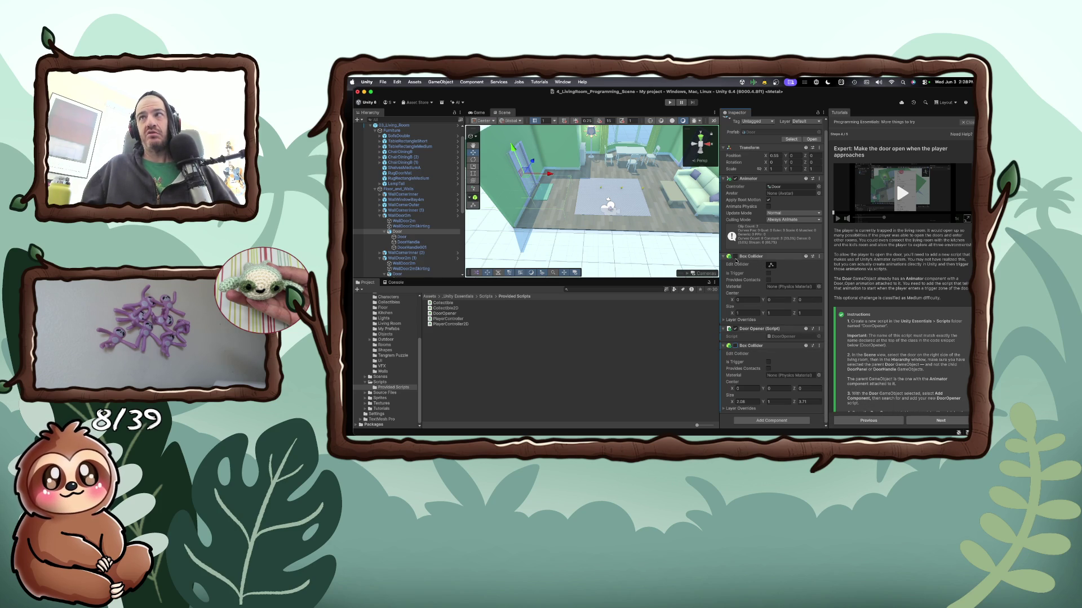
click(736, 256)
click(736, 256)
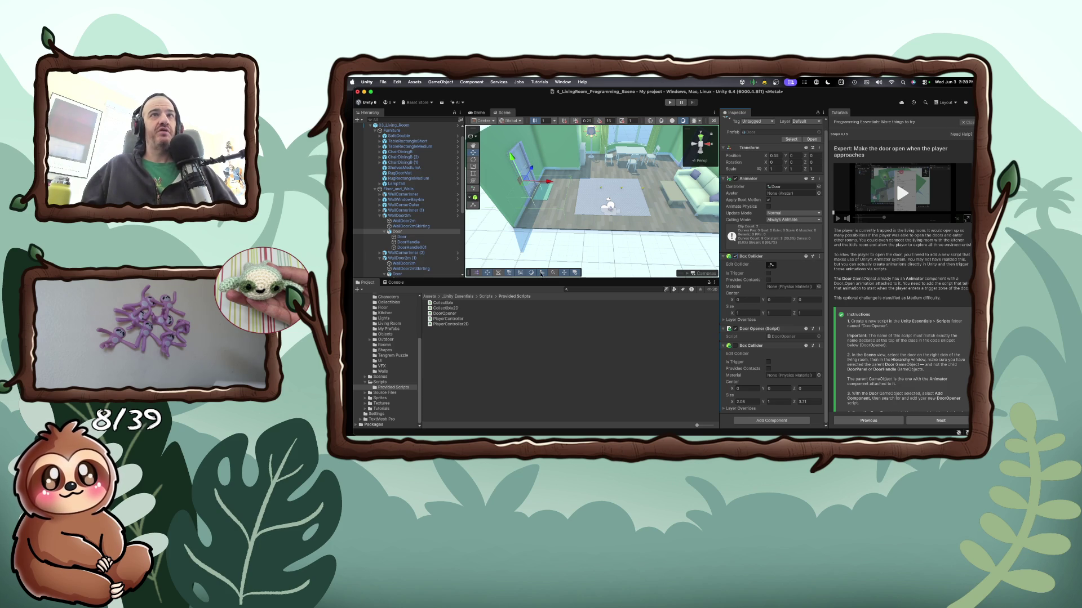
click(669, 102)
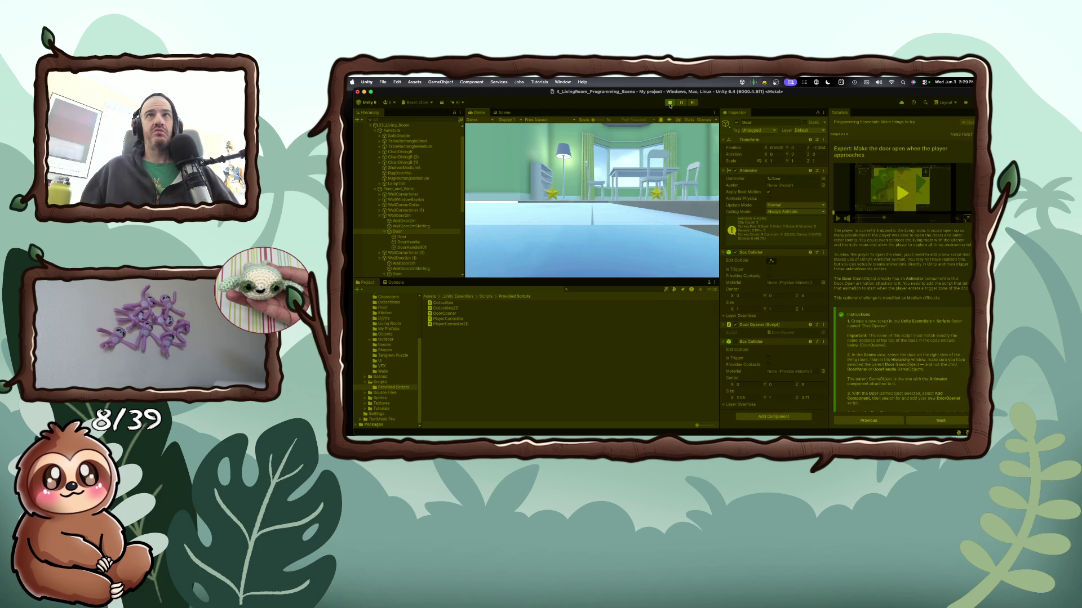
Walk the player through the doorway with the arrow keys, look around, then stop Play
key(Right)
key(Up)
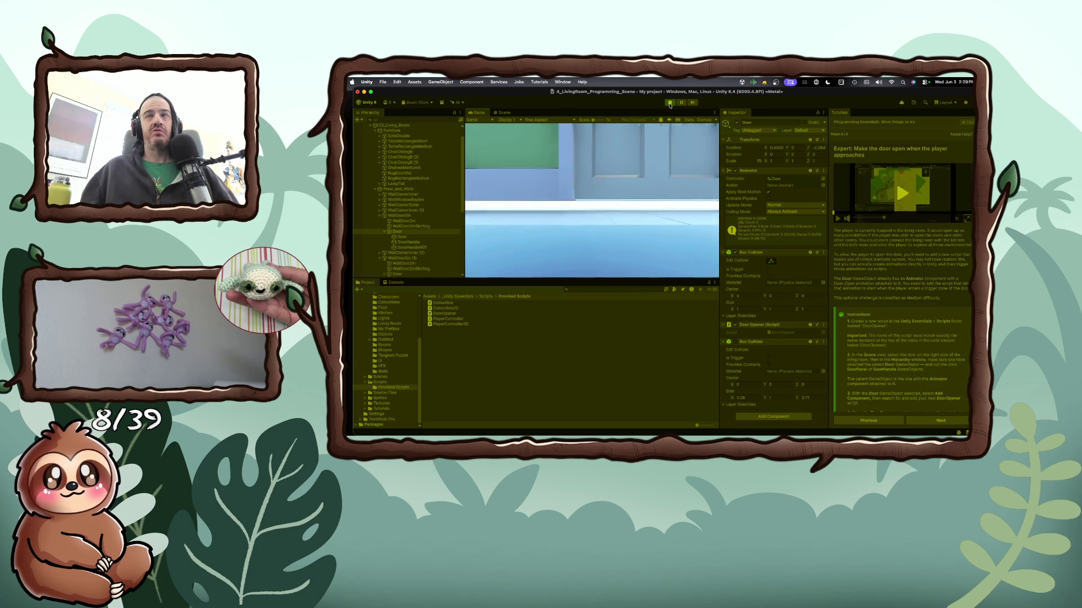
key(Up)
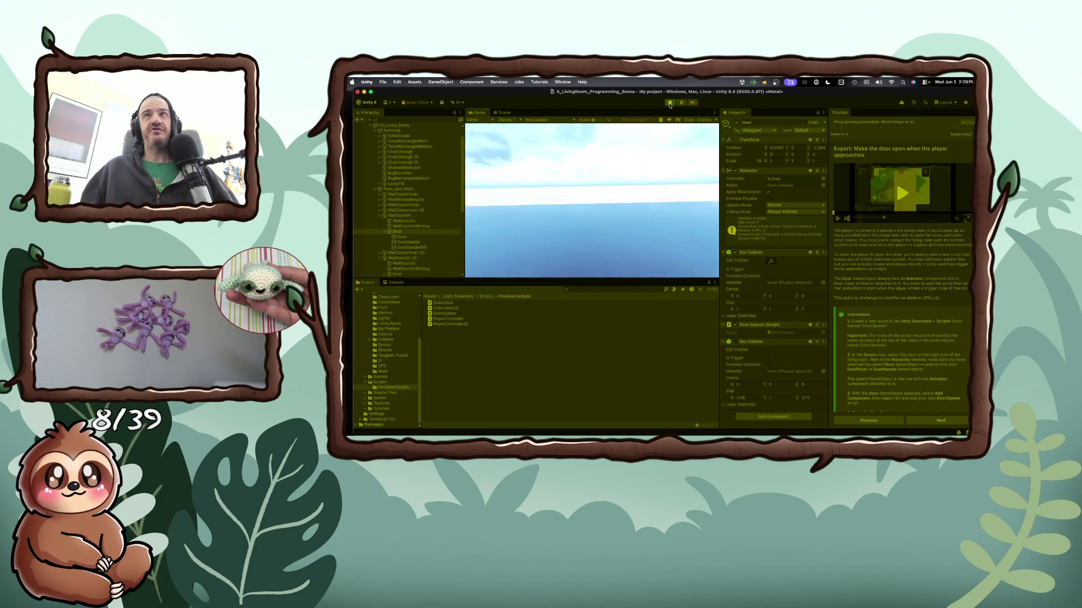
key(Right)
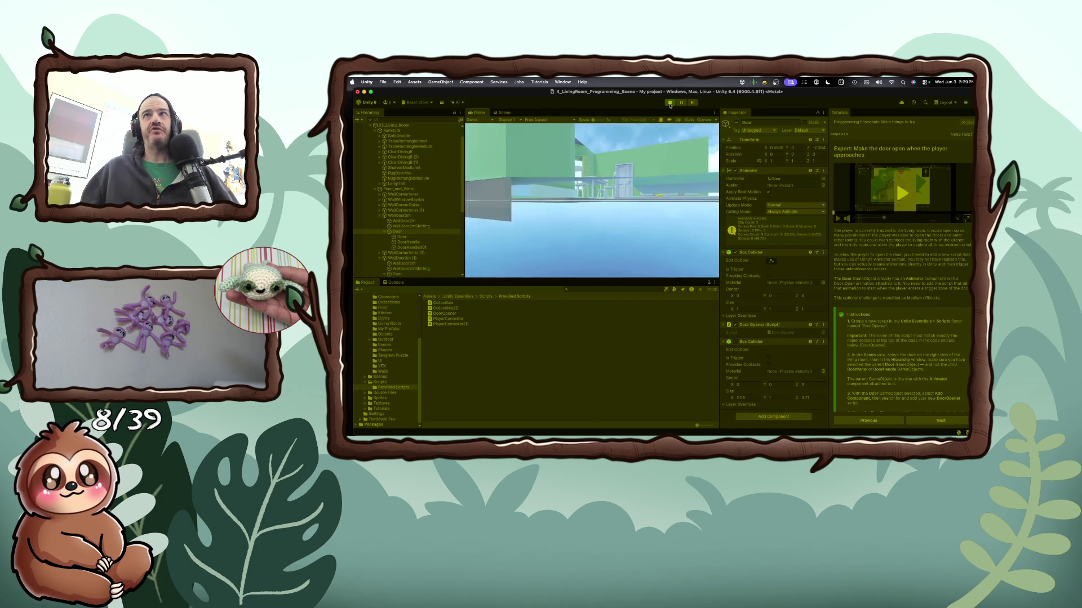
key(Left)
key(Right)
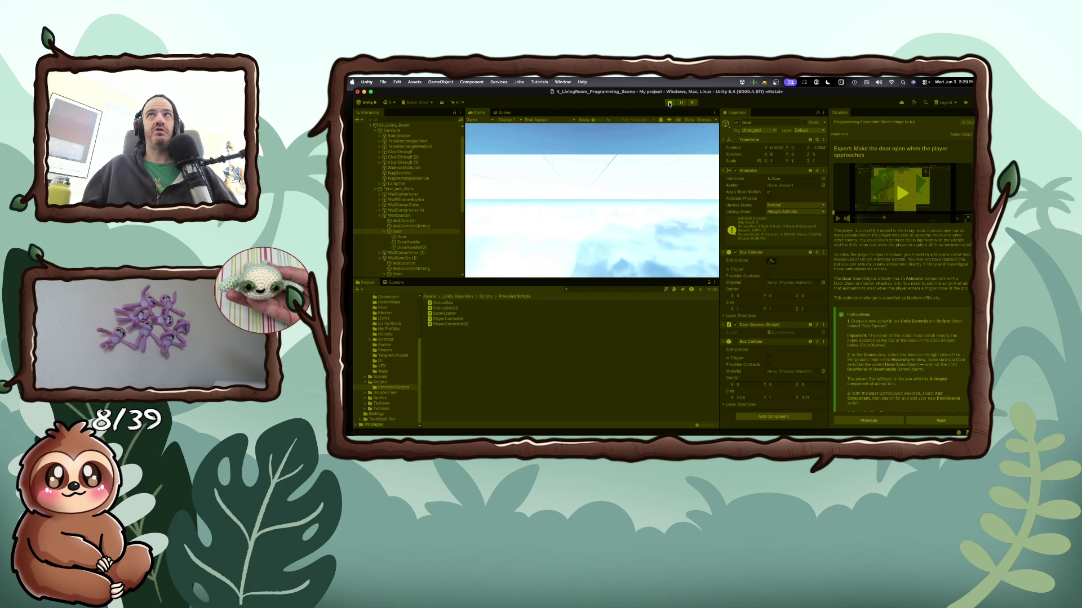
click(669, 104)
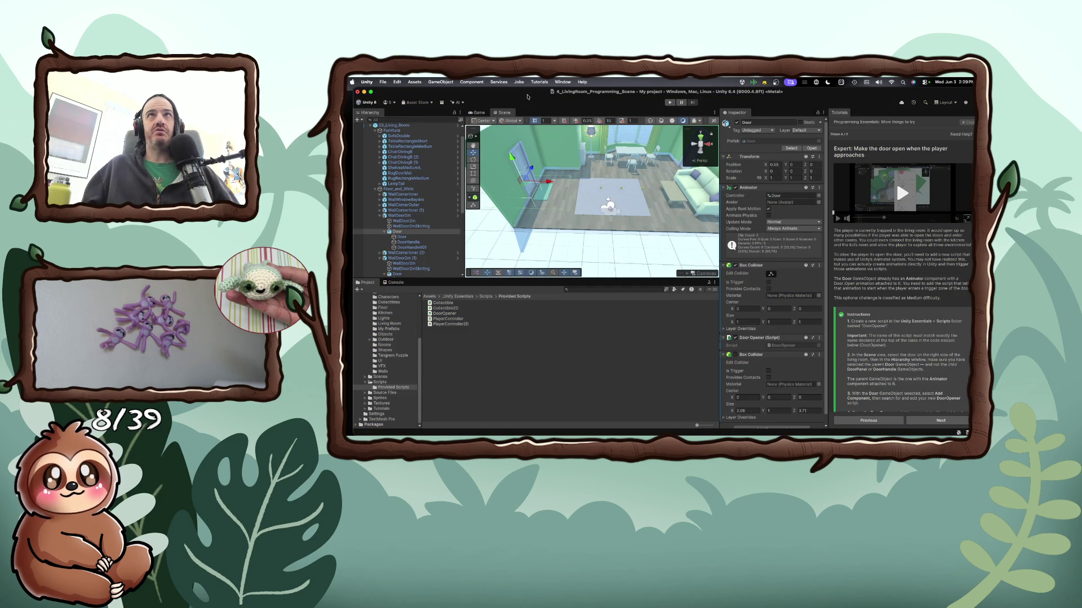
Dock a larger Scene view below the Game view, then test-drive the player with WASD
mouse_move(503, 111)
mouse_down()
mouse_move(523, 267)
mouse_move(585, 316)
mouse_move(586, 334)
mouse_up()
drag(596, 276, 603, 224)
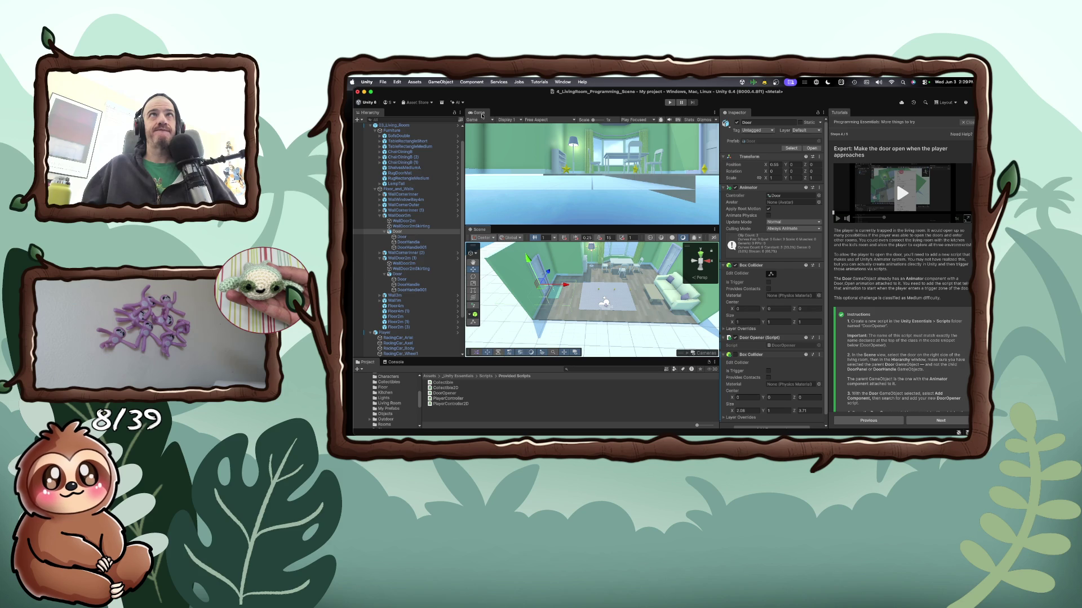
click(669, 103)
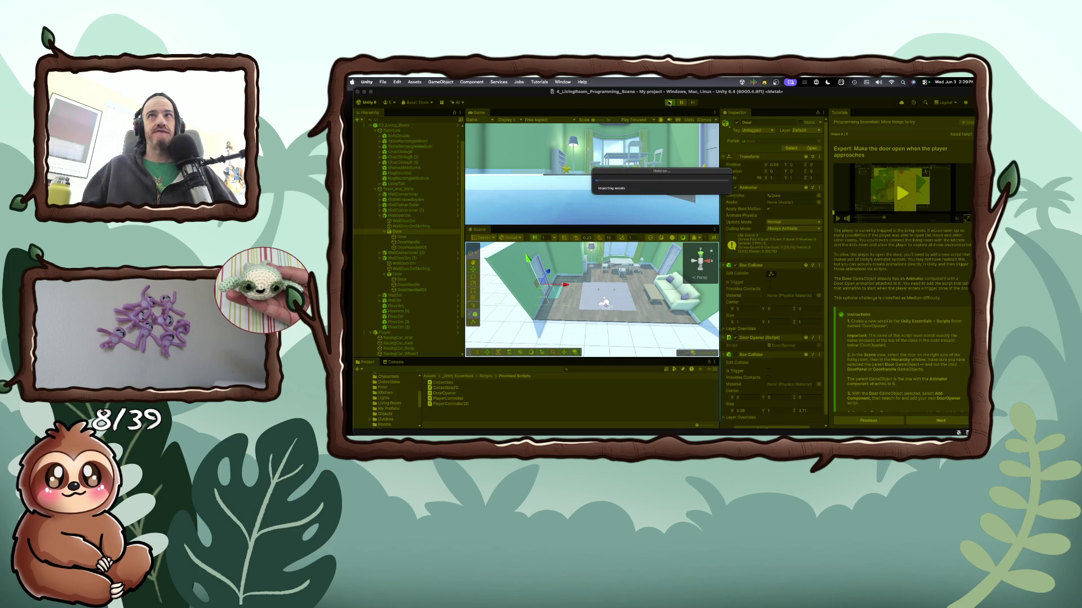
key(d)
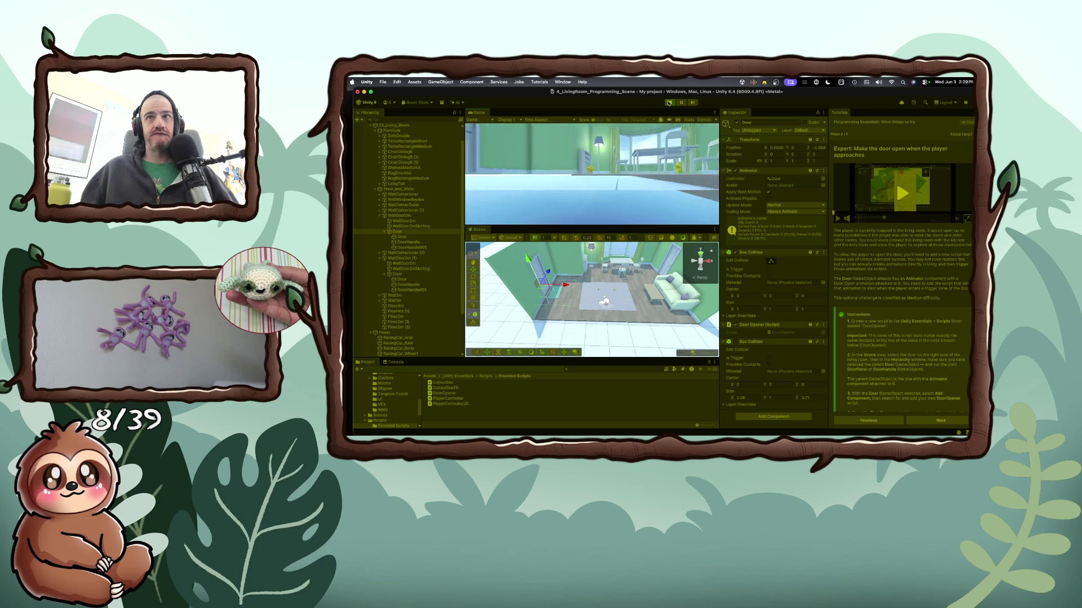
key(a)
key(w)
key(w)
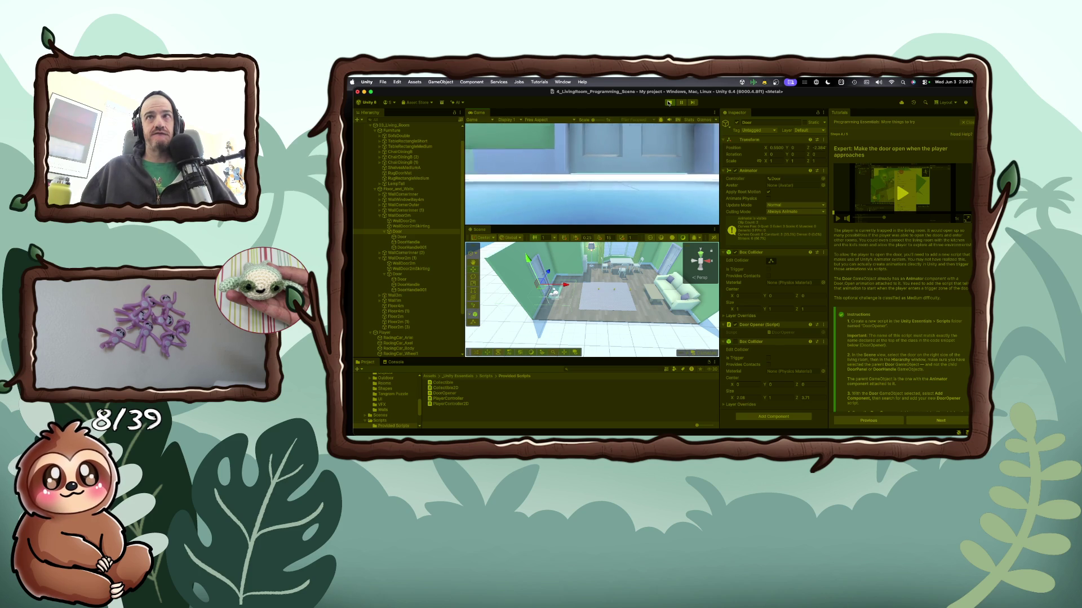
key(s)
key(d)
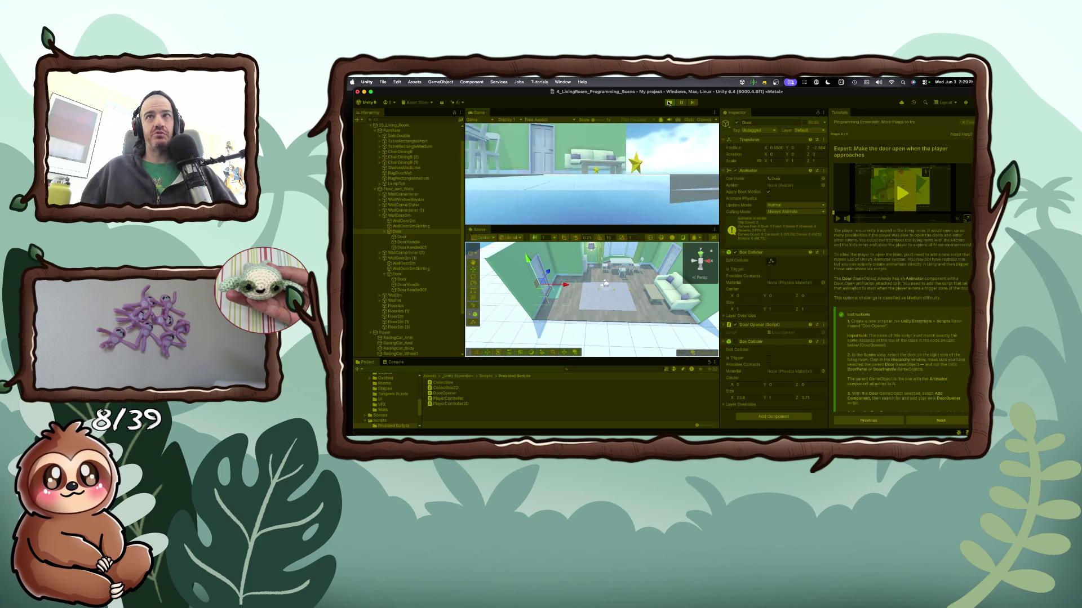
key(w)
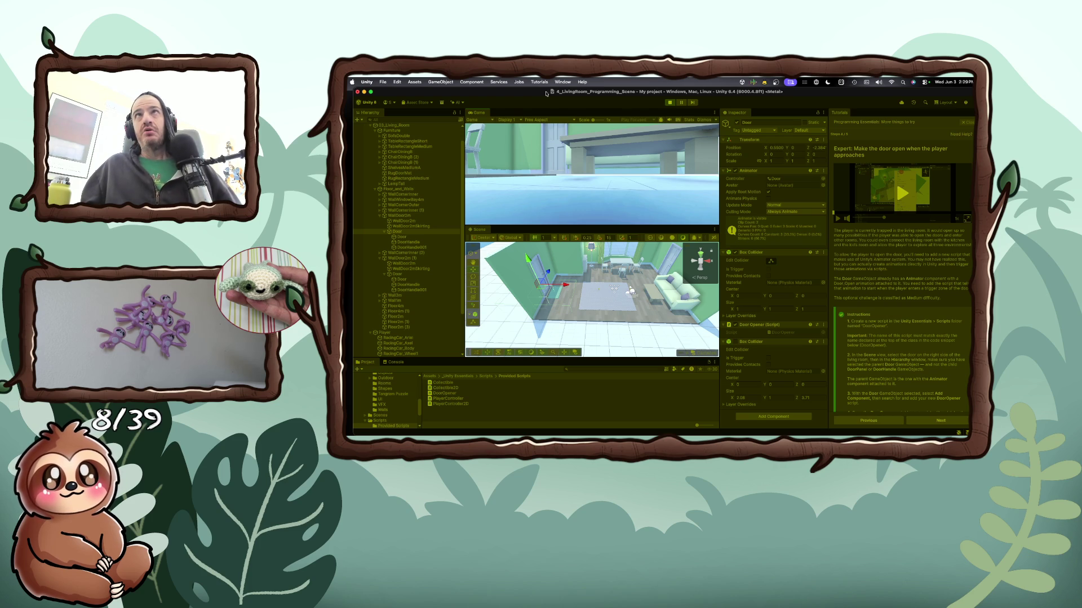
click(669, 102)
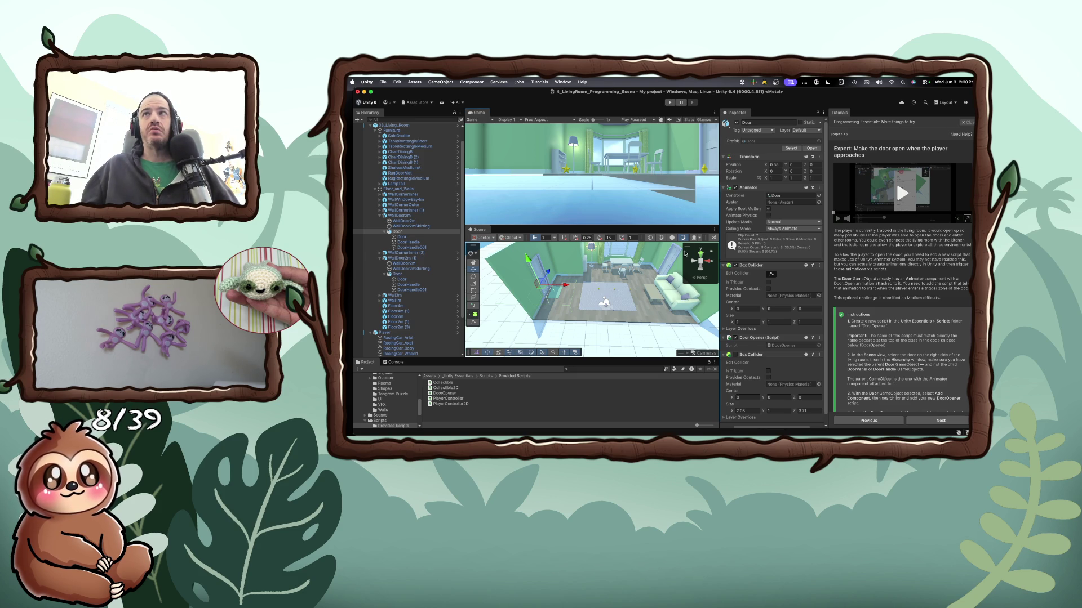
Switch the Scene view to Top view, select the parent Door, and play the enlarged tutorial video
click(693, 260)
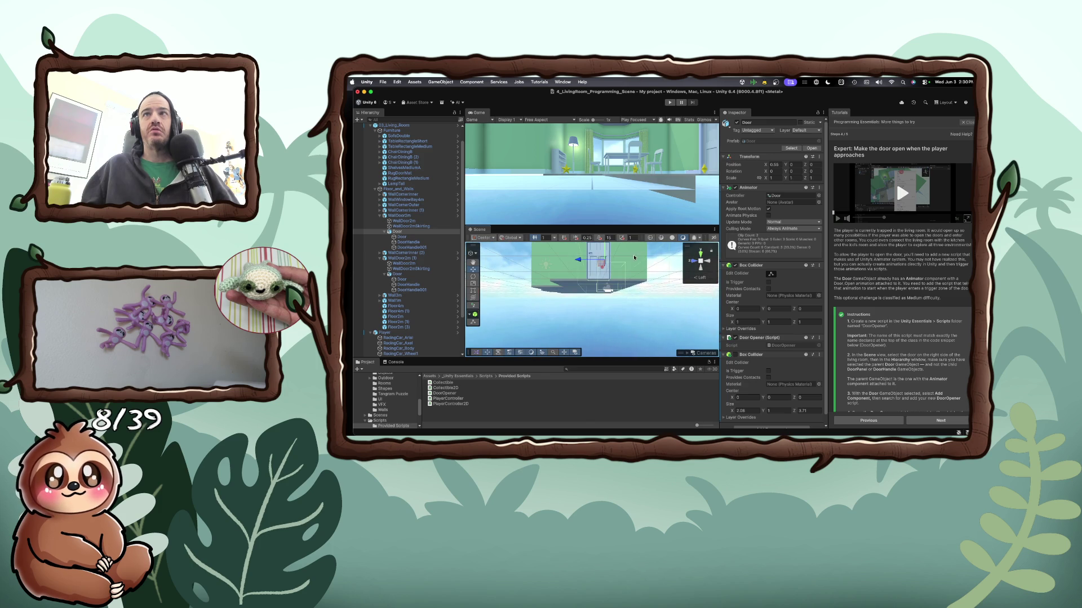
click(700, 251)
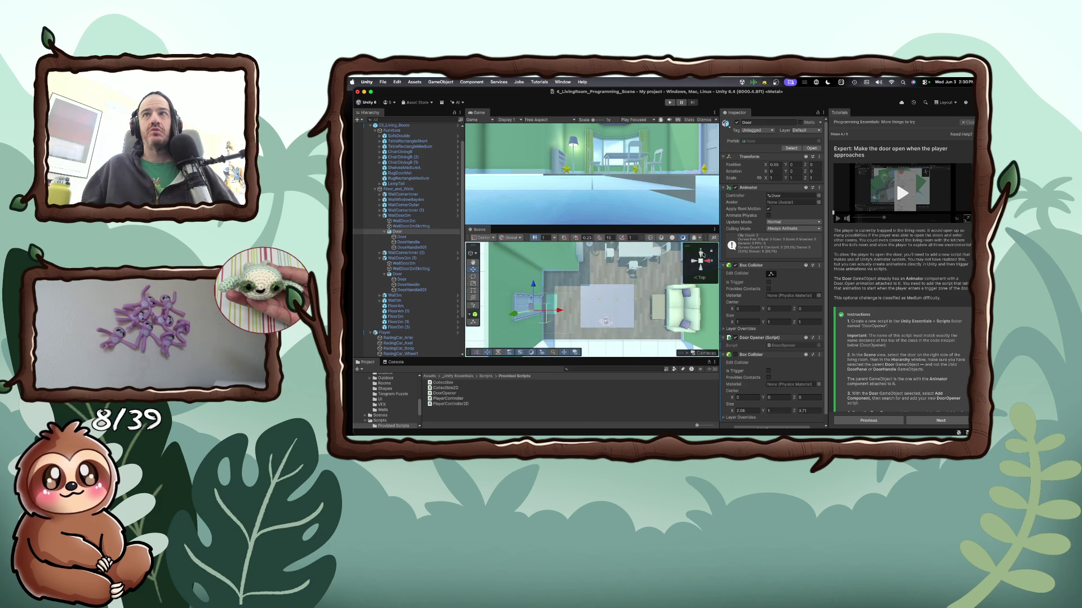
scroll(648, 262, down, 3)
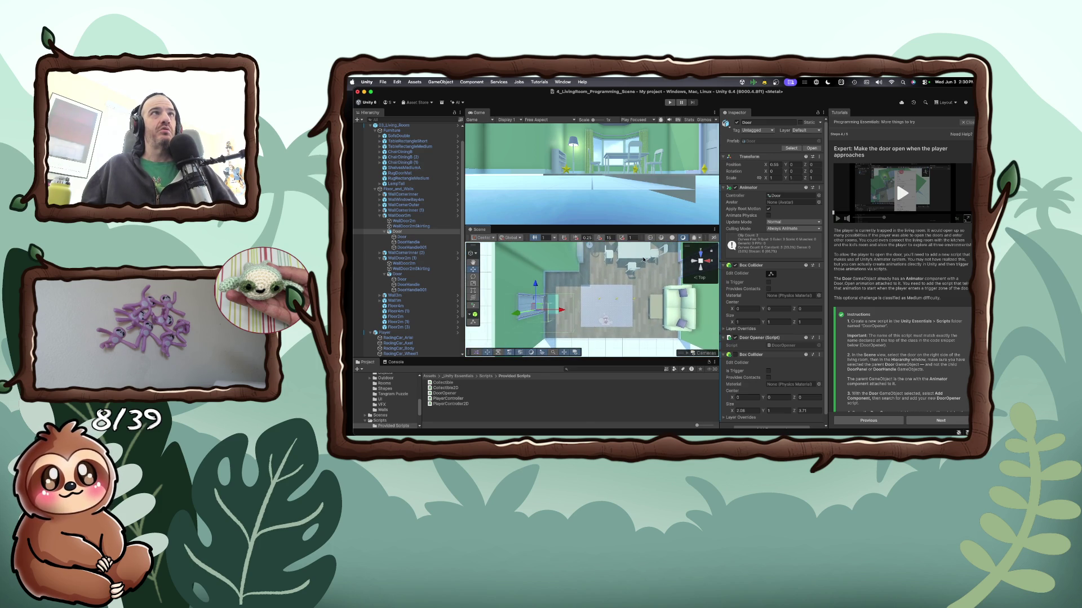
click(669, 273)
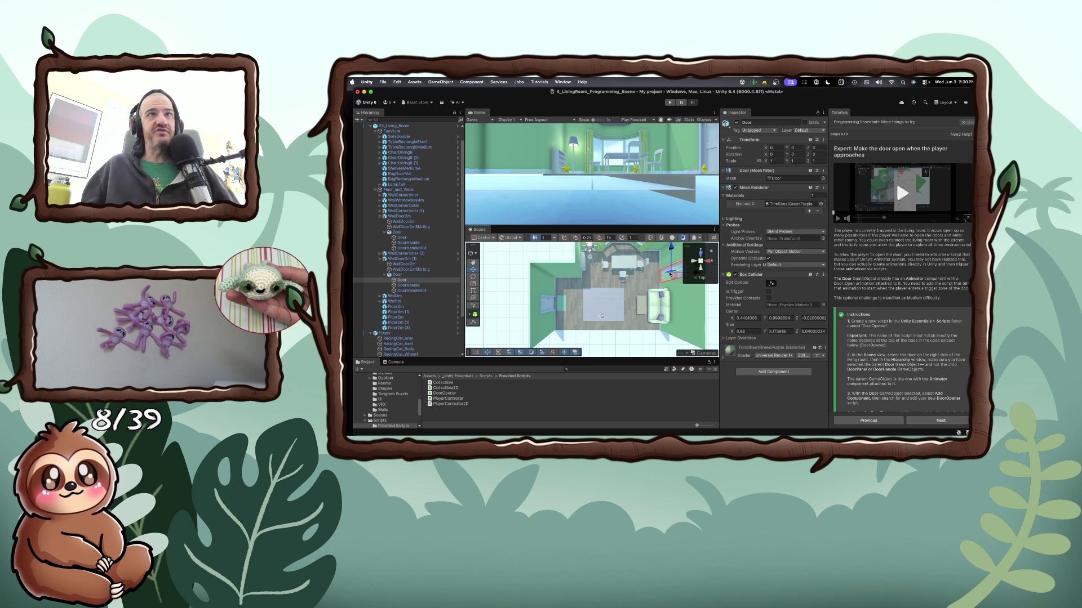
click(413, 275)
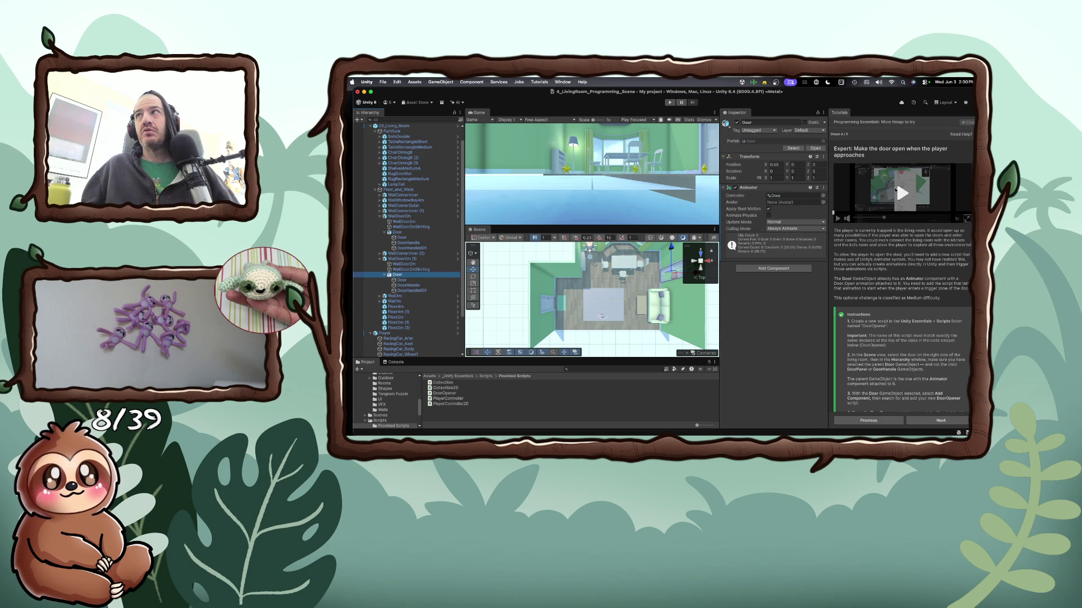
click(896, 190)
click(967, 218)
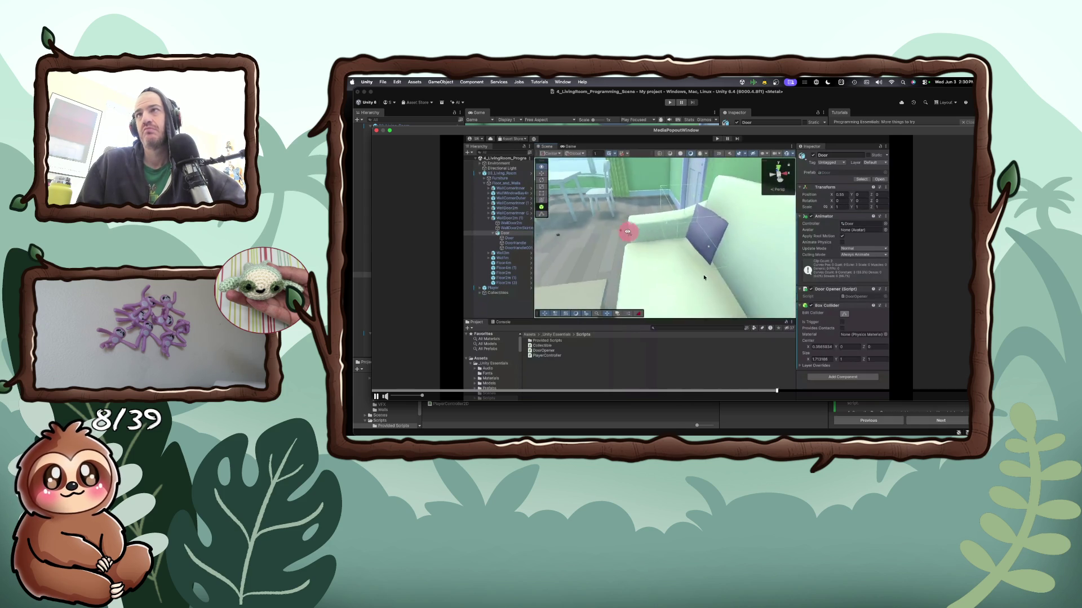
click(377, 131)
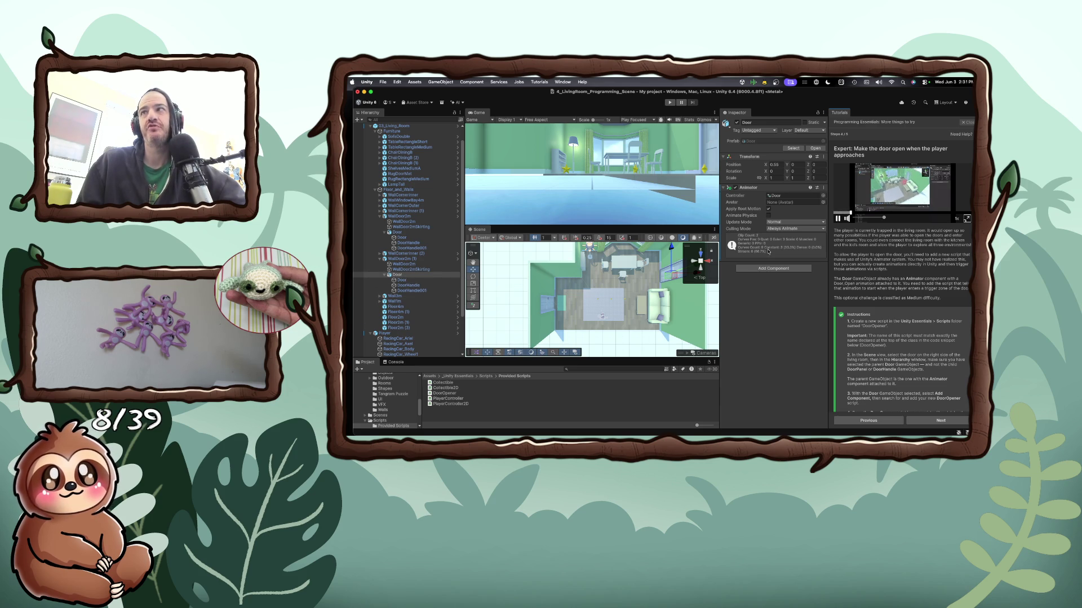
Add a Box Collider to the Door, clear the component search, and enlarge the tutorial video
click(762, 268)
text(bo)
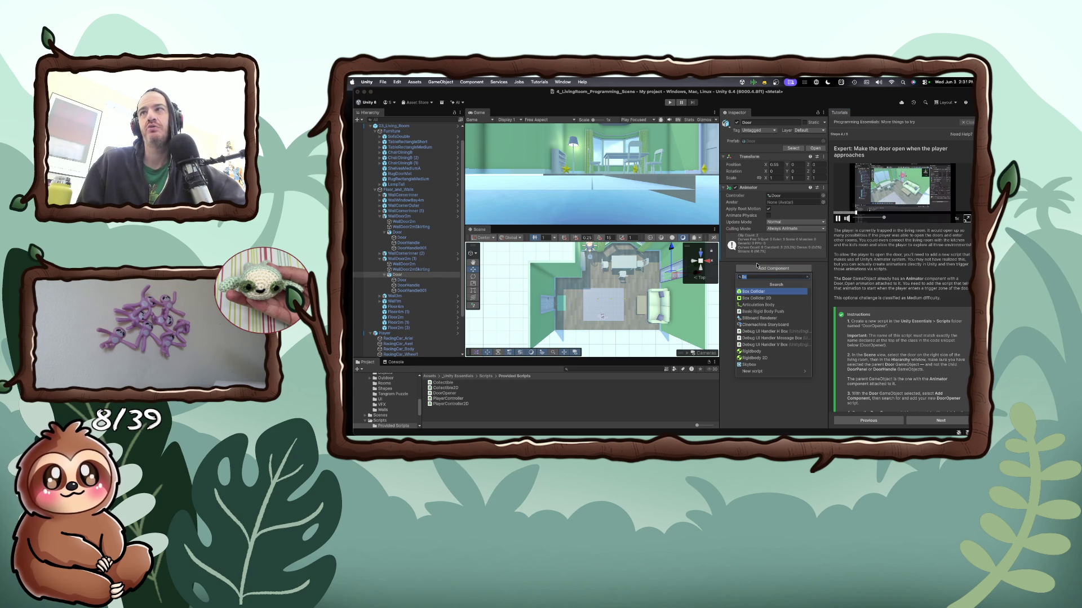
key(Return)
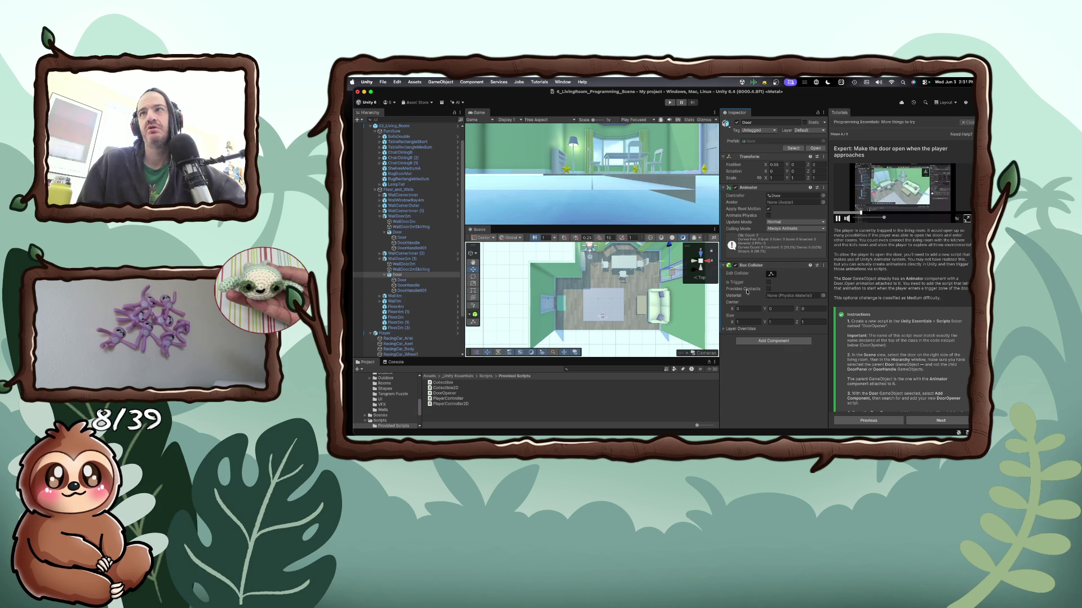
click(776, 341)
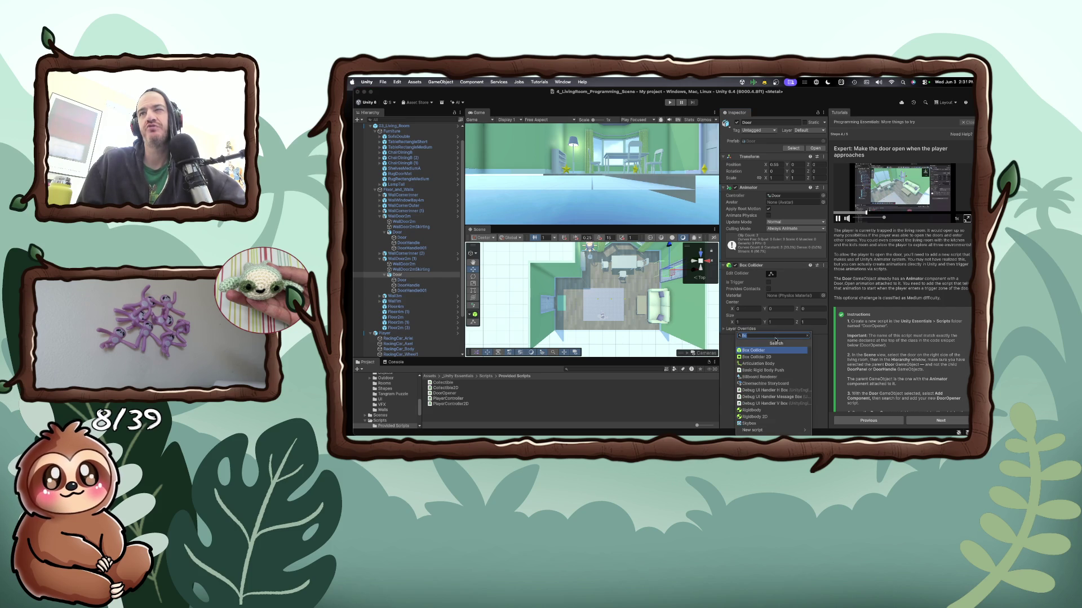
key(BackSpace)
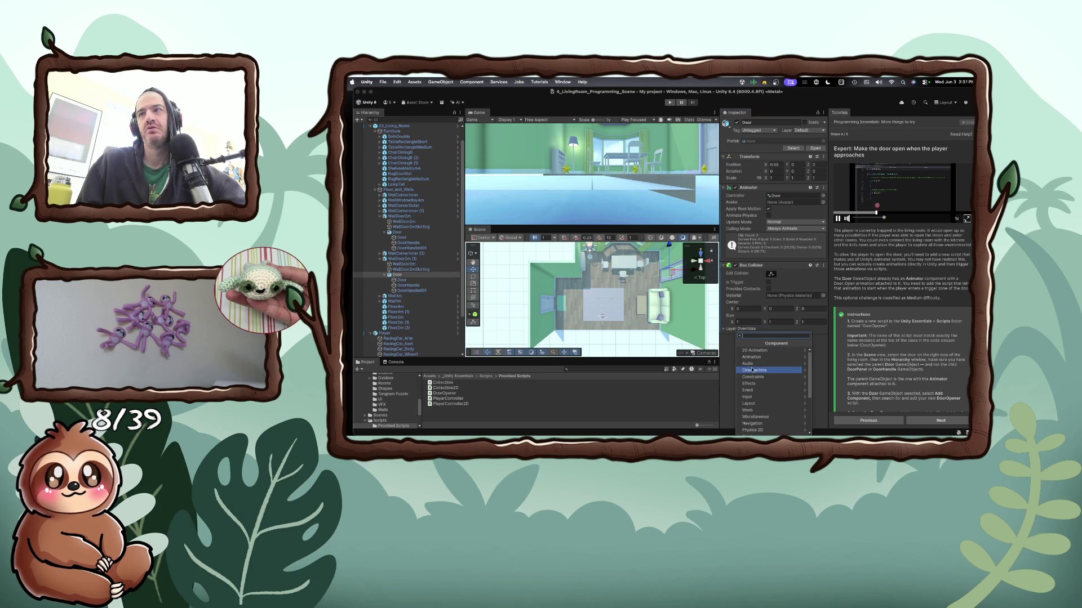
scroll(755, 366, down, 3)
scroll(752, 369, down, 3)
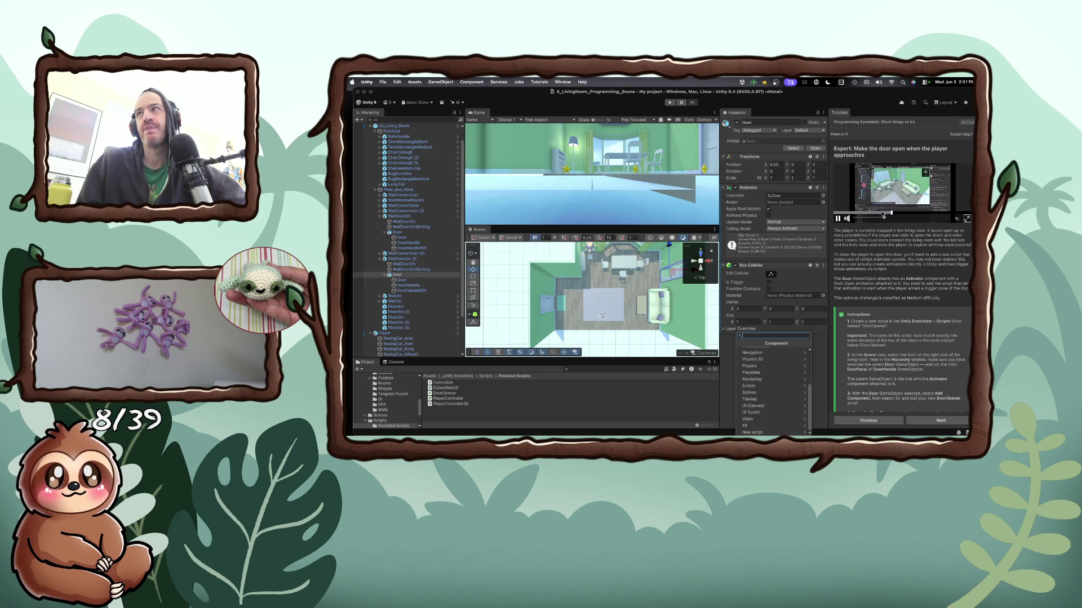
click(966, 219)
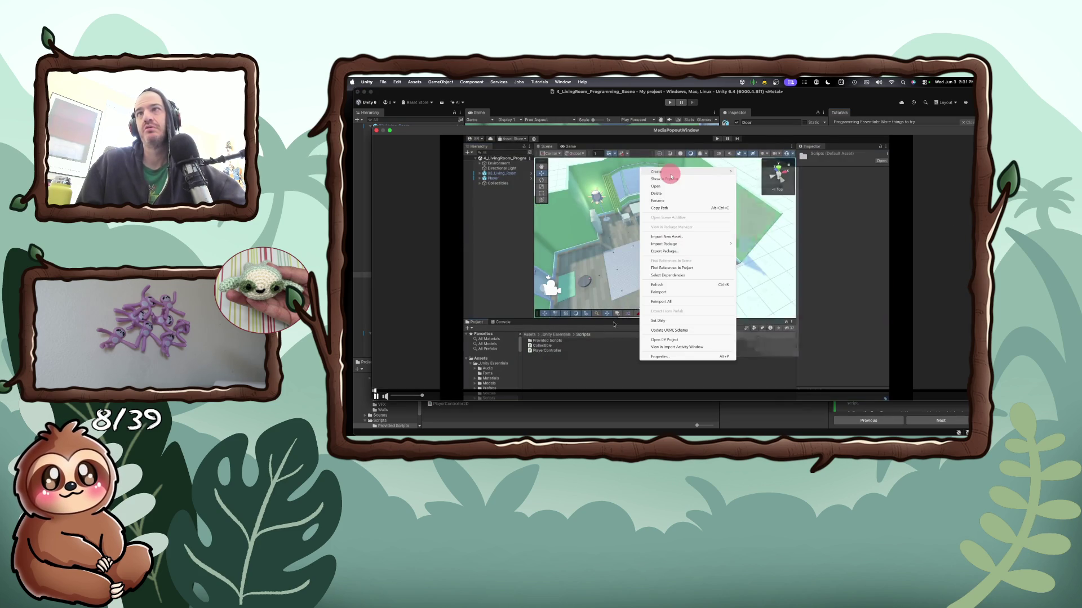
click(545, 333)
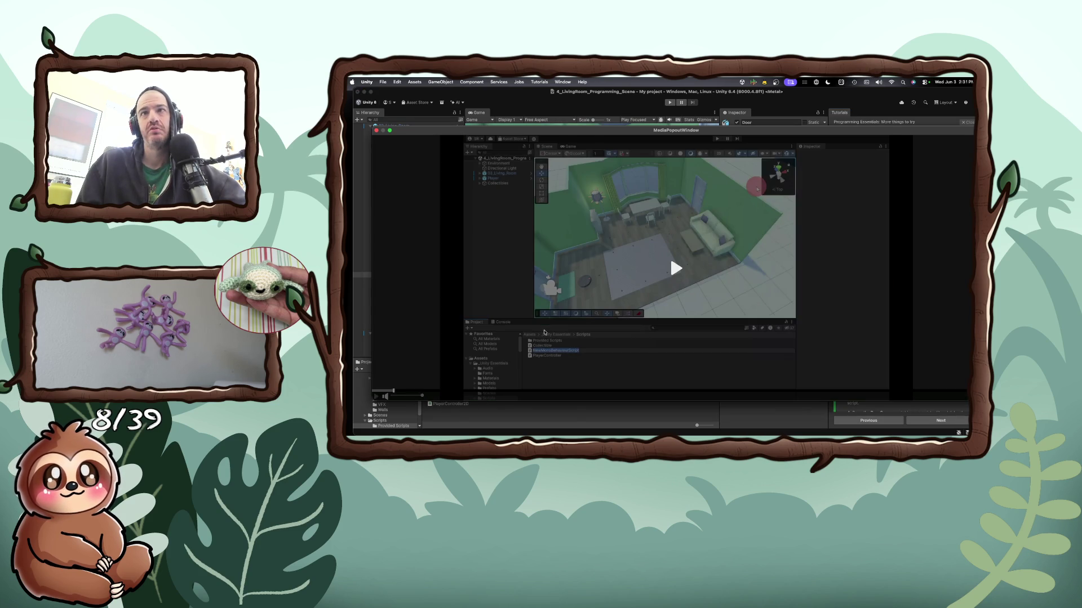
click(676, 271)
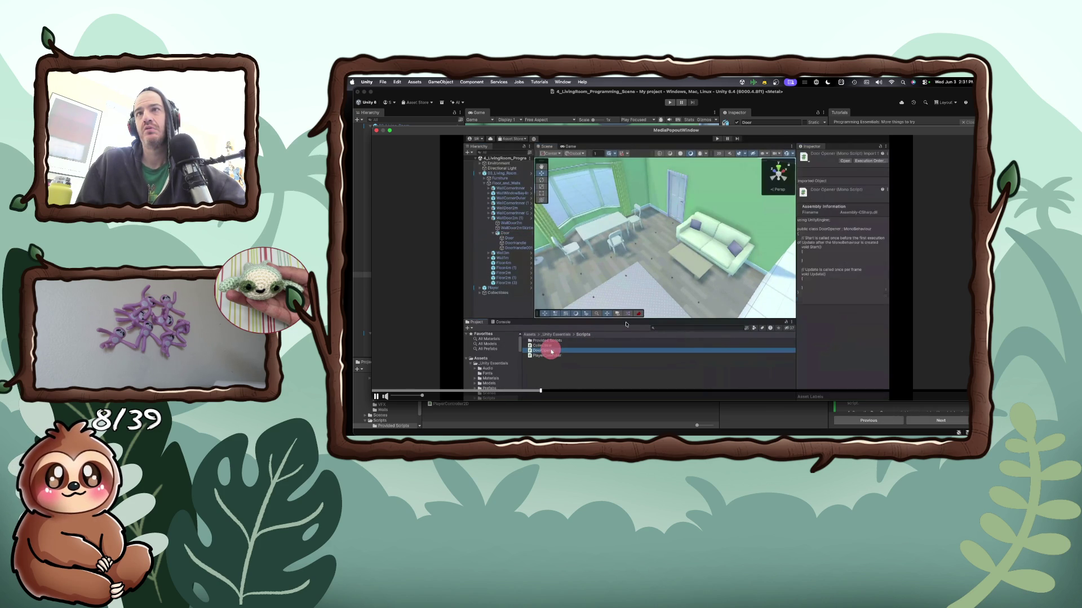
key(Escape)
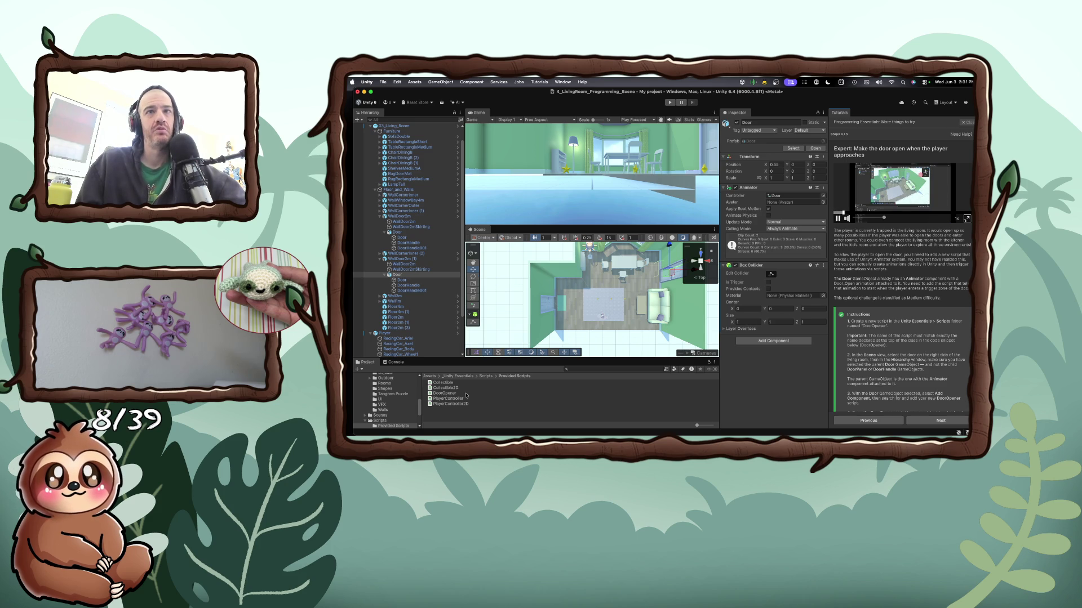
Attach the DoorOpener script from Provided Scripts to the Door in the Inspector
mouse_move(451, 396)
mouse_down()
mouse_move(648, 372)
mouse_move(749, 338)
mouse_up()
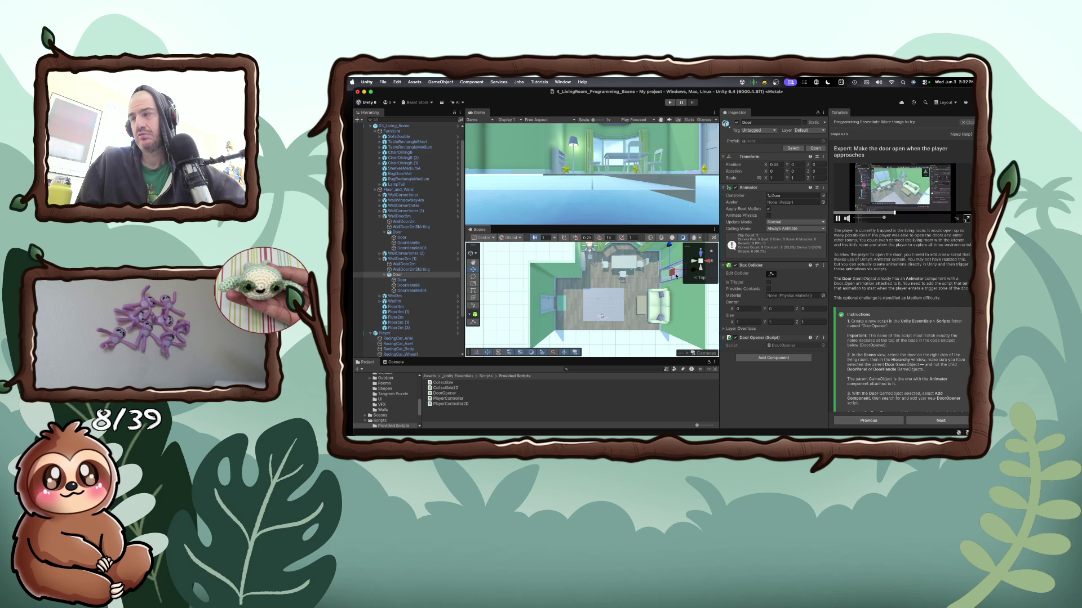
scroll(919, 372, down, 2)
scroll(918, 371, down, 1)
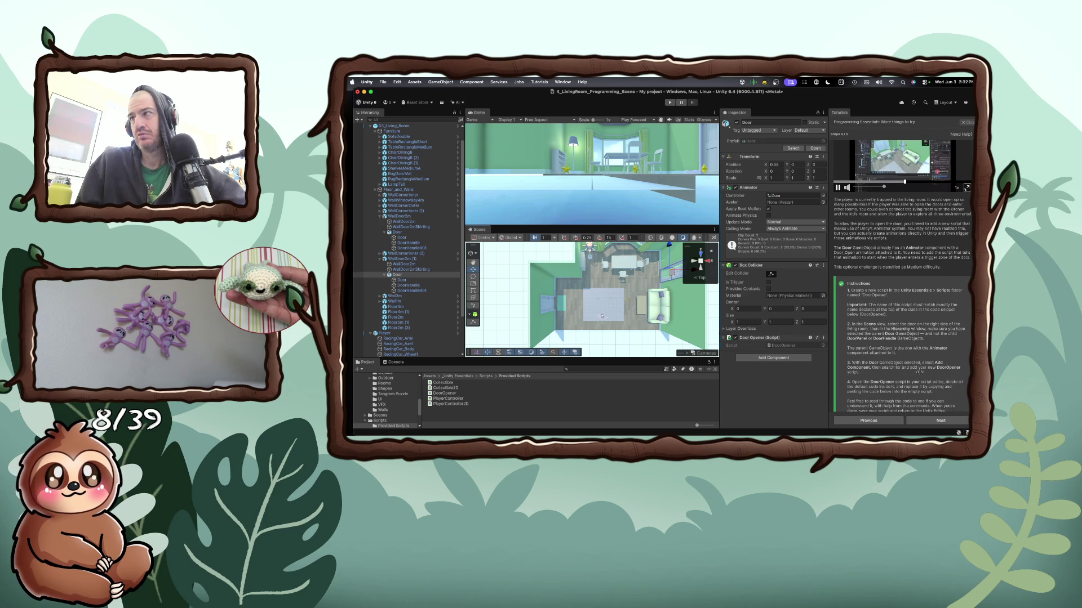
scroll(918, 372, down, 2)
scroll(919, 372, down, 3)
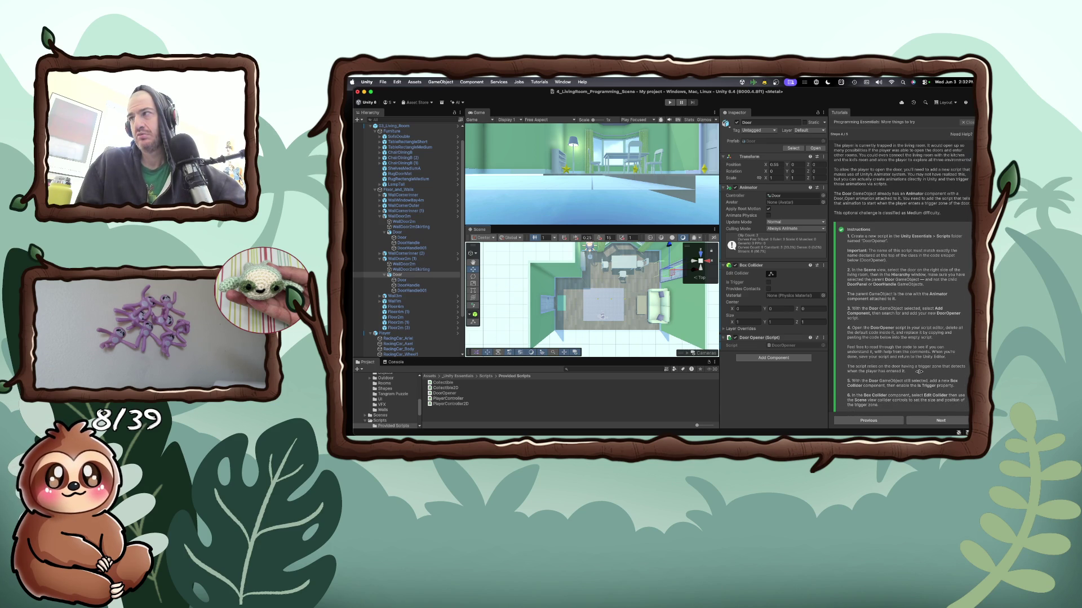
scroll(918, 372, down, 1)
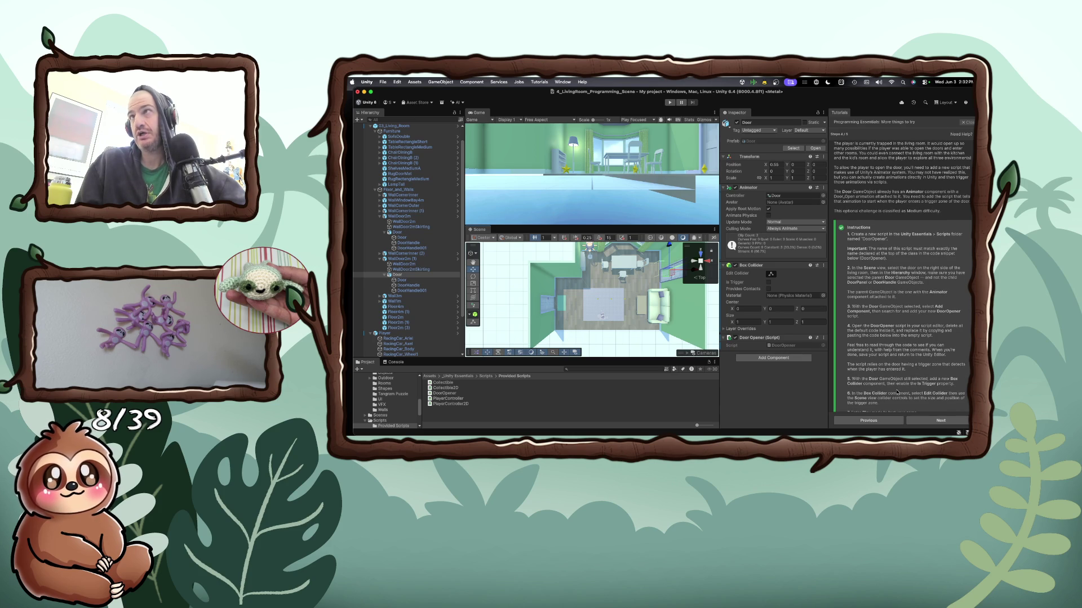
scroll(897, 392, down, 1)
scroll(897, 393, down, 1)
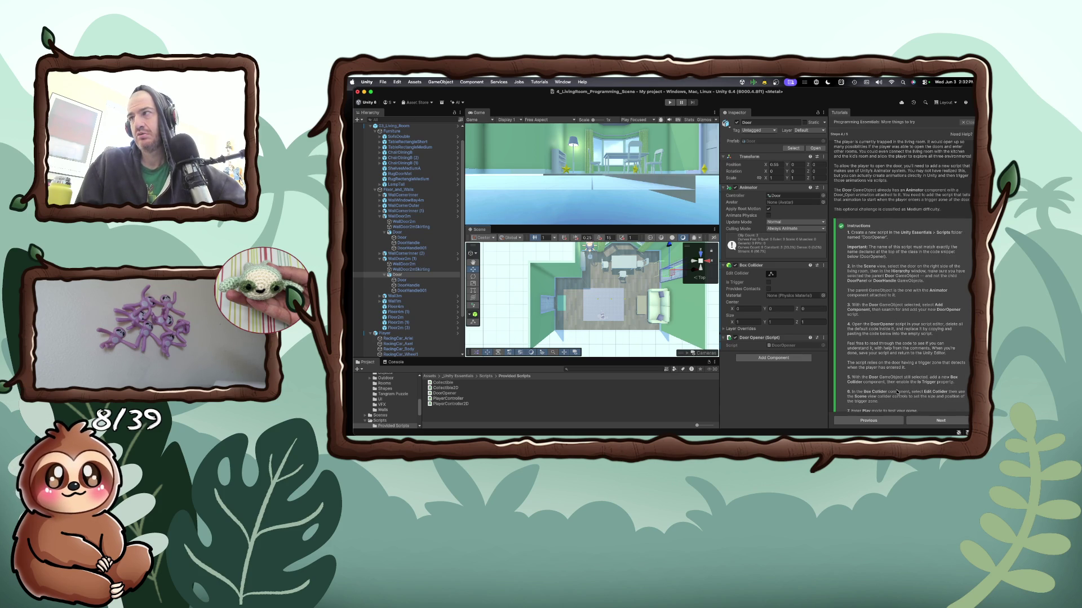
scroll(897, 392, down, 1)
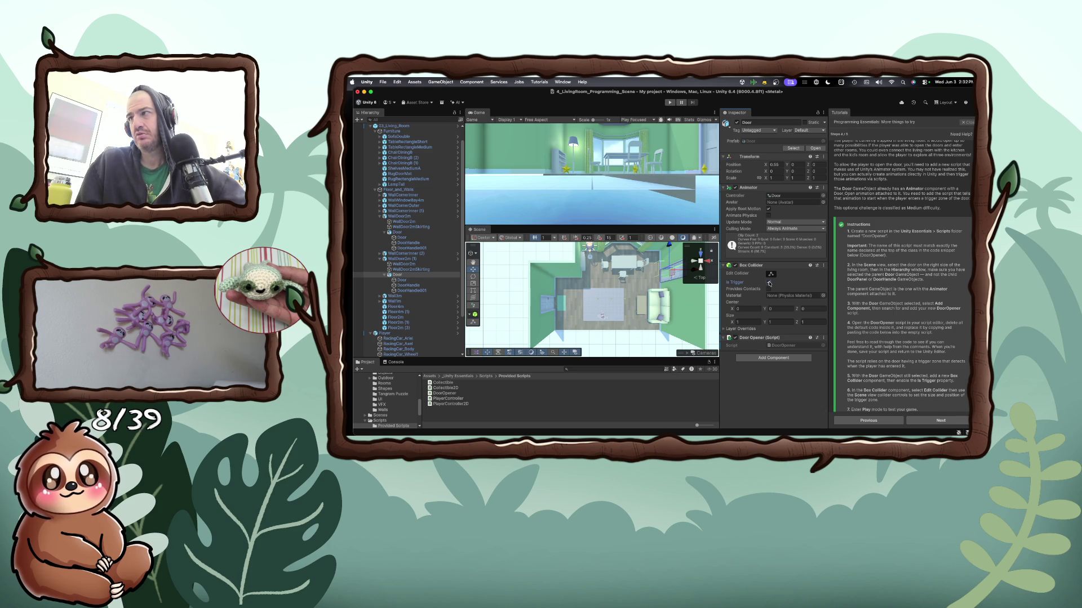
Enable Is Trigger and Edit Collider on the Door's Box Collider, zoomed in on the door
click(768, 282)
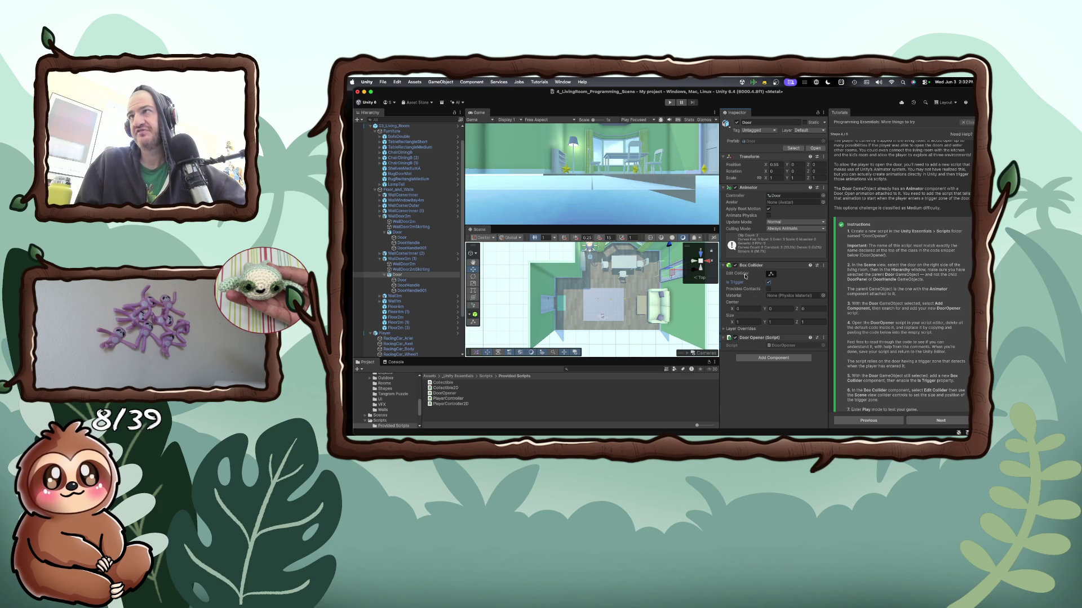
click(770, 274)
scroll(661, 278, up, 5)
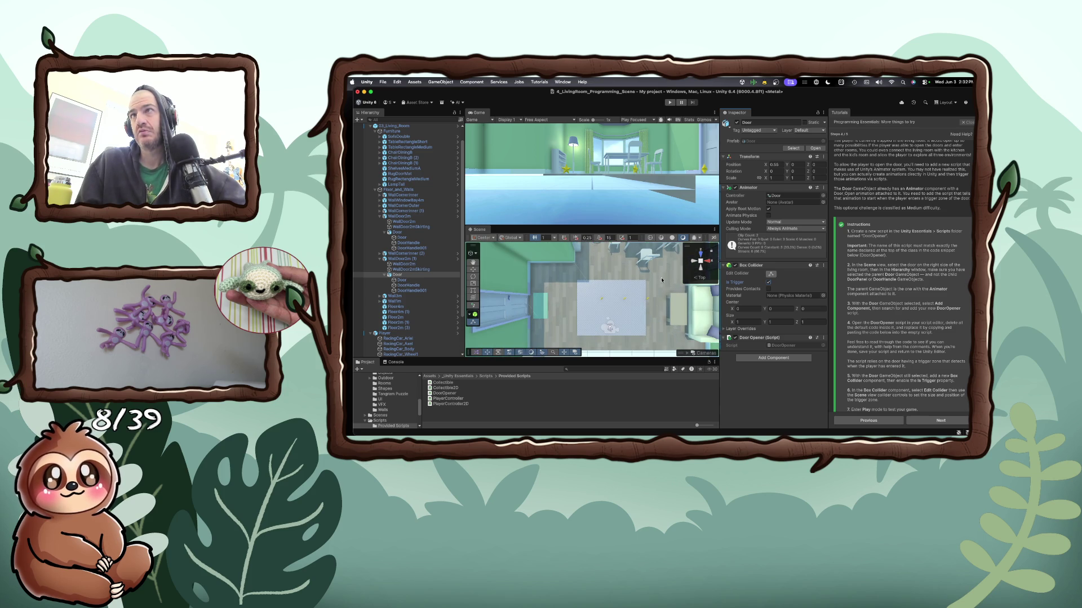
Orbit to a perspective view and try Rotate and Move on the door, undoing the X move
mouse_move(663, 275)
mouse_down()
mouse_move(707, 214)
mouse_move(662, 258)
mouse_up()
scroll(662, 258, up, 4)
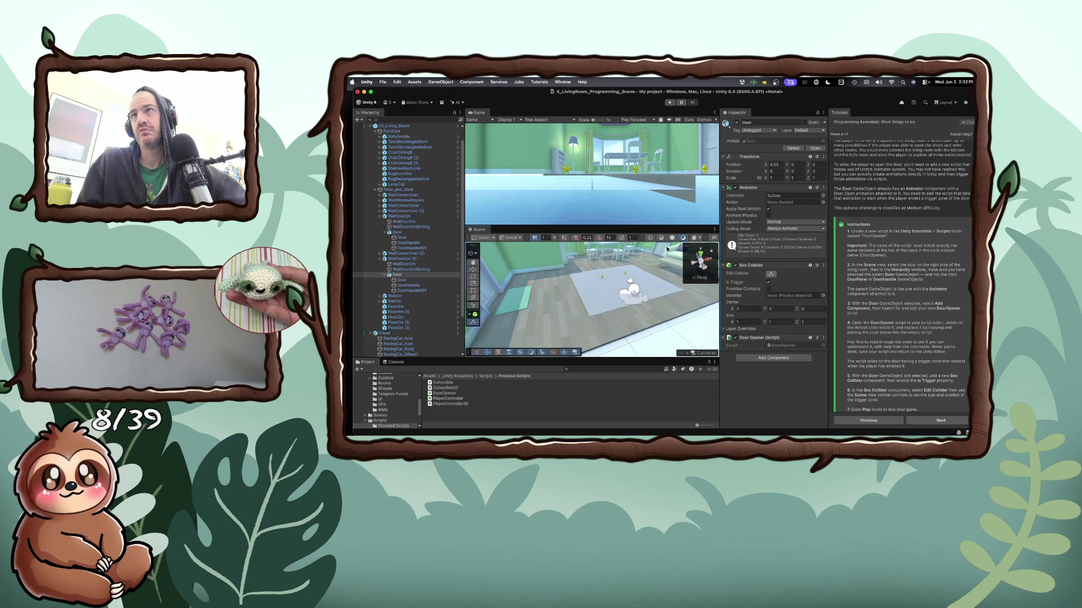
scroll(673, 251, up, 5)
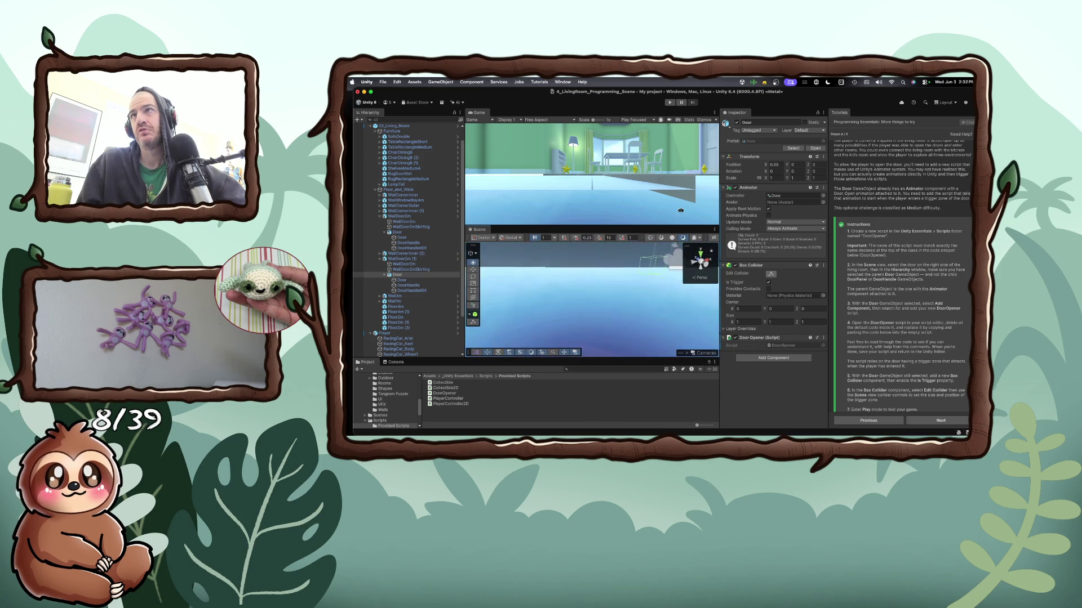
key(e)
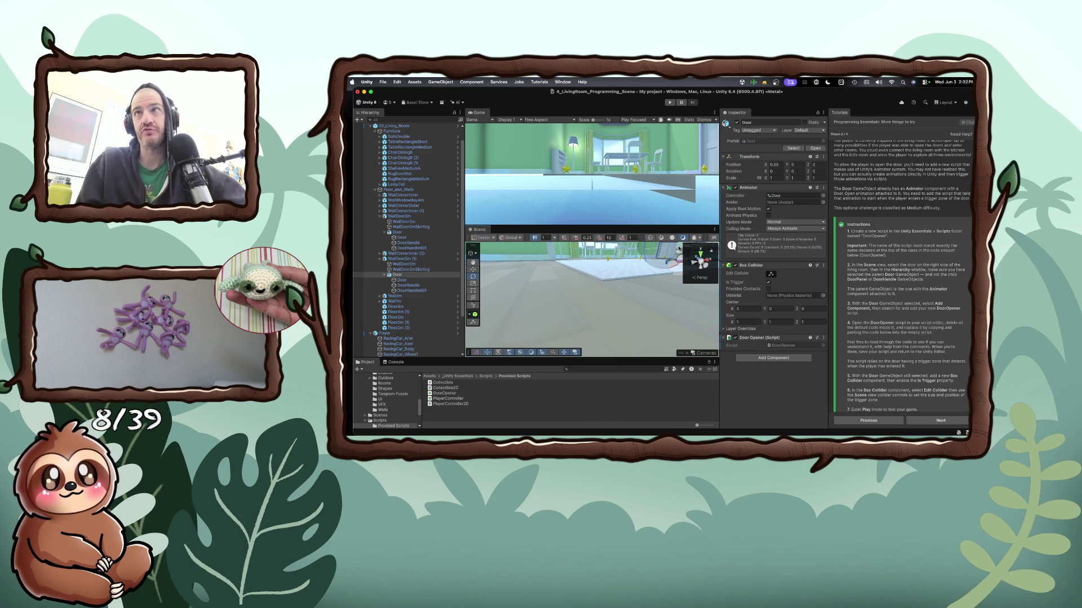
scroll(668, 262, down, 5)
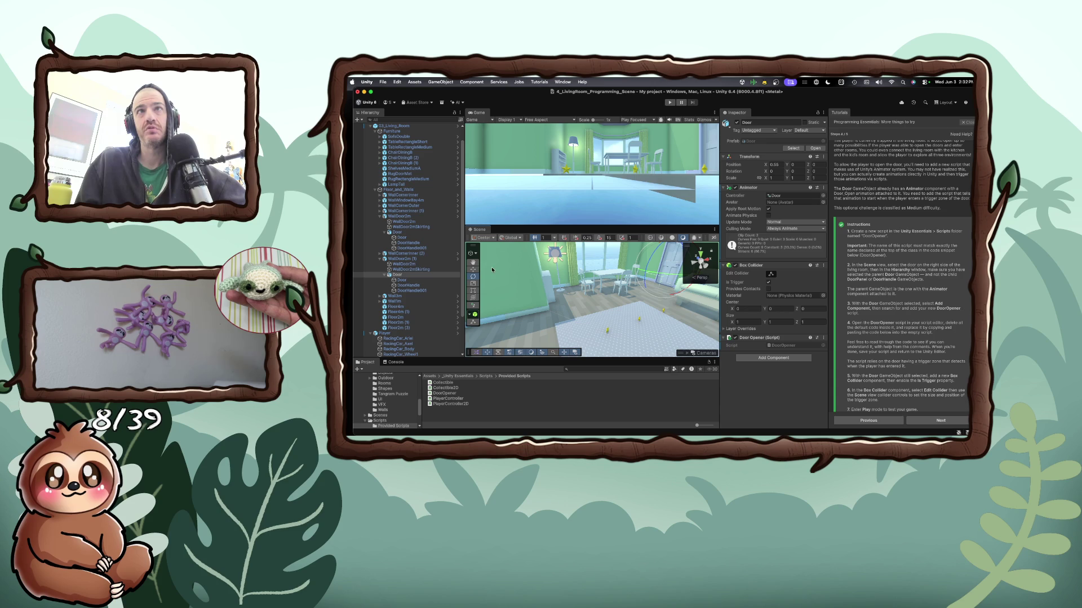
click(473, 263)
click(473, 270)
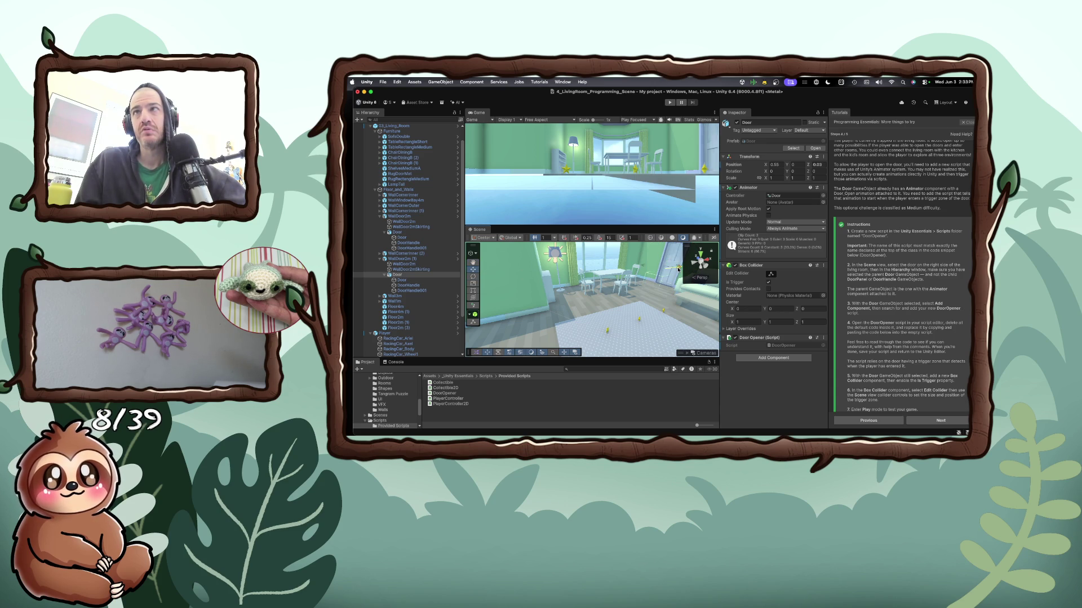
drag(664, 267, 628, 260)
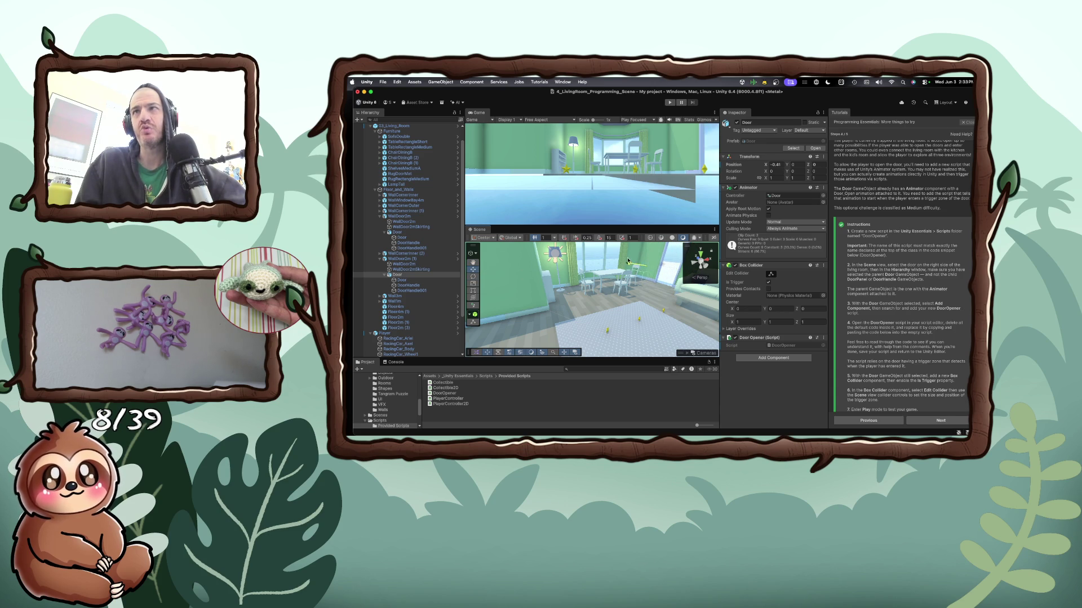
key(super+z)
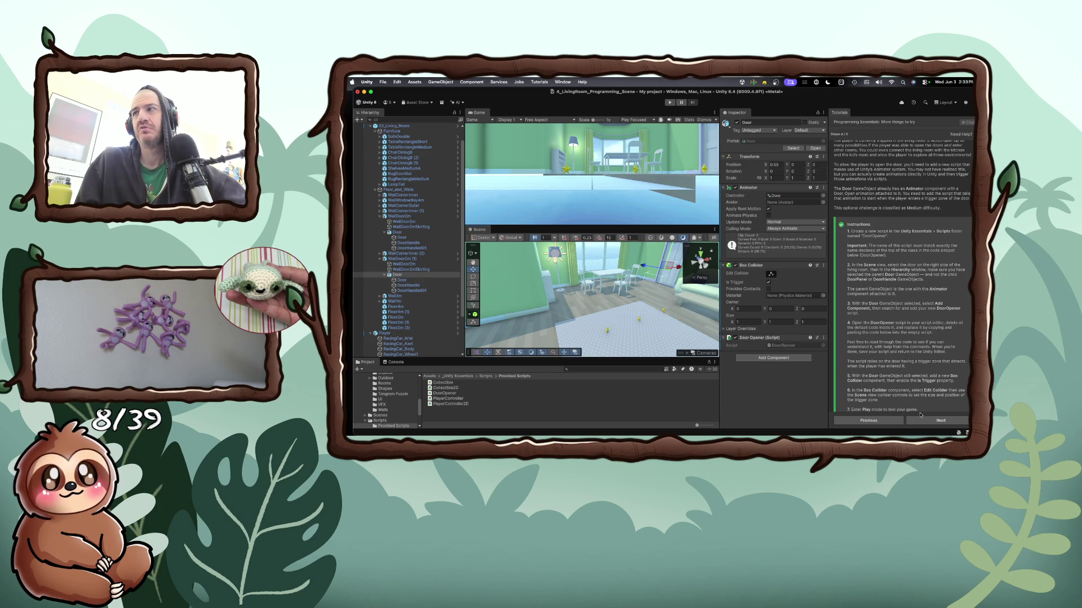
scroll(915, 398, down, 2)
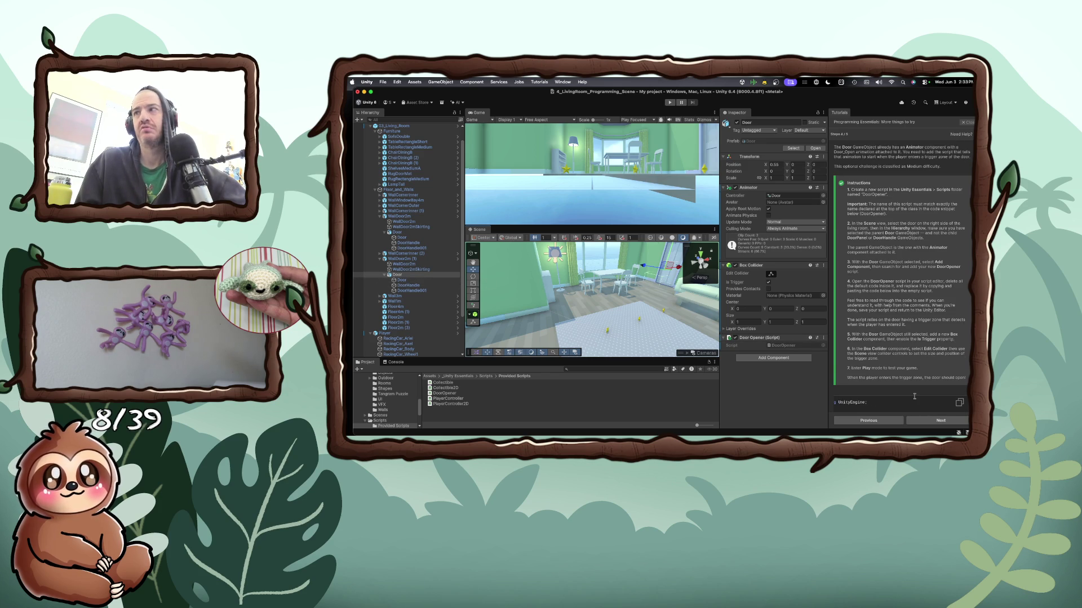
Start Play mode to test the door's trigger-based opening
scroll(915, 397, up, 1)
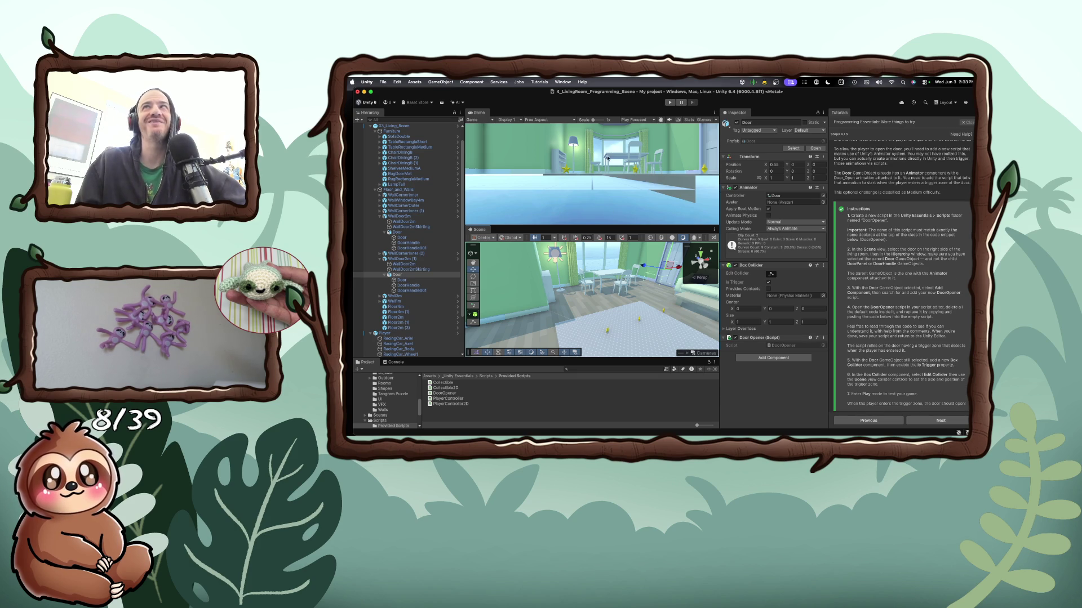
click(671, 103)
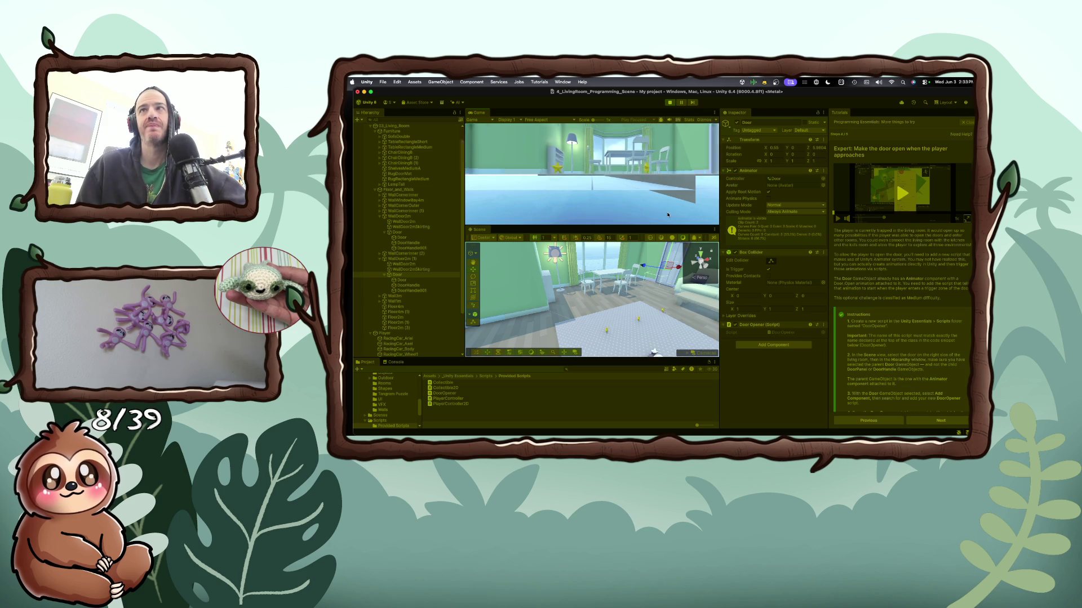
Drive the player through the opened door with D and W, then go to the tutorial's next page
key(d)
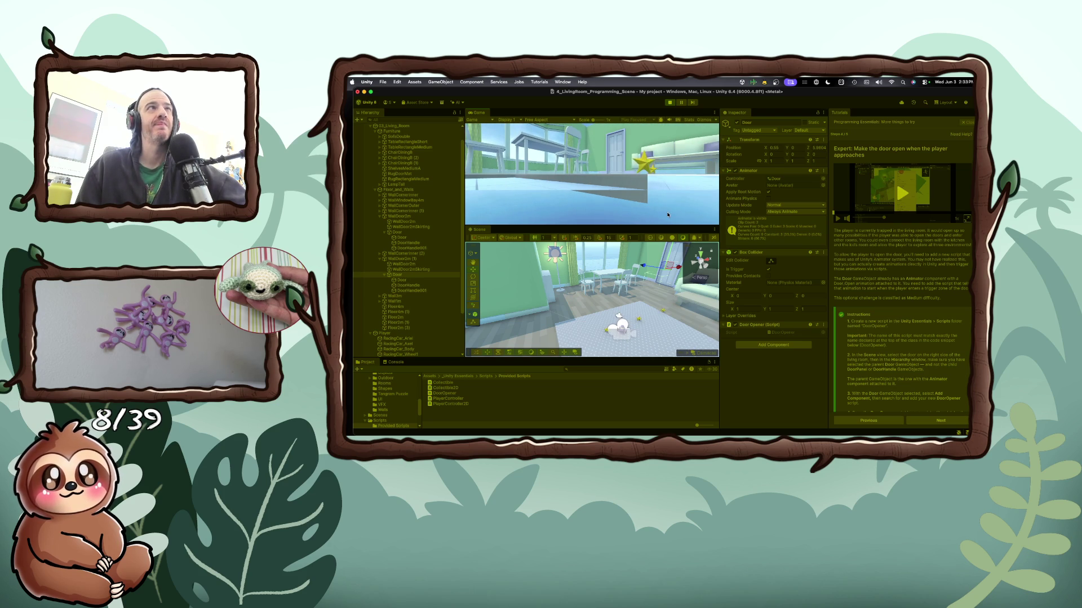
key(w)
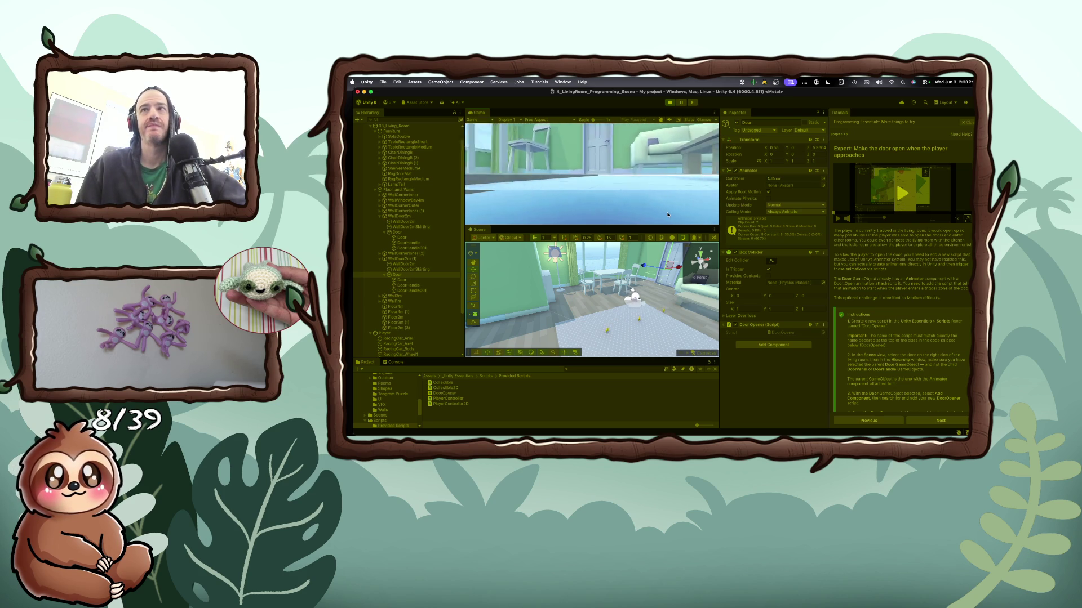
key(w)
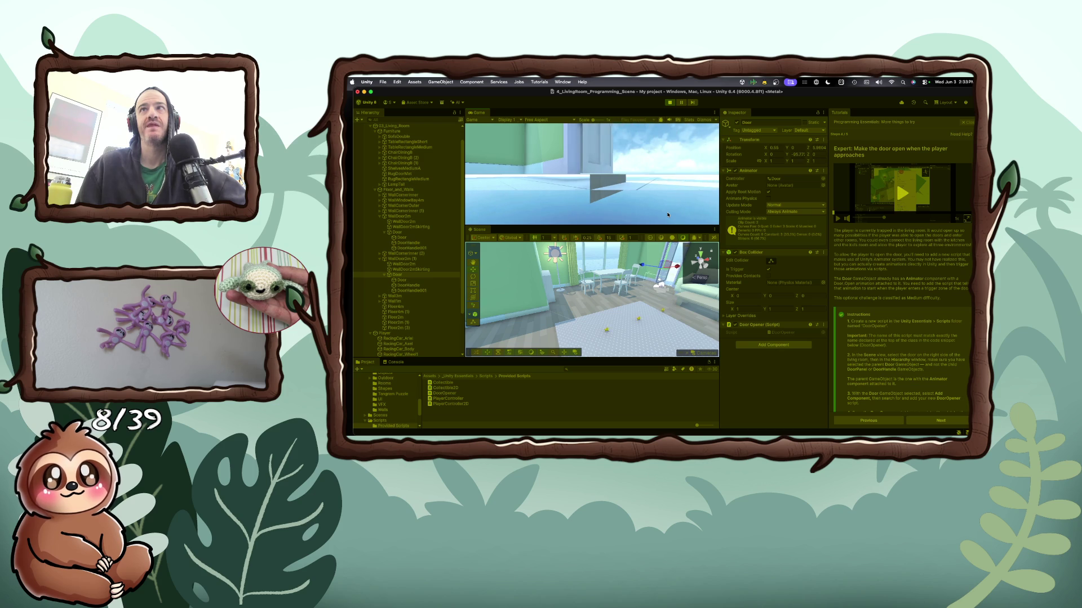
key(w)
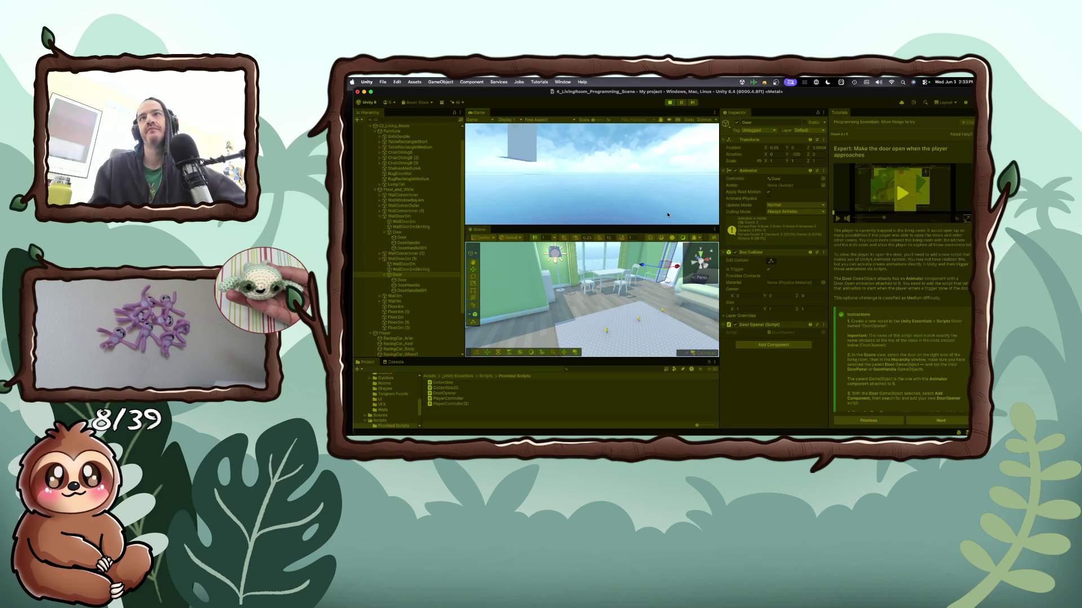
click(937, 421)
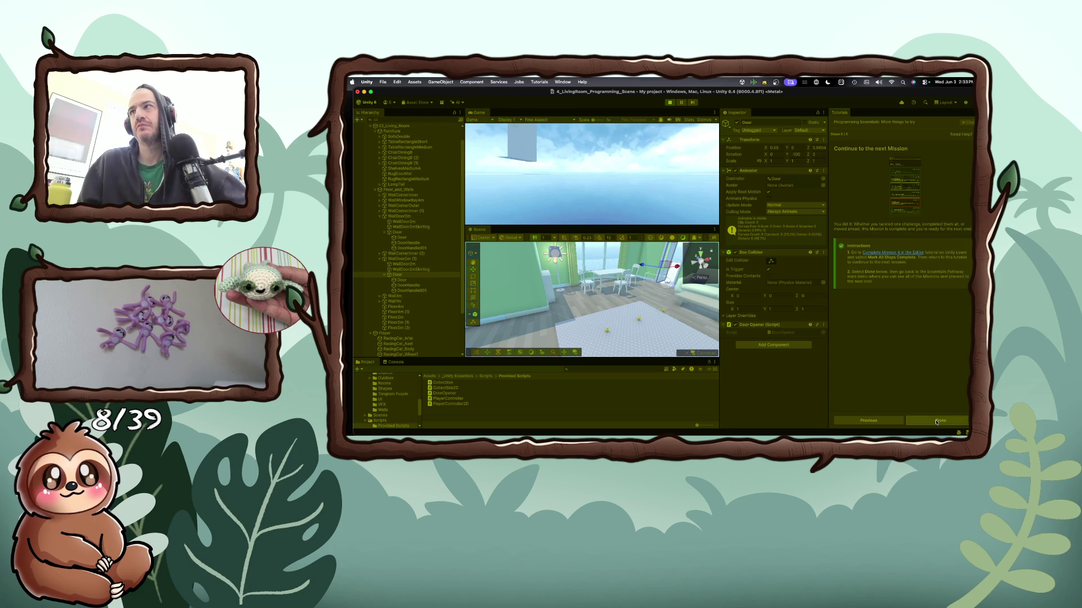
Finish the tutorial, view Programming Essentials, and return to the Unity Essentials mission list
click(937, 421)
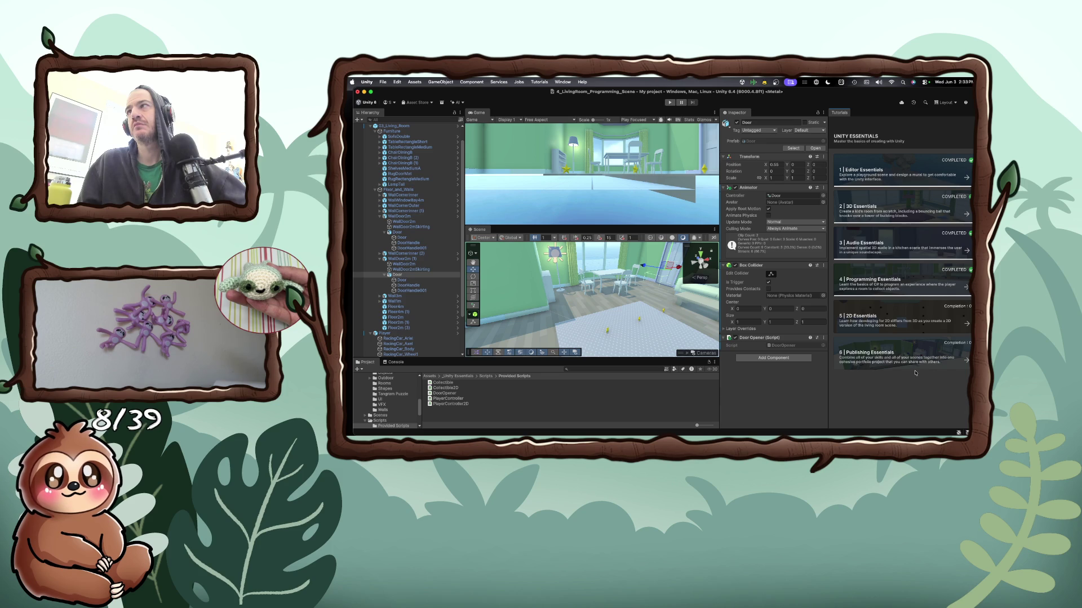
click(969, 270)
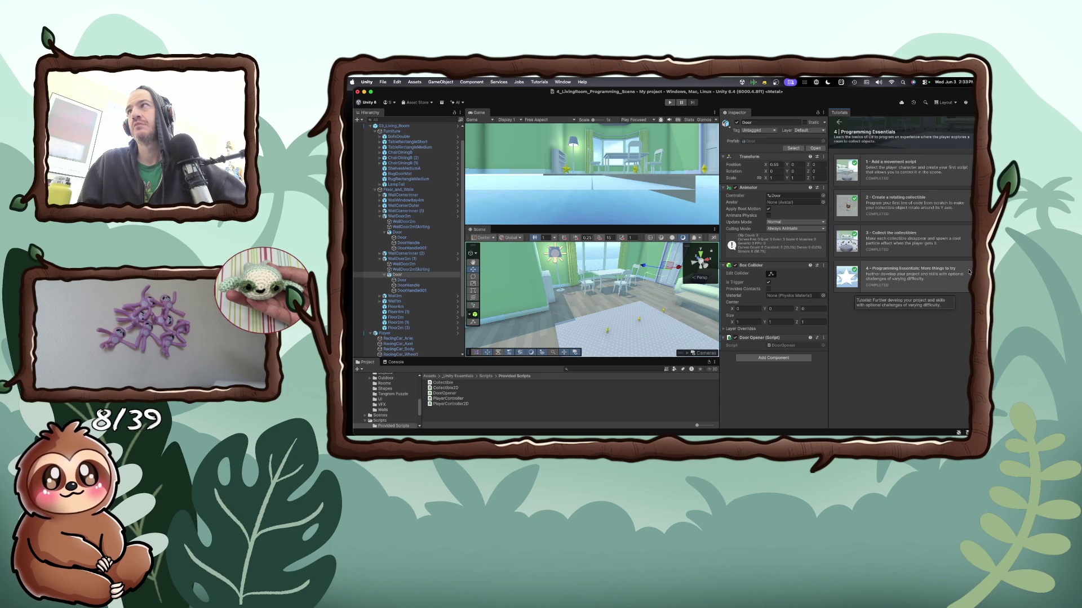
click(842, 124)
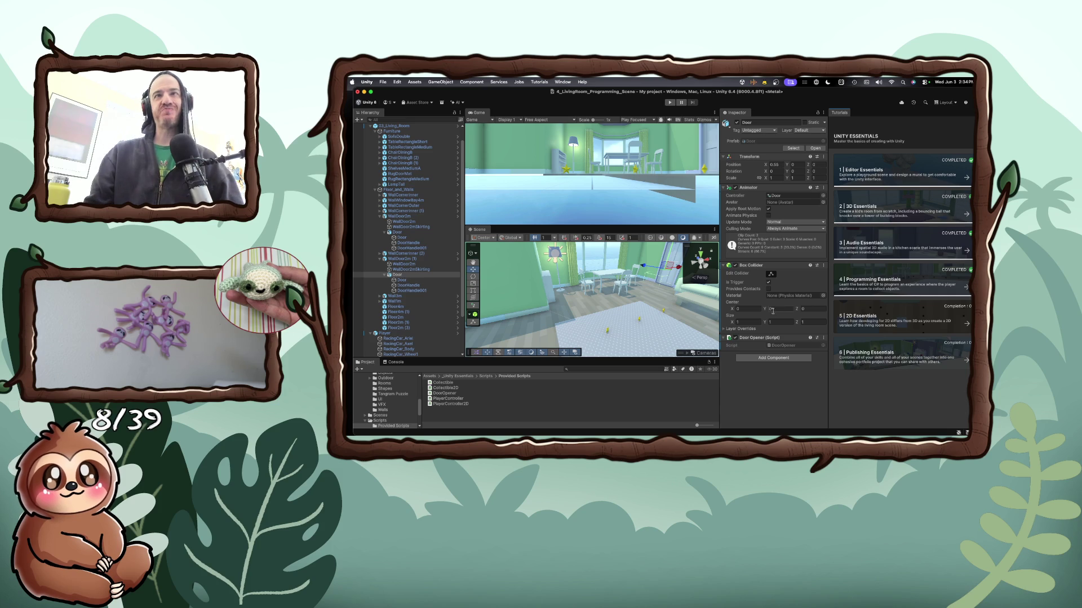
Launch Set up a 2D Room from 2D Essentials and advance two pages to Explore the 2D scene
click(877, 312)
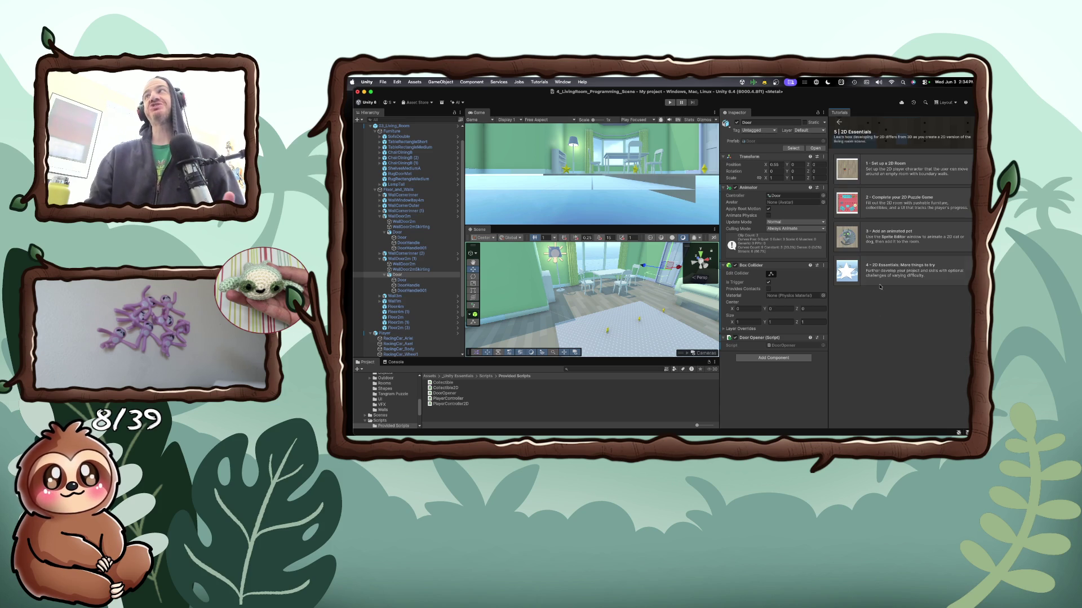
click(869, 174)
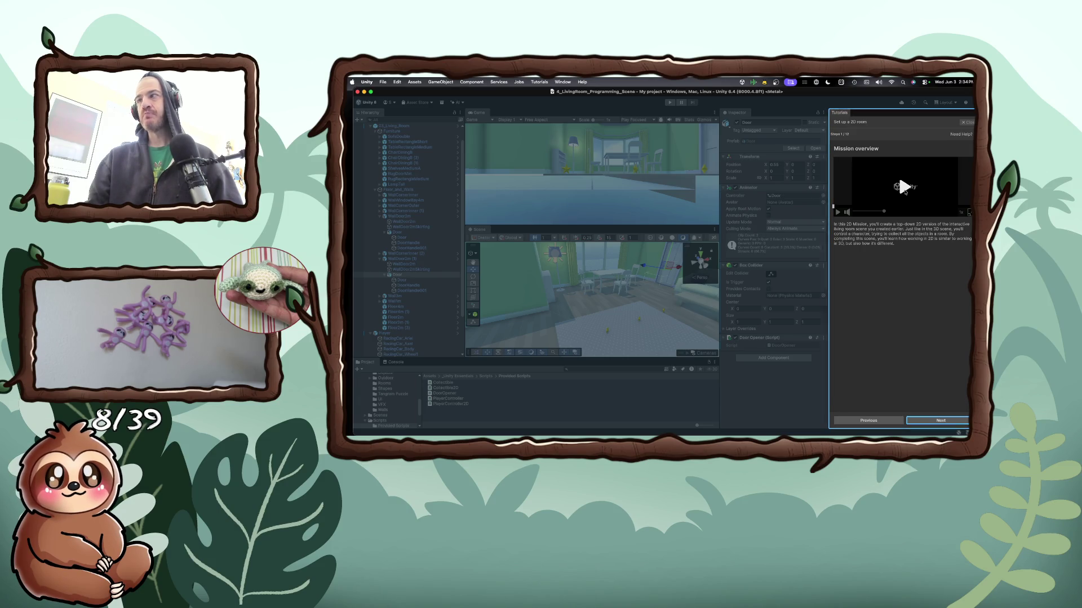
click(937, 420)
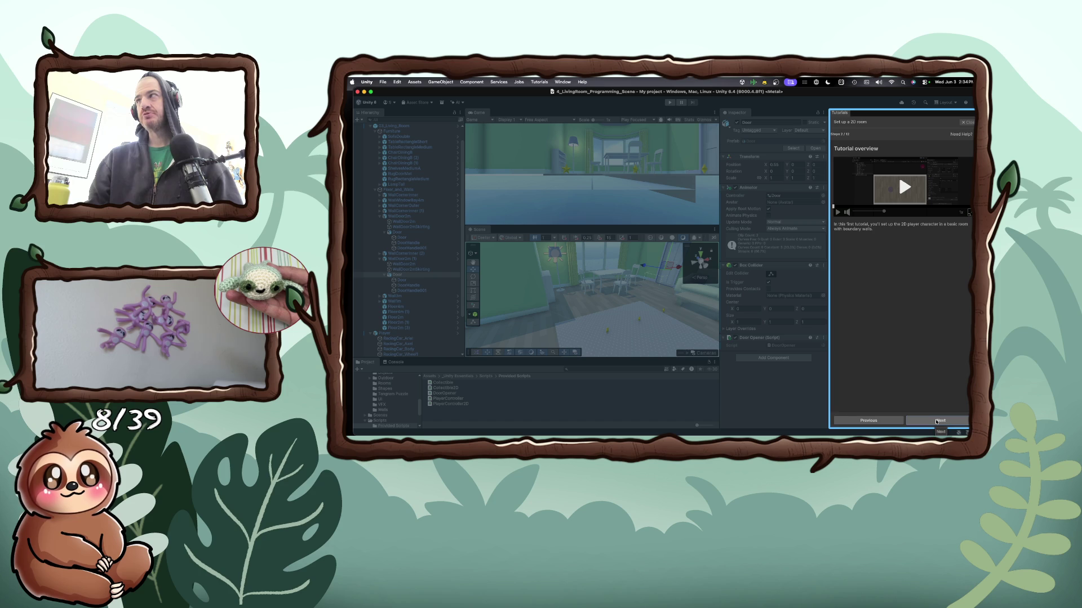
click(936, 421)
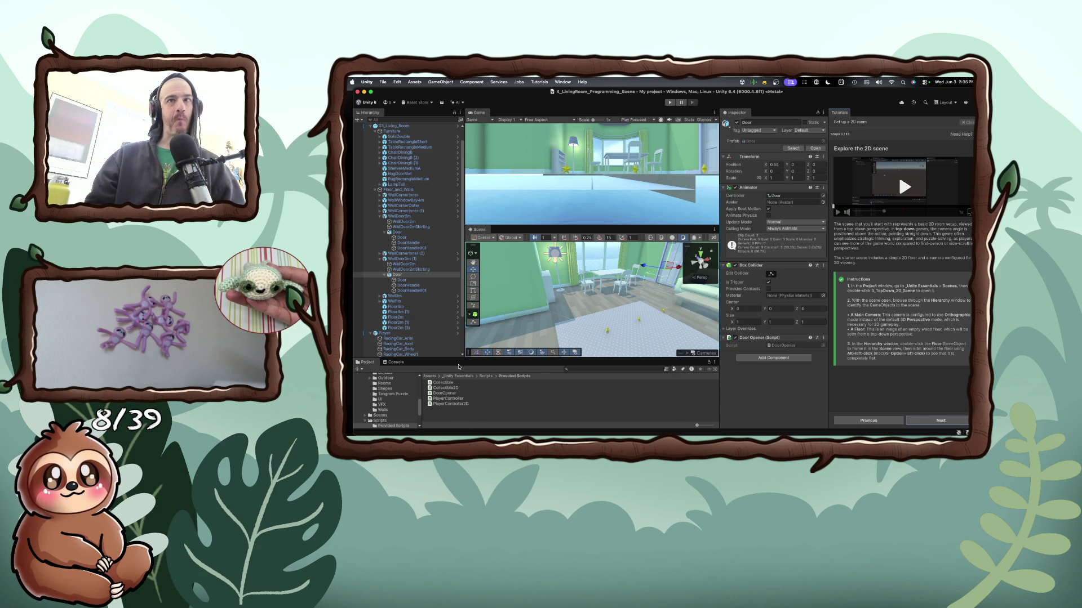
Enlarge the Project panel, collapse Prefabs, expand Scenes, and show the installed Packages
drag(459, 358, 464, 272)
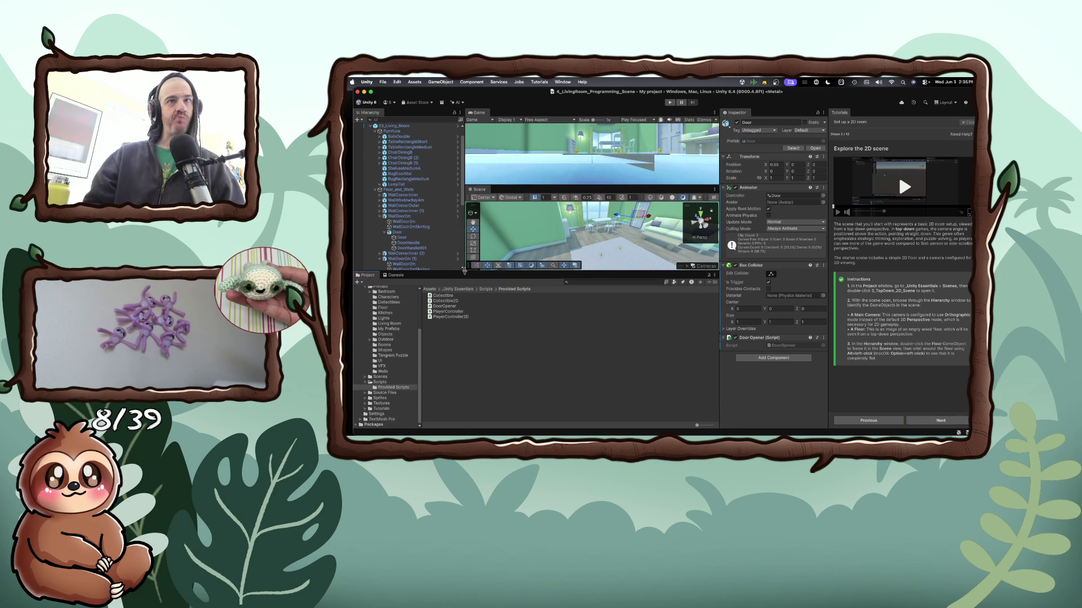
scroll(391, 372, up, 5)
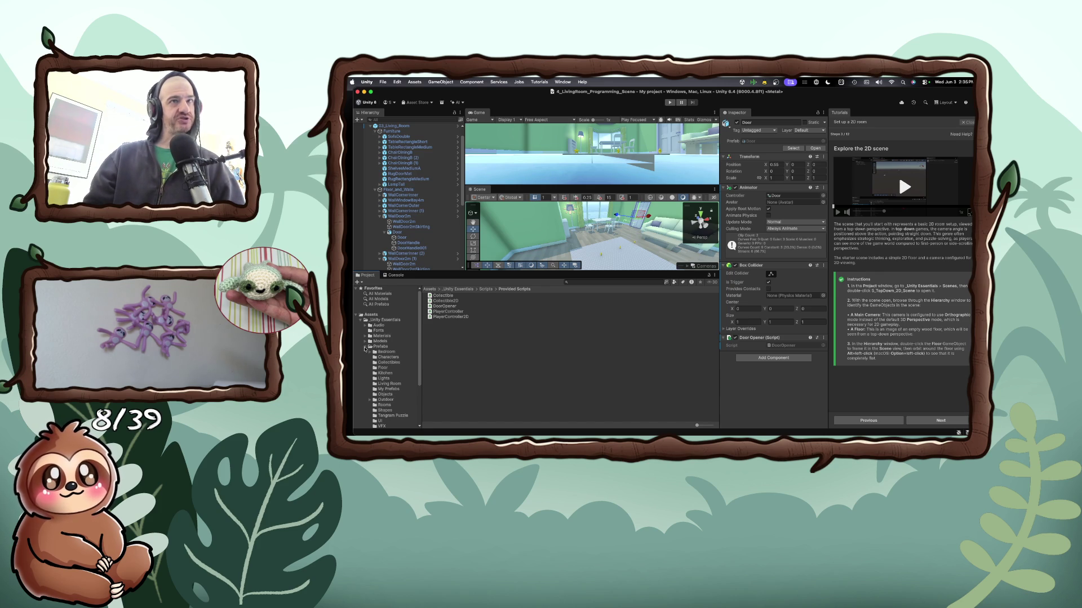
click(367, 348)
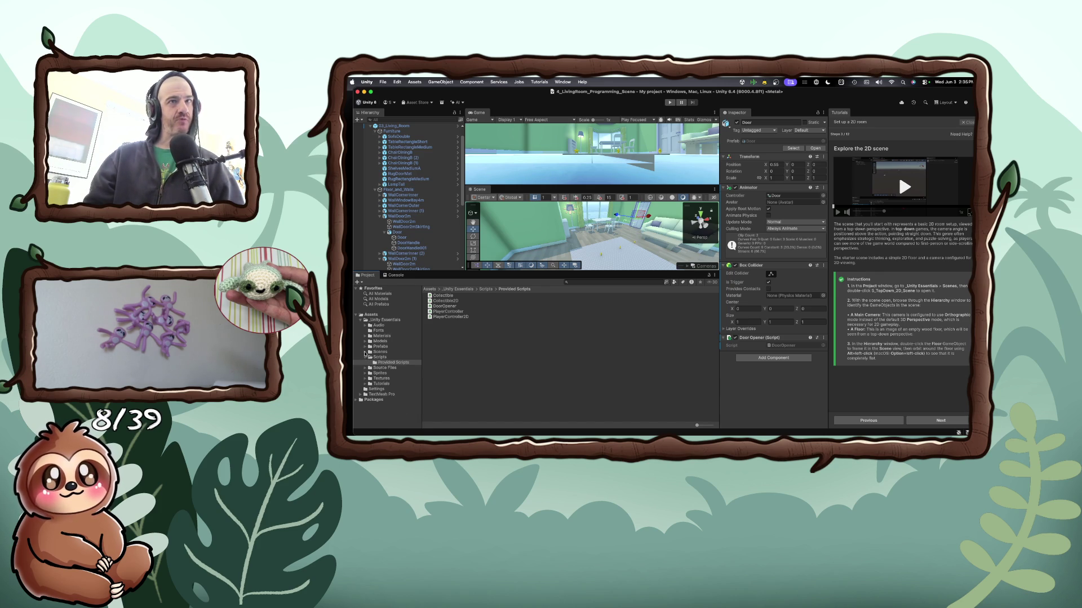
click(365, 352)
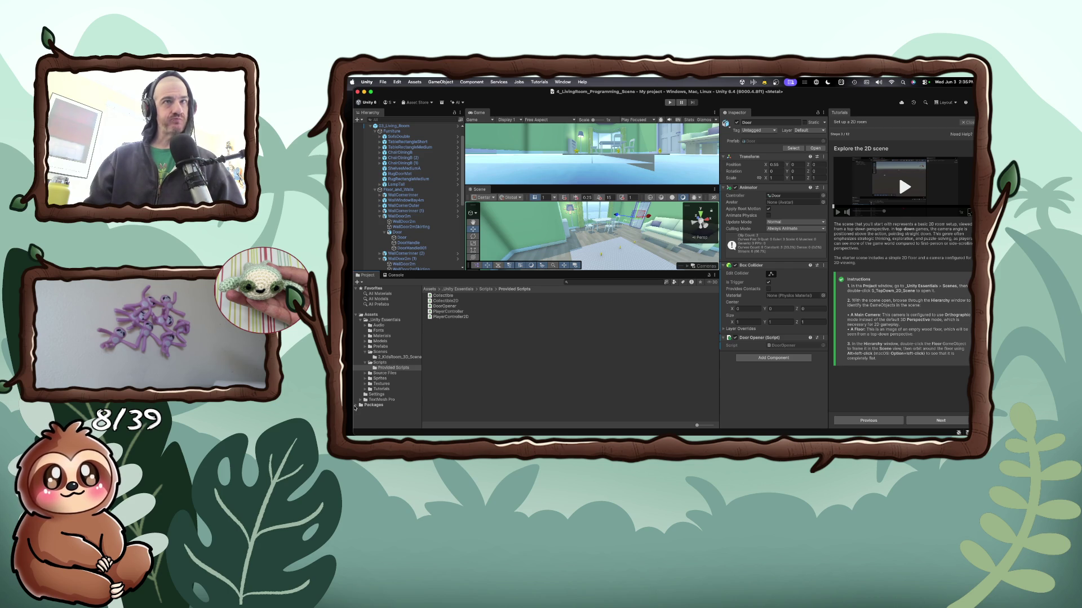
click(355, 406)
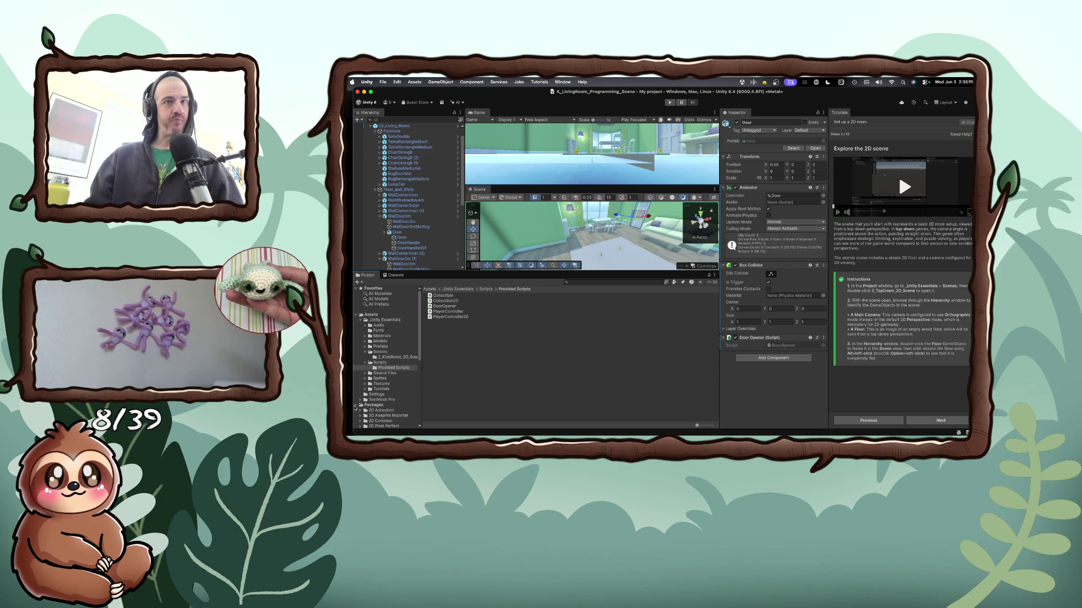
scroll(389, 366, down, 5)
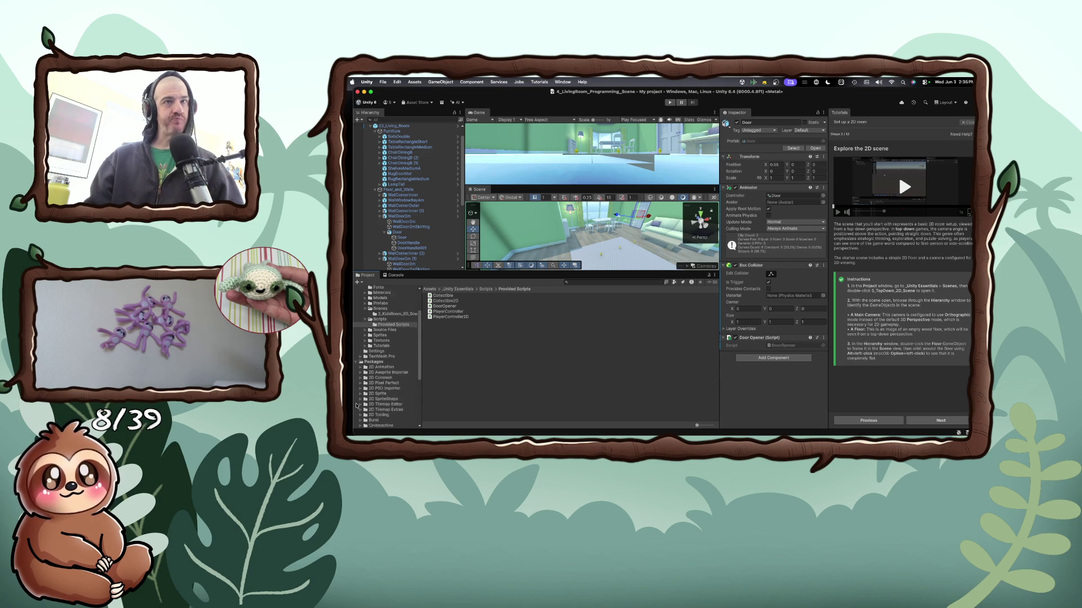
scroll(357, 406, up, 5)
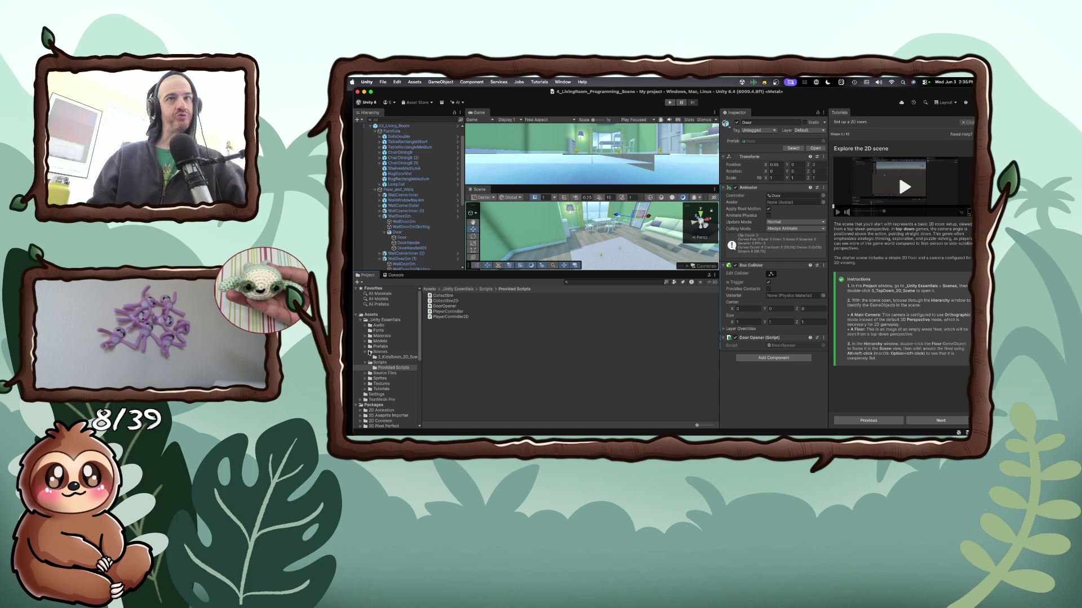
Play and pause the tutorial video, then select 03_Living_Room and all its hierarchy children
click(902, 187)
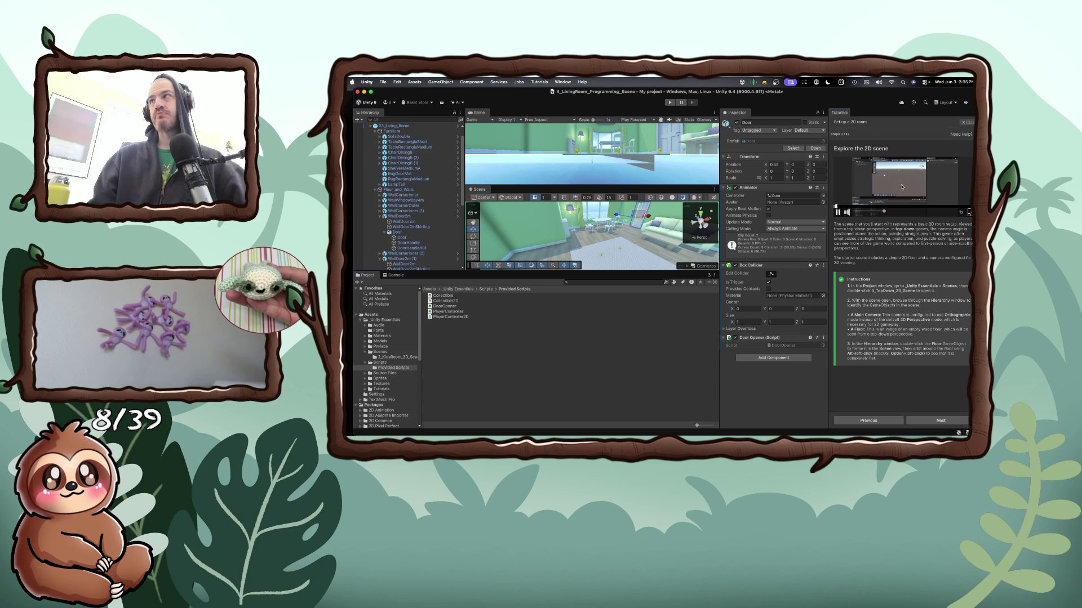
click(840, 214)
click(640, 241)
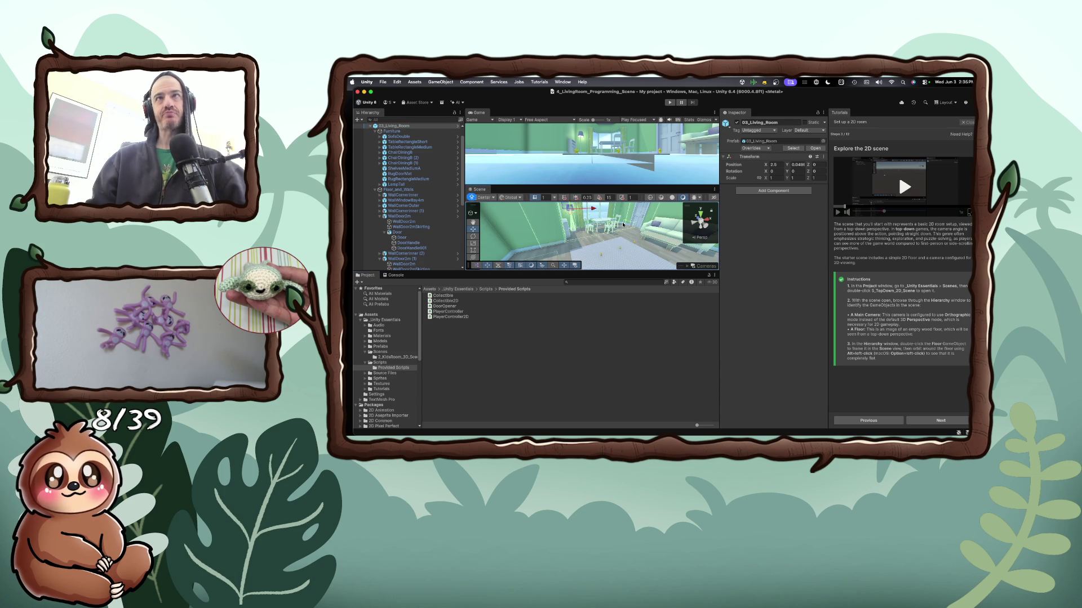
key(super+a)
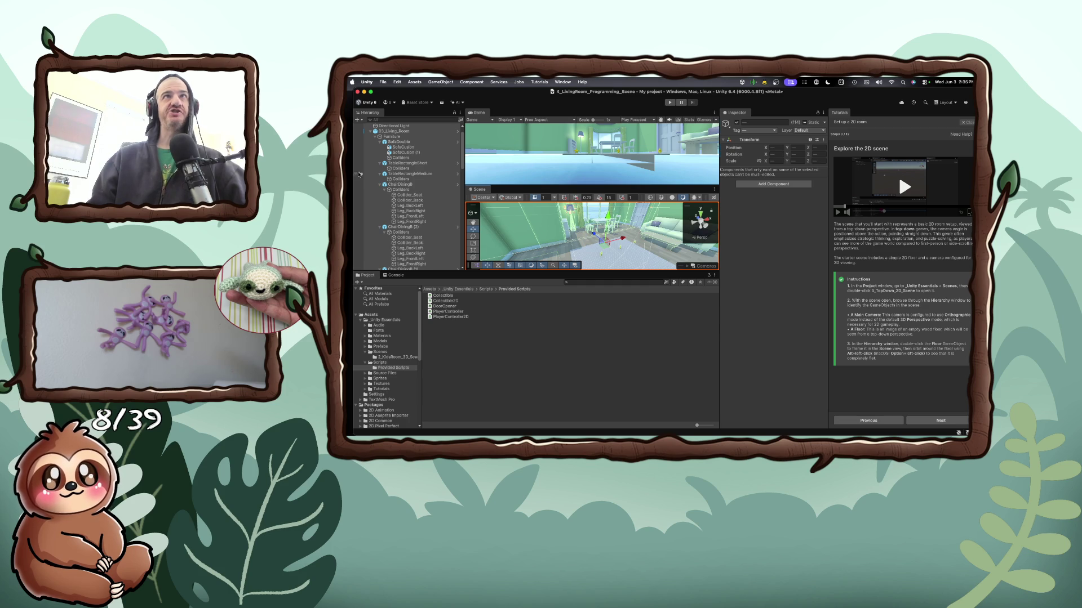
scroll(368, 178, up, 2)
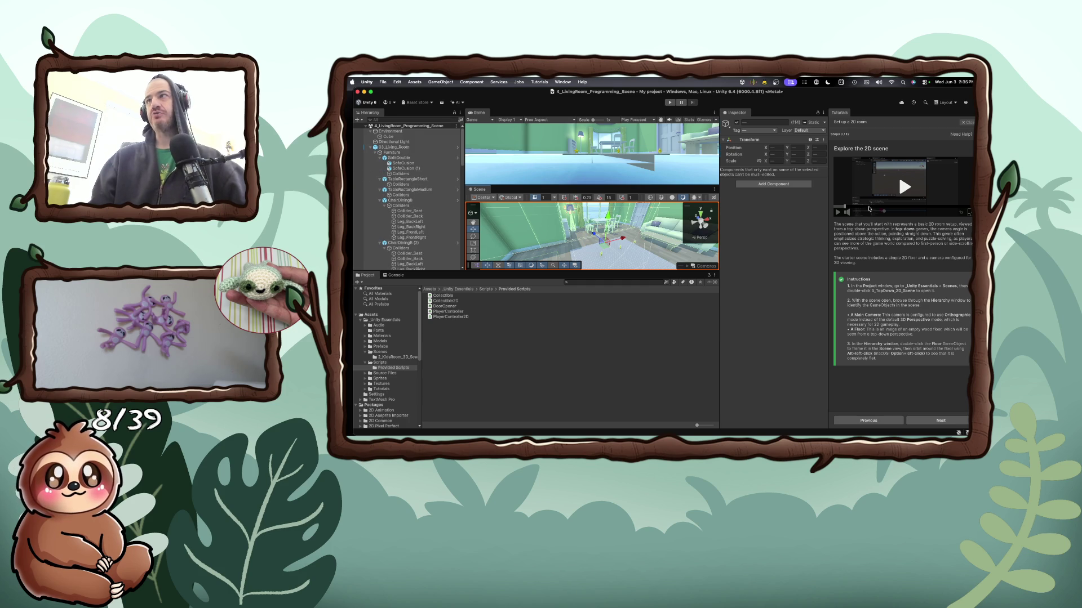
click(839, 213)
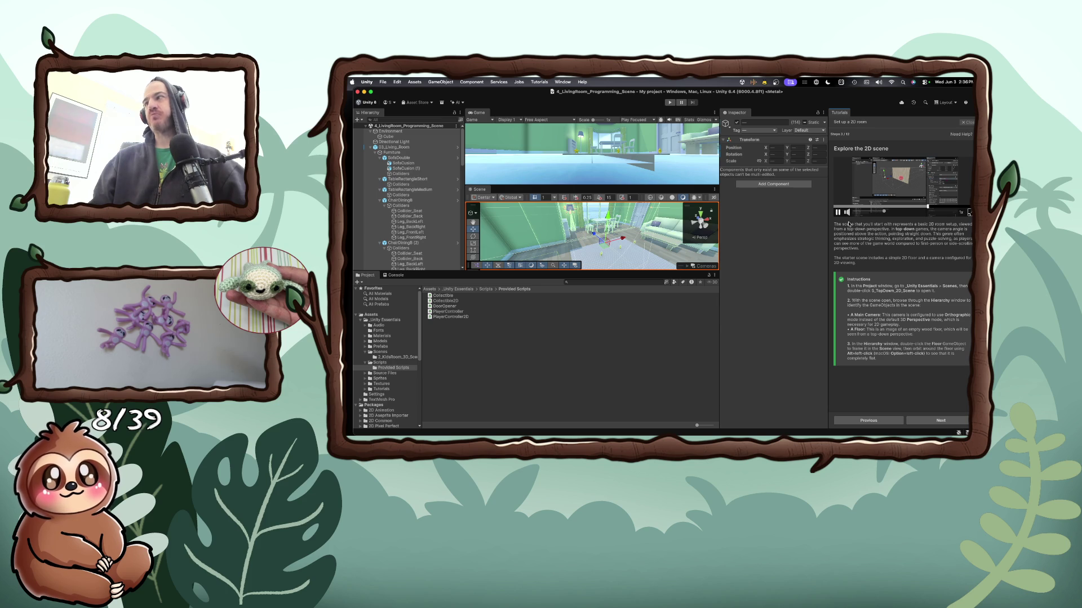
click(870, 421)
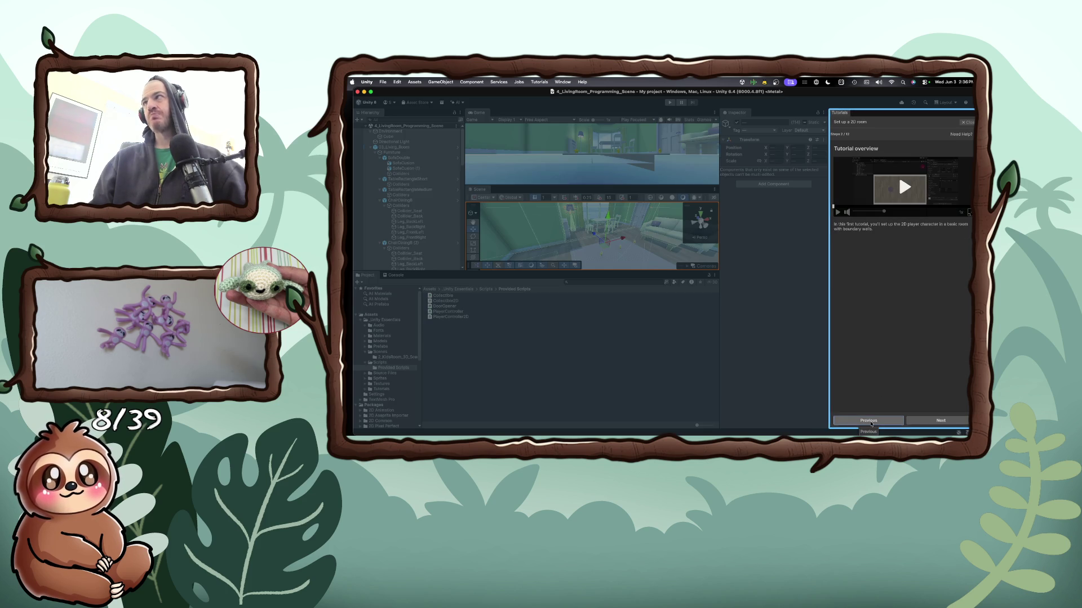
click(871, 422)
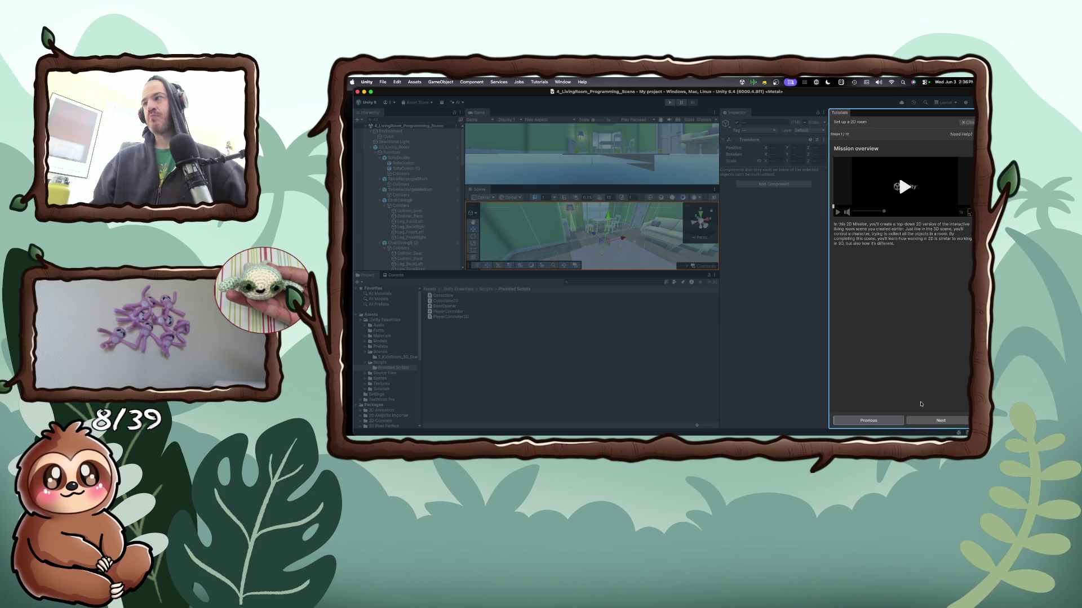
click(923, 421)
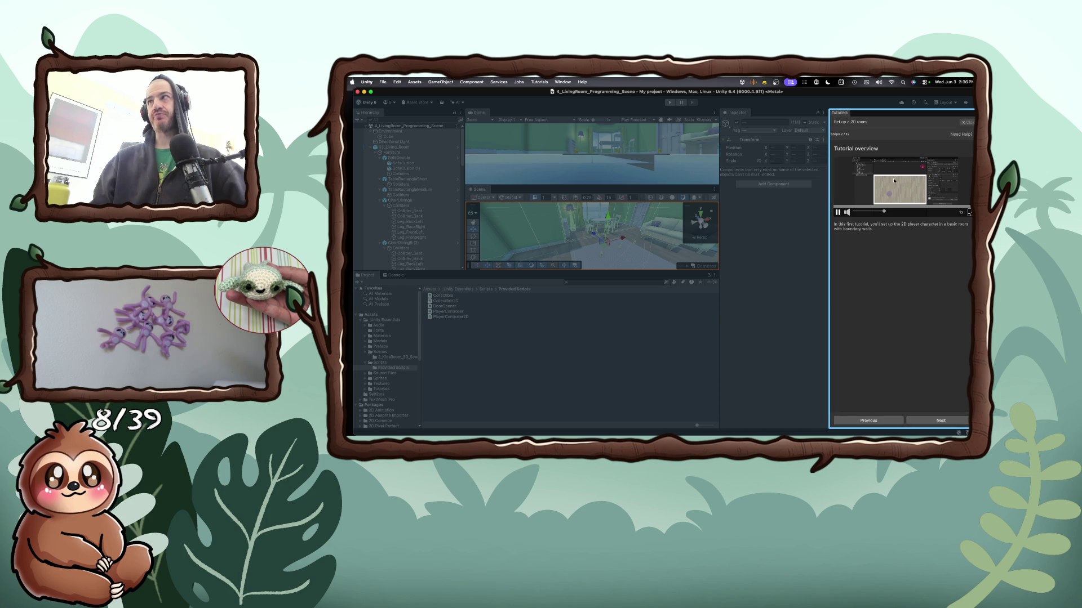
click(945, 422)
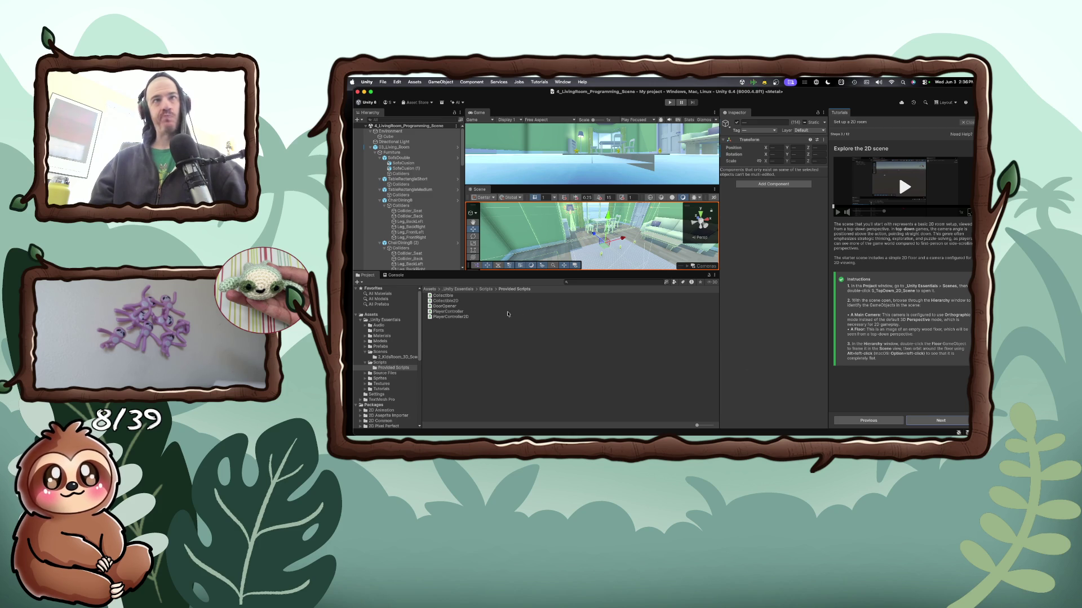
click(377, 320)
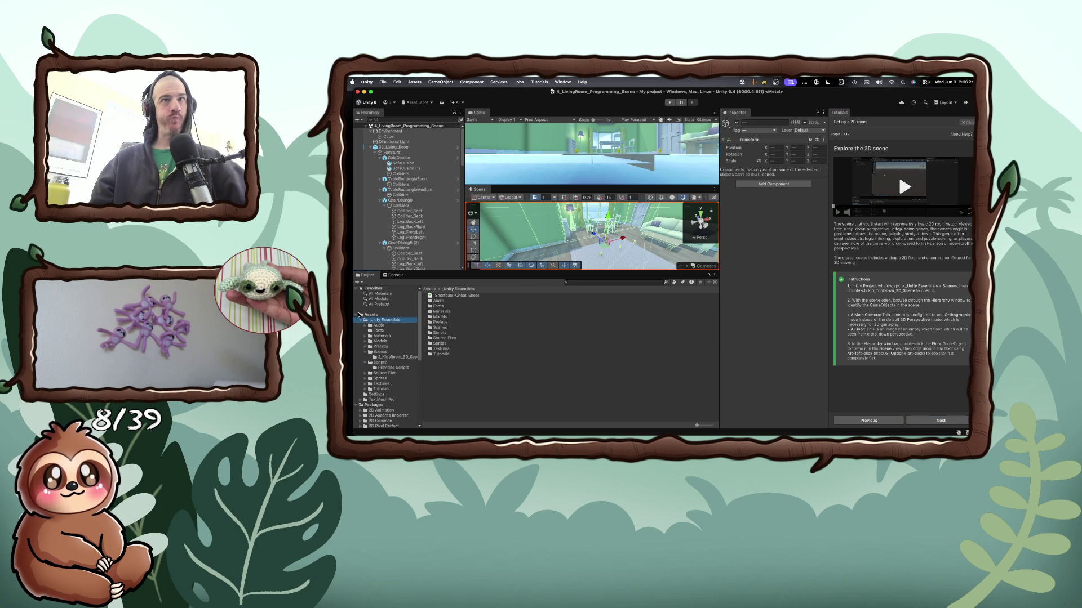
Open 5_TopDown_2D_Scene from the Scenes folder and move the Scene view to the upper area
double_click(432, 329)
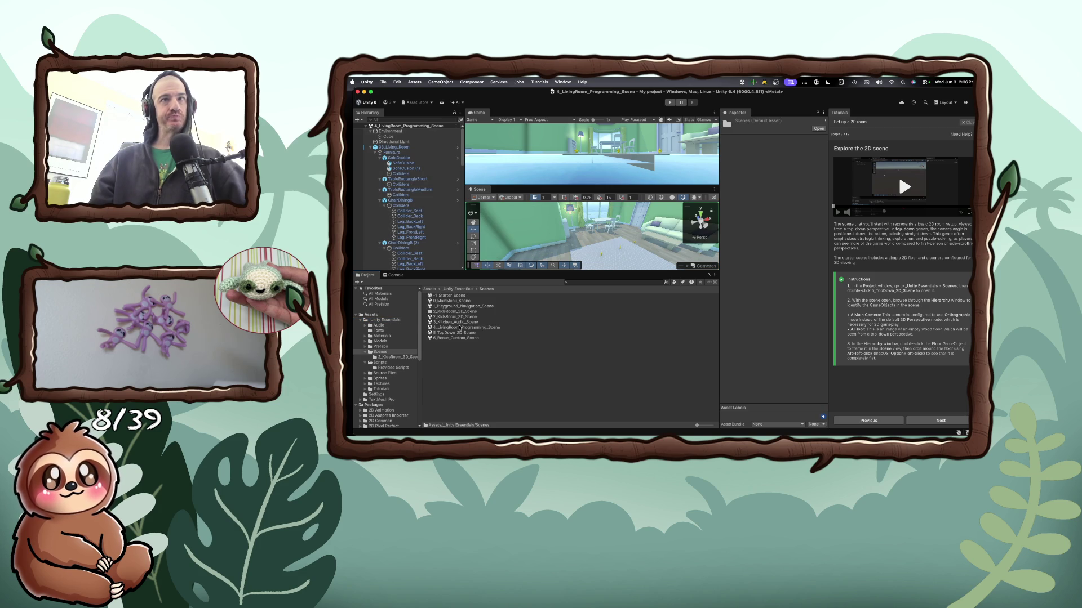
double_click(464, 333)
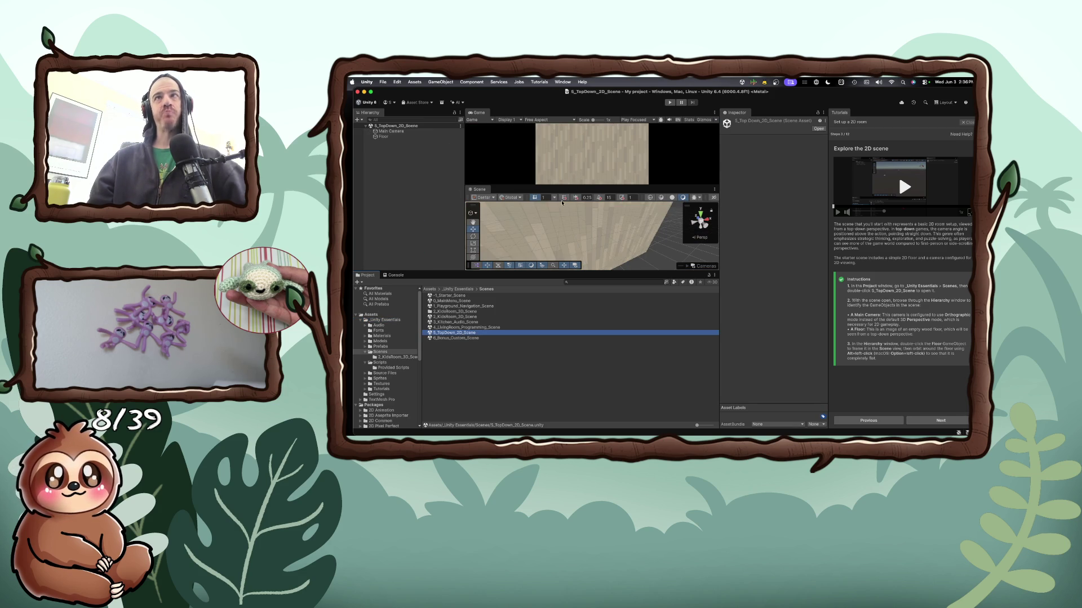
drag(479, 189, 504, 115)
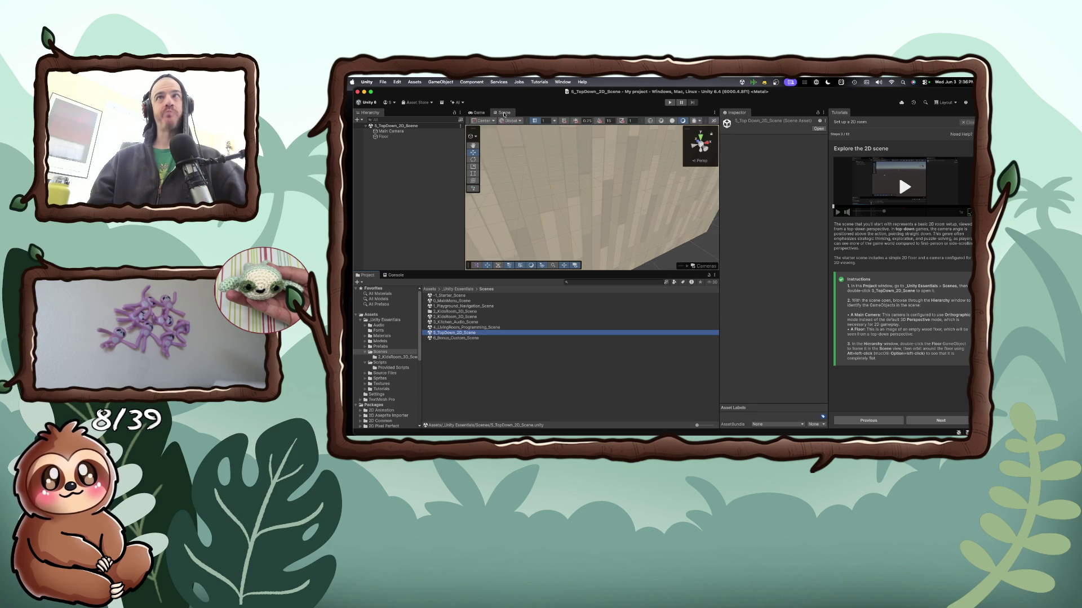
scroll(555, 206, down, 10)
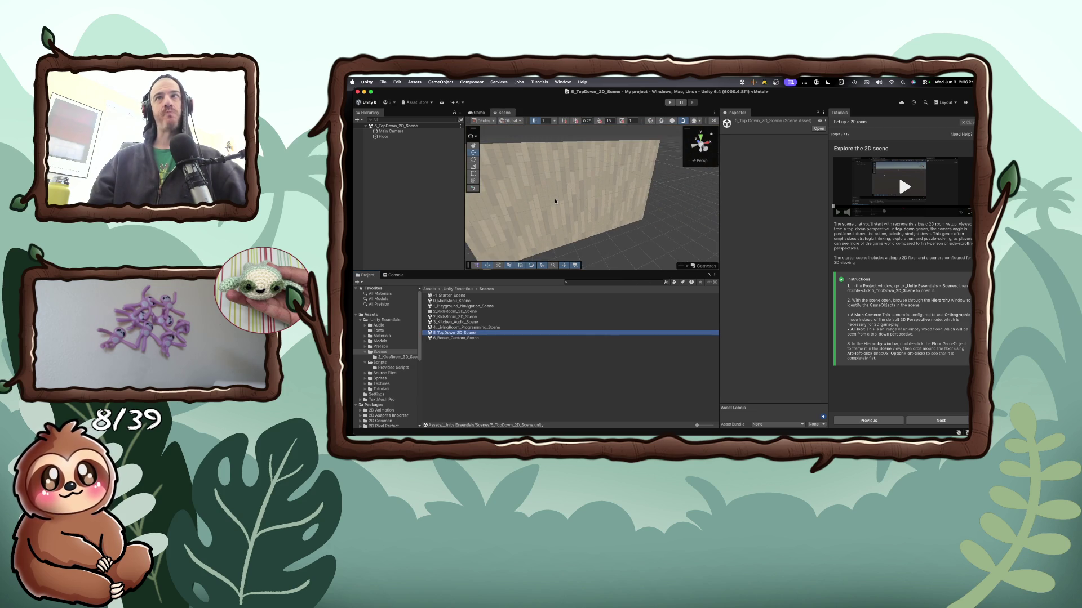
scroll(555, 202, down, 3)
Orbit, snap the Scene view to a straight-on view of the wooden floor, and select Floor
drag(555, 202, 566, 202)
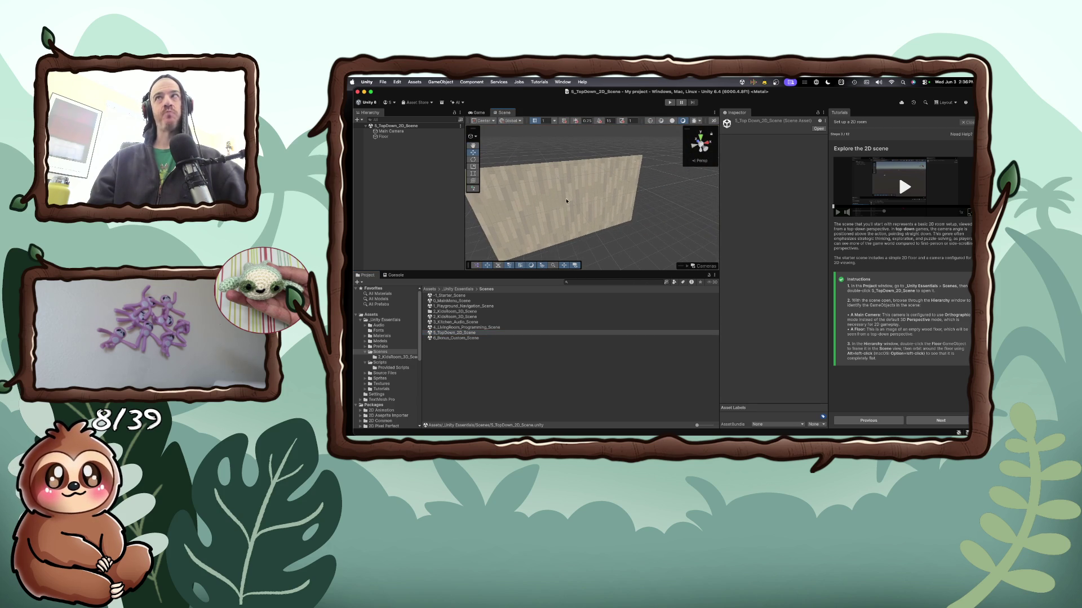
click(702, 137)
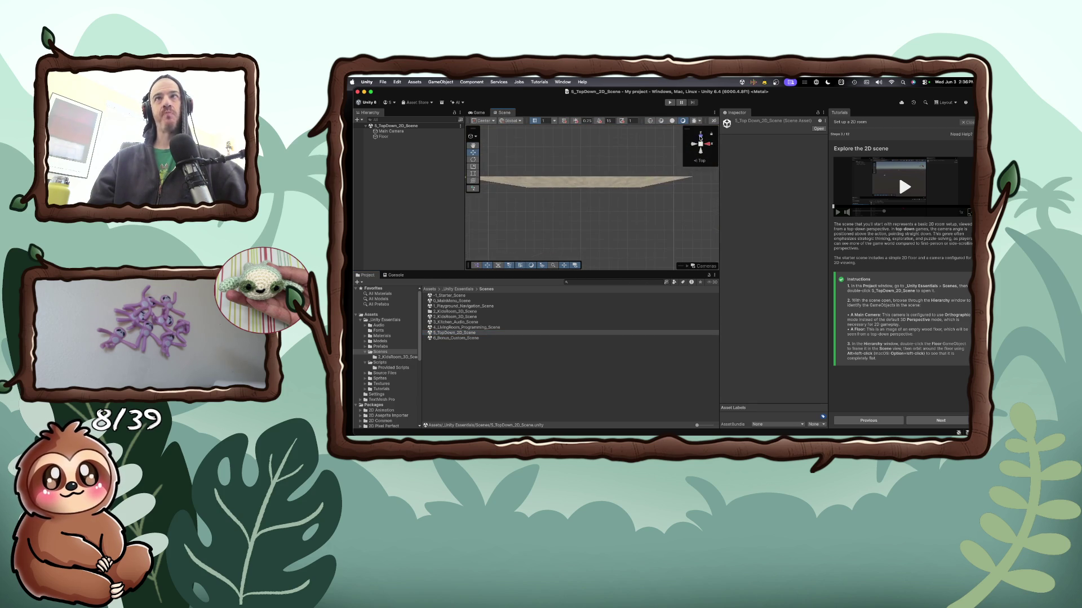
click(694, 144)
scroll(634, 212, down, 3)
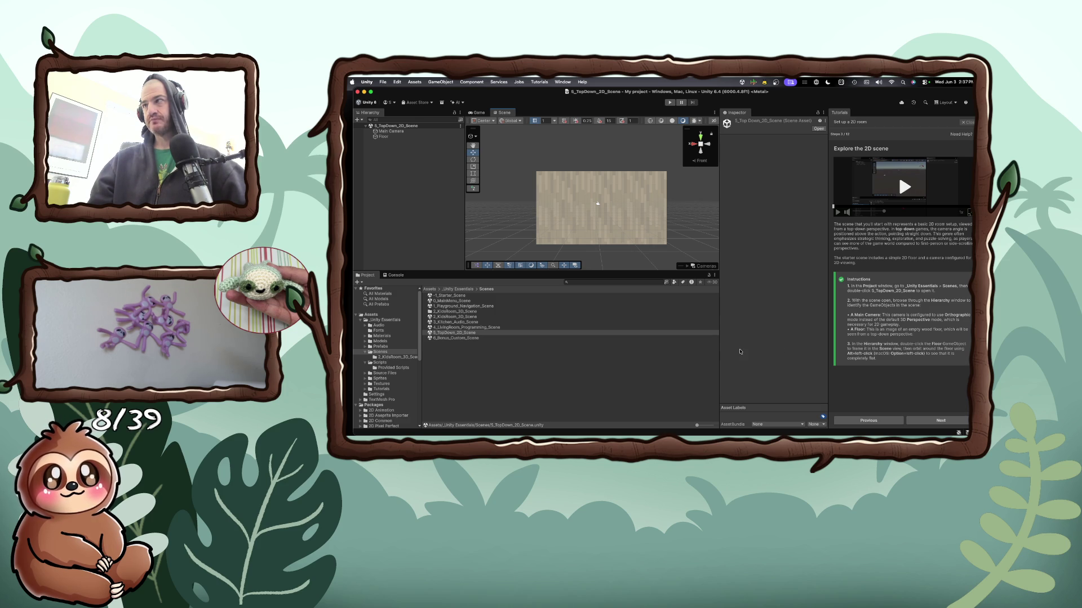
click(383, 136)
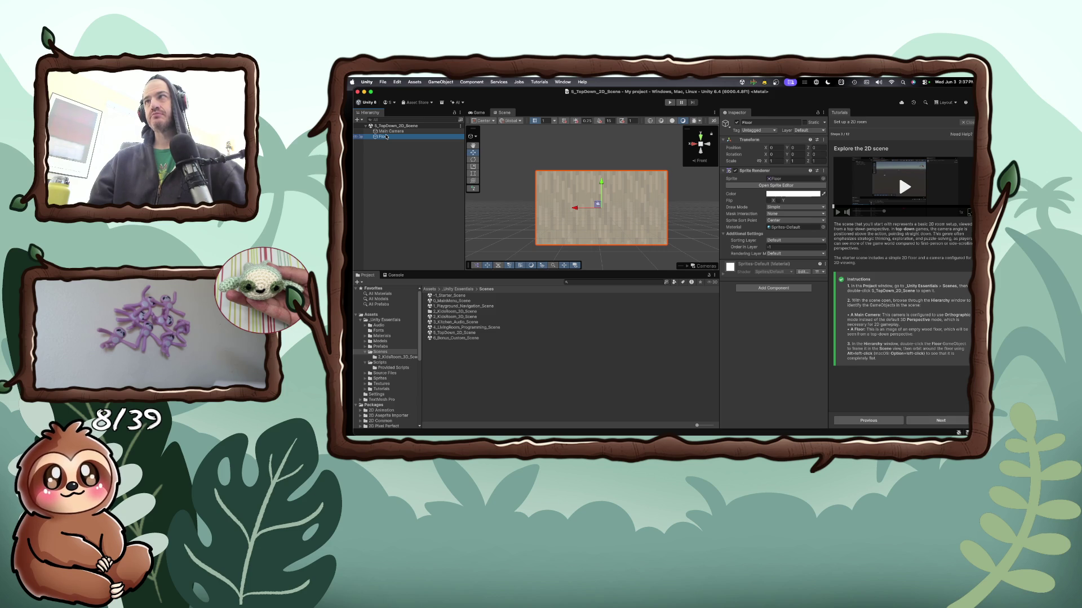
Inspect the Main Camera and Floor in the Hierarchy, then move the tutorial to Switch to 2D view
click(388, 131)
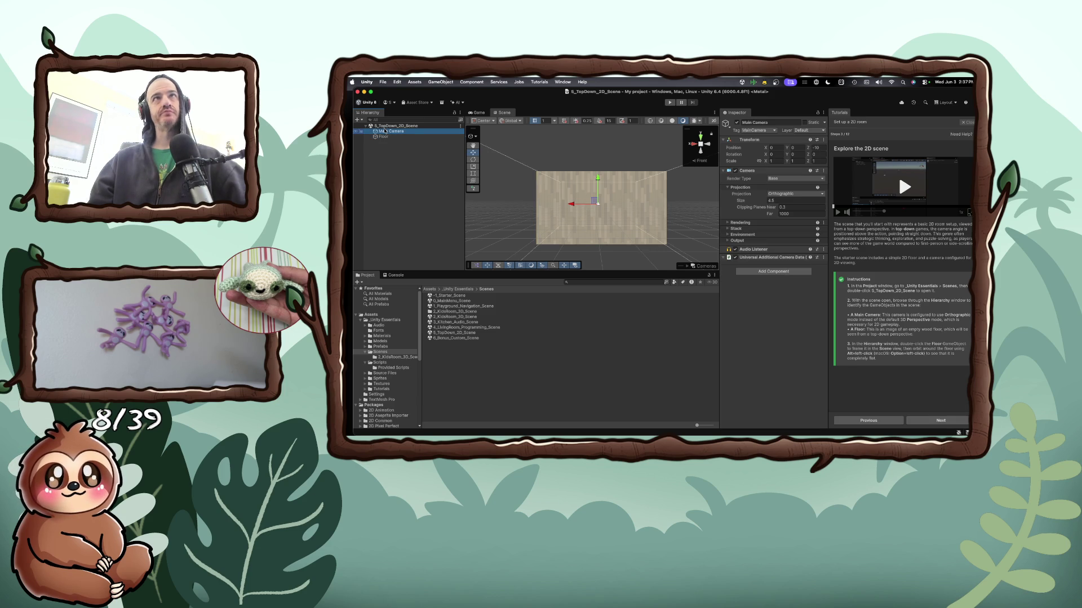
click(383, 137)
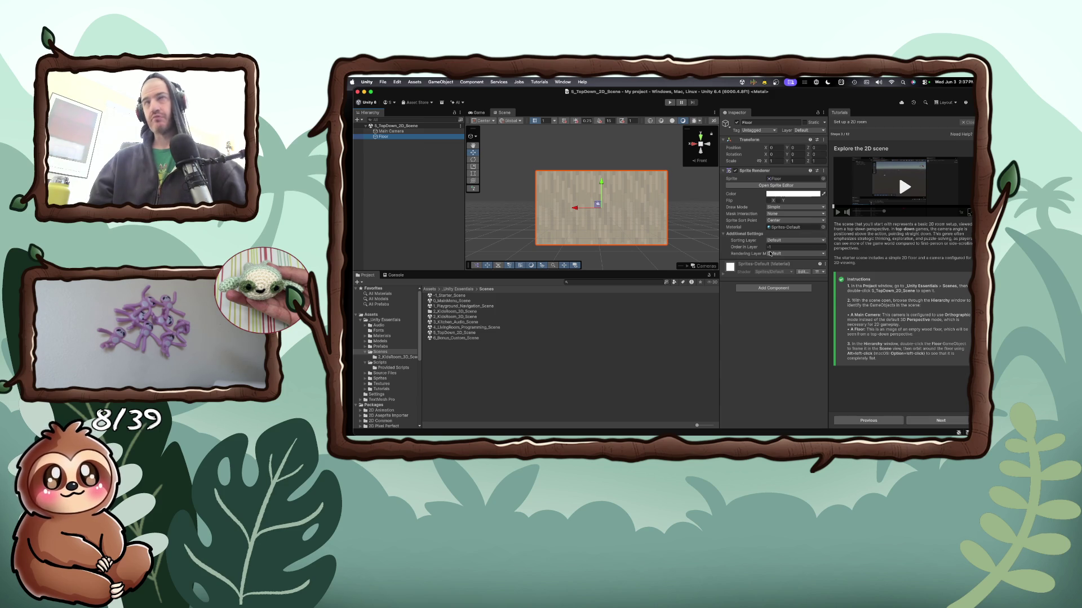
click(401, 131)
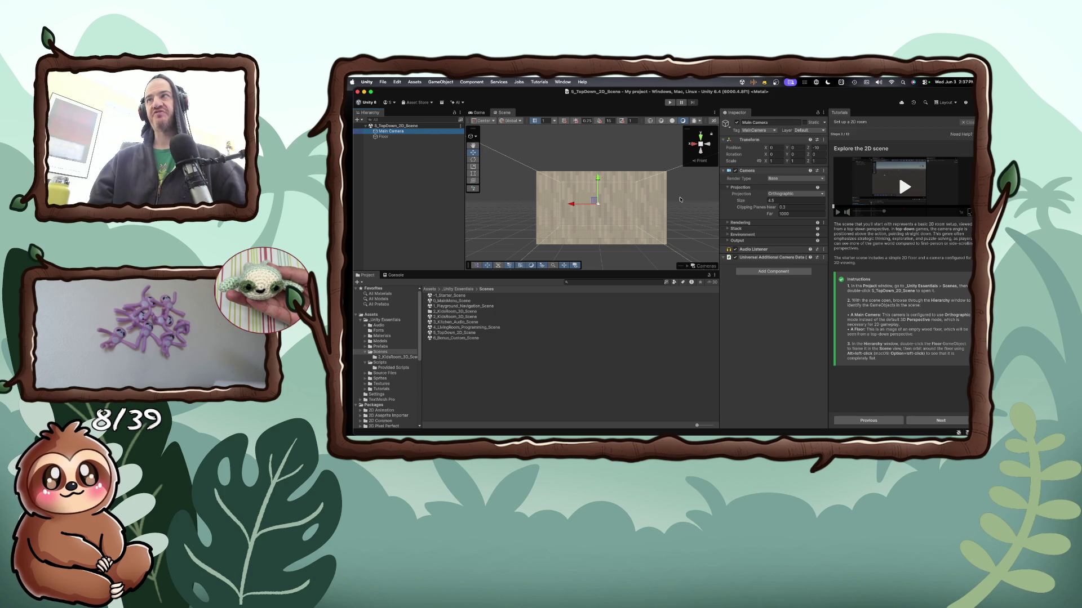
double_click(383, 137)
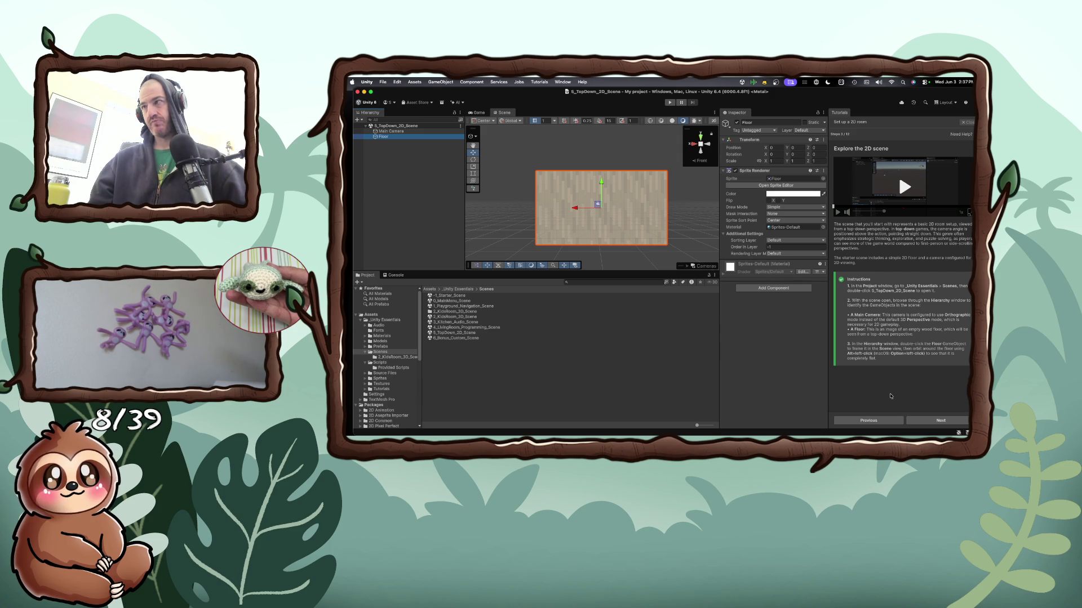
click(938, 420)
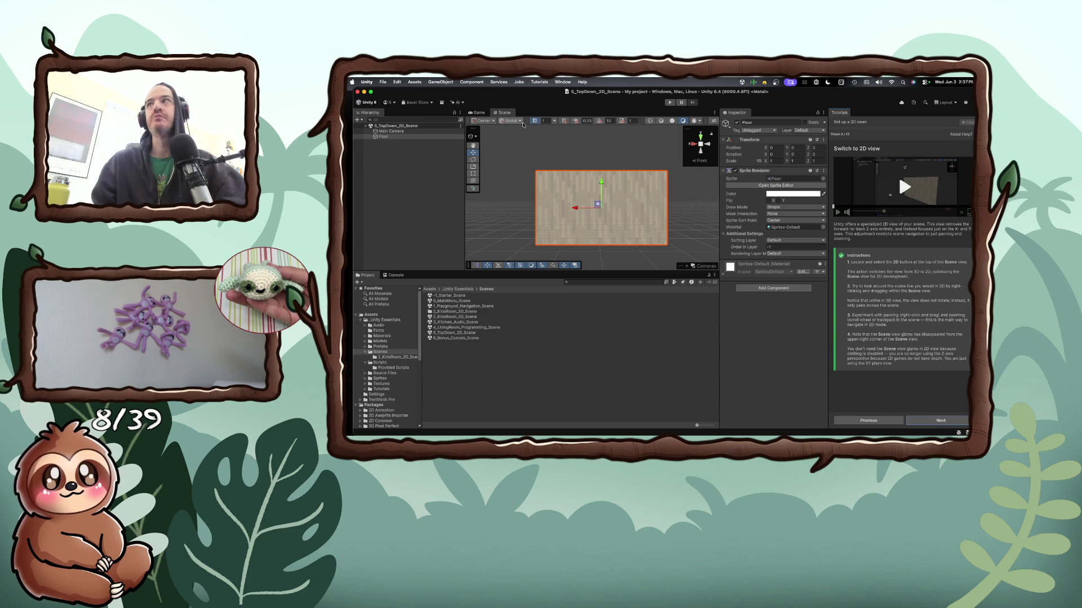
Play the Switch to 2D view tutorial video in an enlarged window, then close it
click(554, 122)
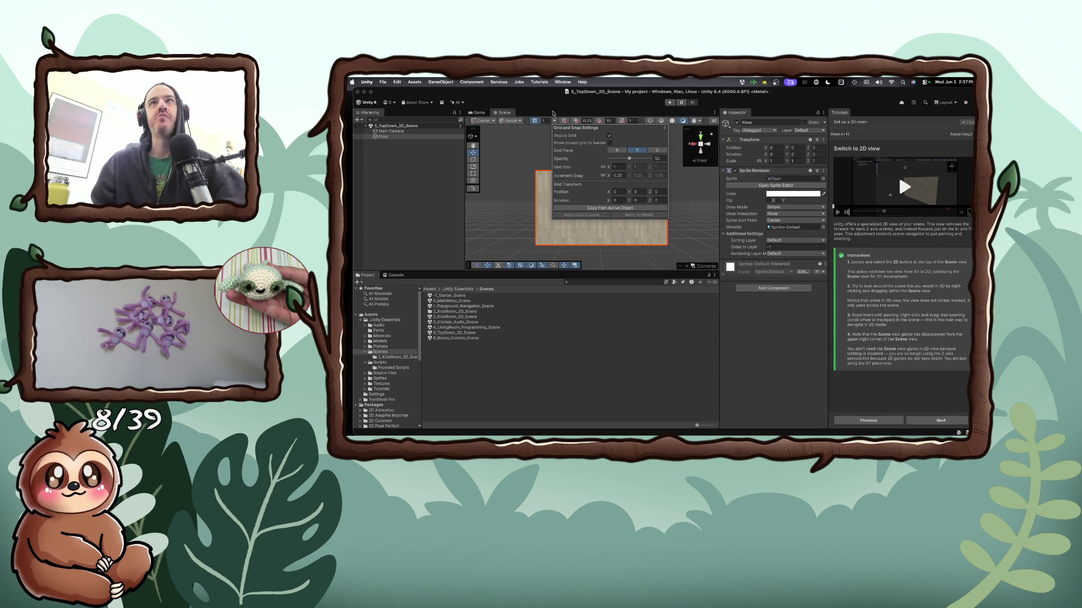
click(902, 190)
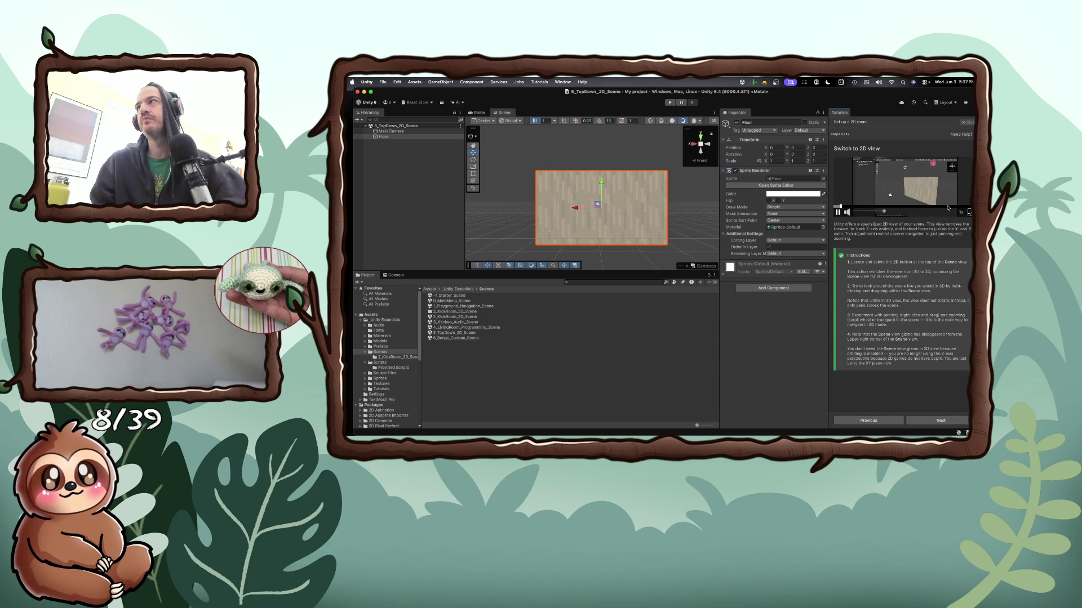
click(969, 212)
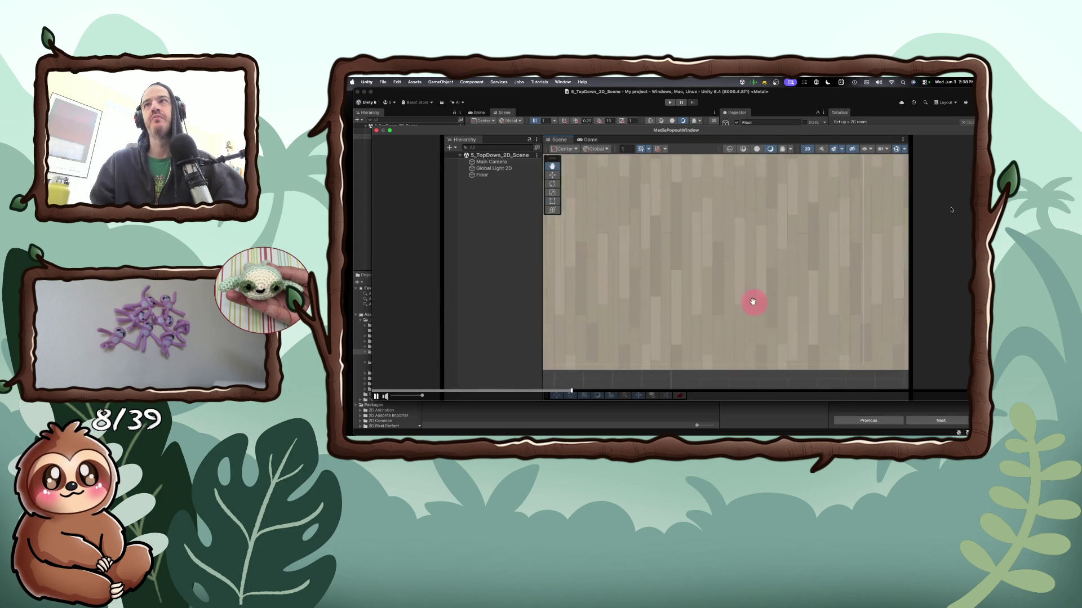
click(952, 210)
Widen the Scene view, switch it to 2D, and advance the tutorial
drag(719, 121, 734, 122)
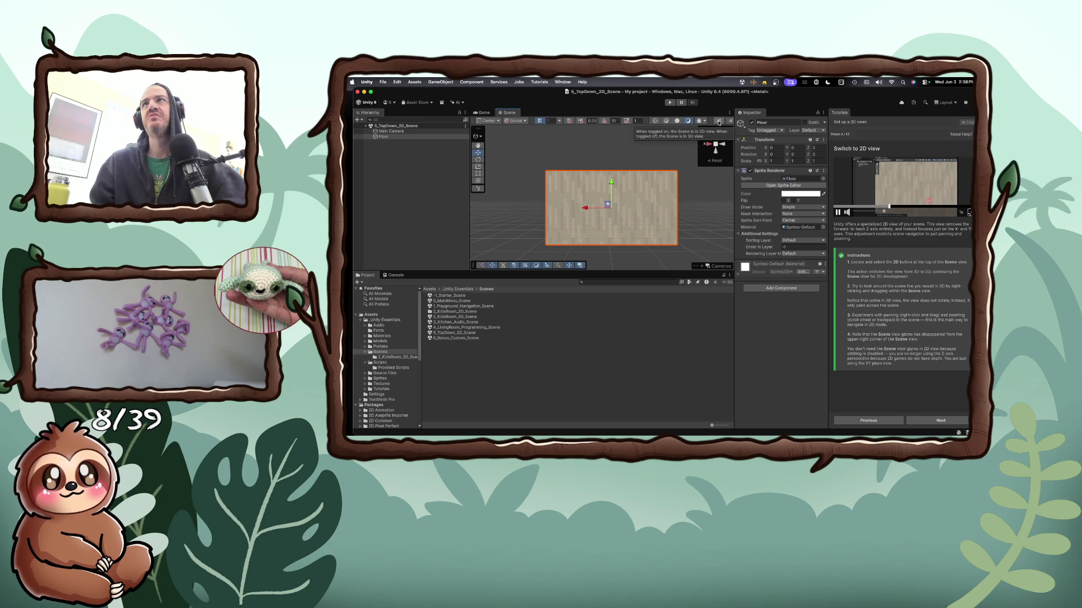
click(718, 121)
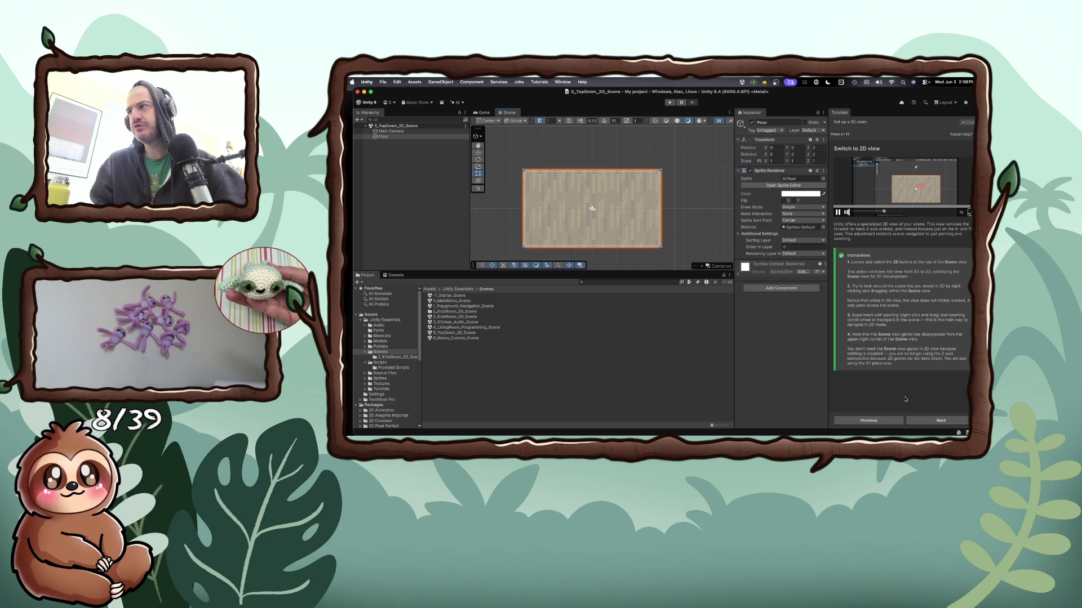
click(932, 421)
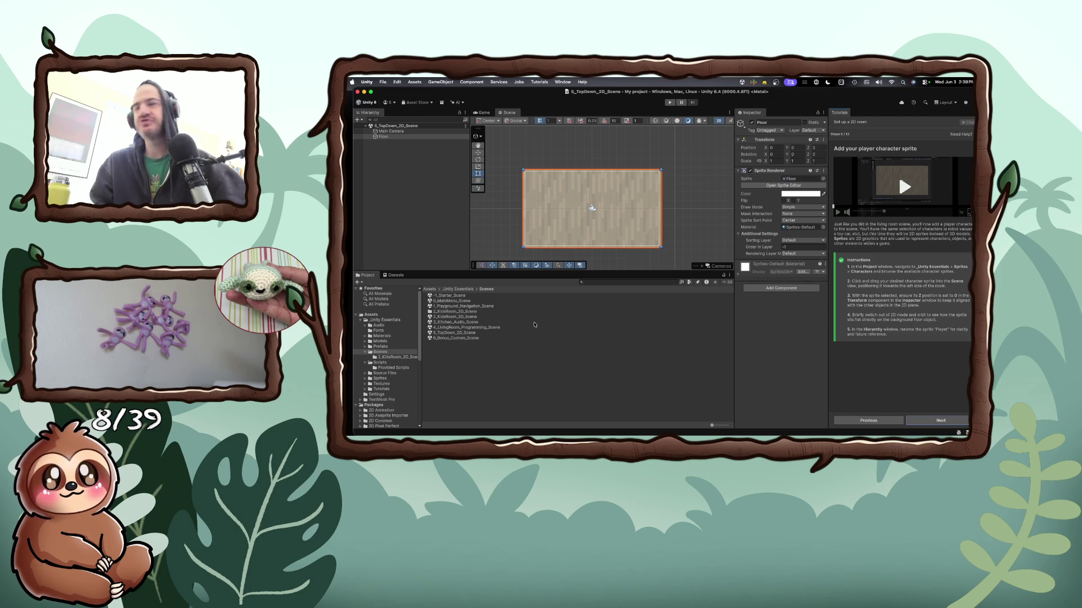
Open Sprites > Characters and preview UFO, Train, Roomba, RacingCar, Mouse, Dumper and Car sprites
click(366, 352)
click(366, 374)
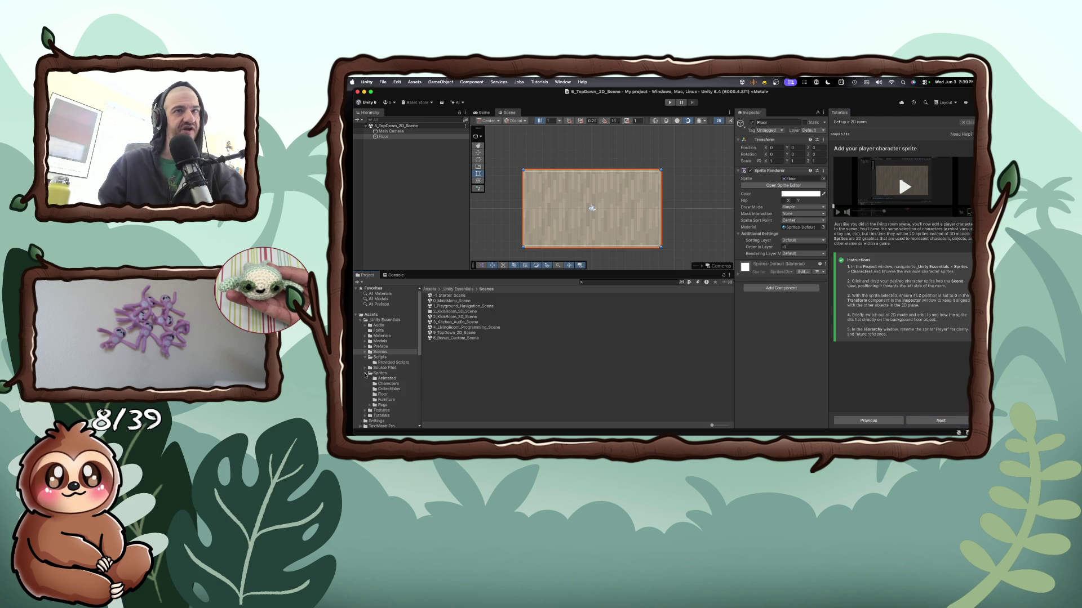
click(374, 384)
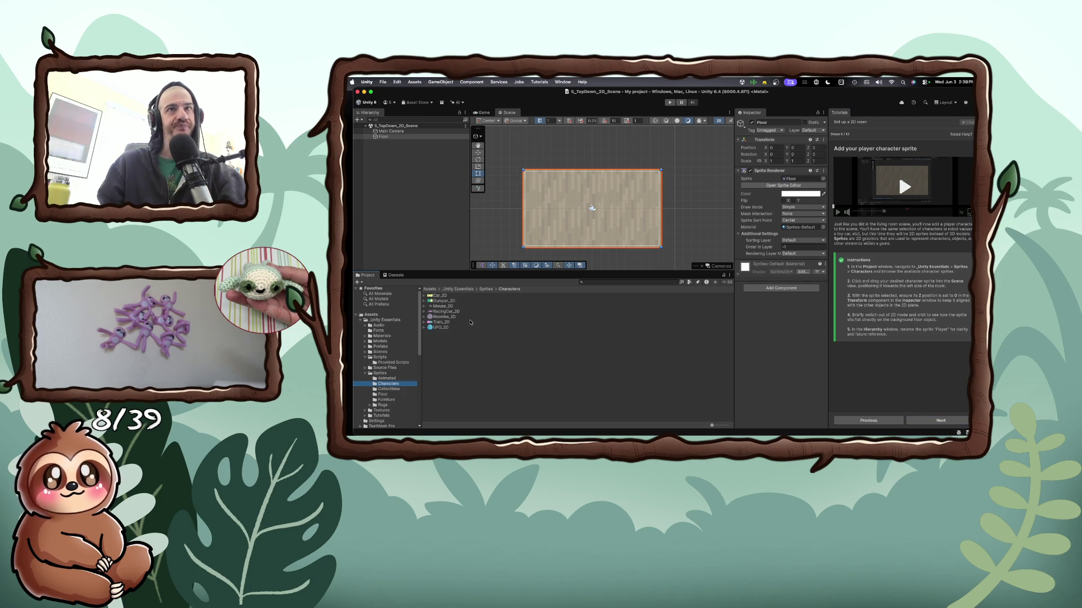
click(443, 328)
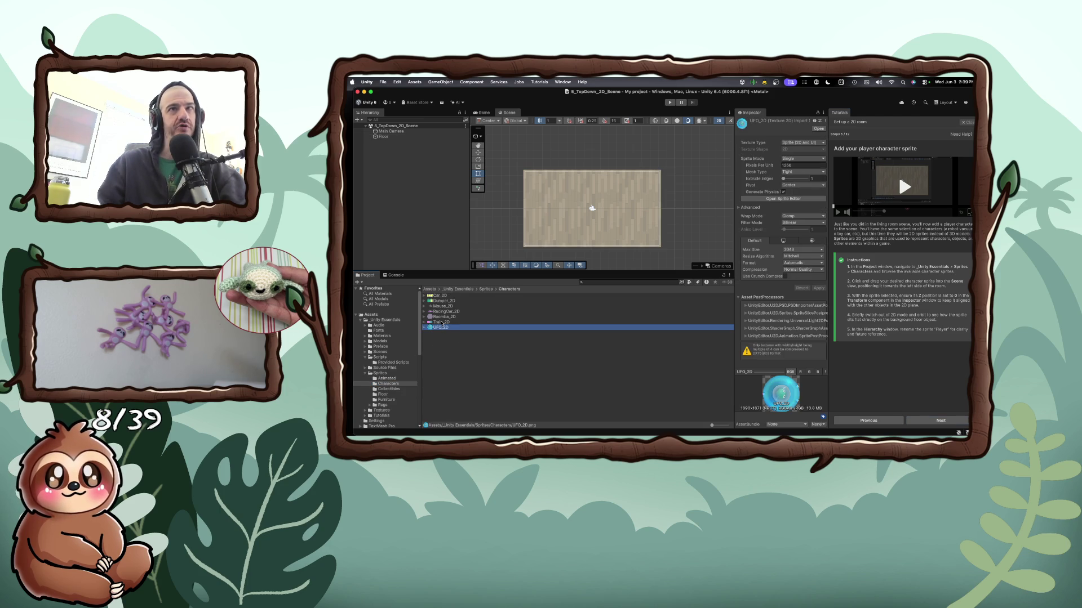
click(442, 323)
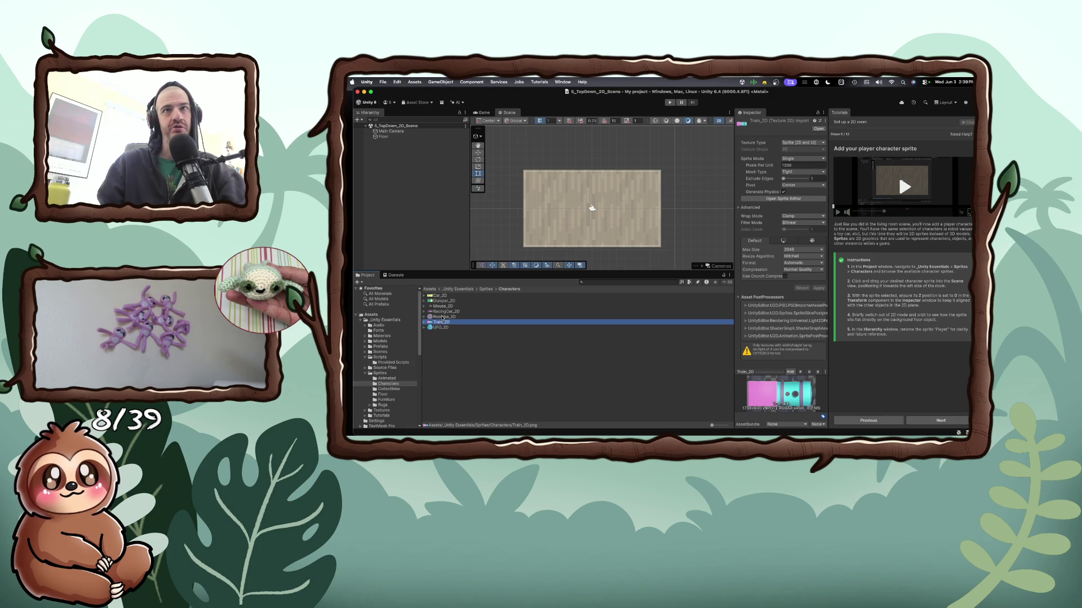
click(443, 317)
click(448, 312)
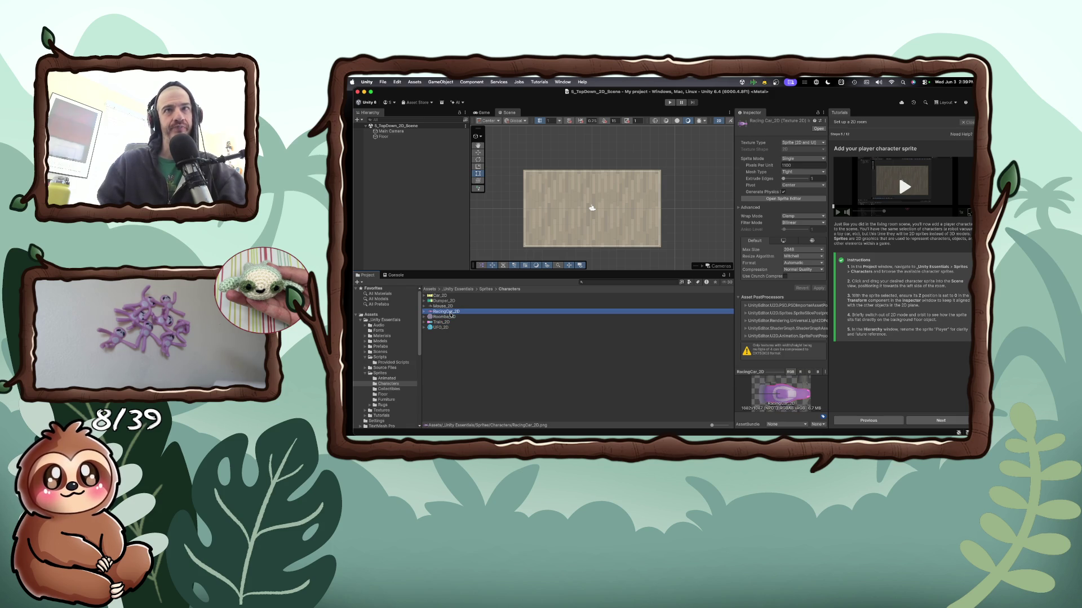
click(450, 307)
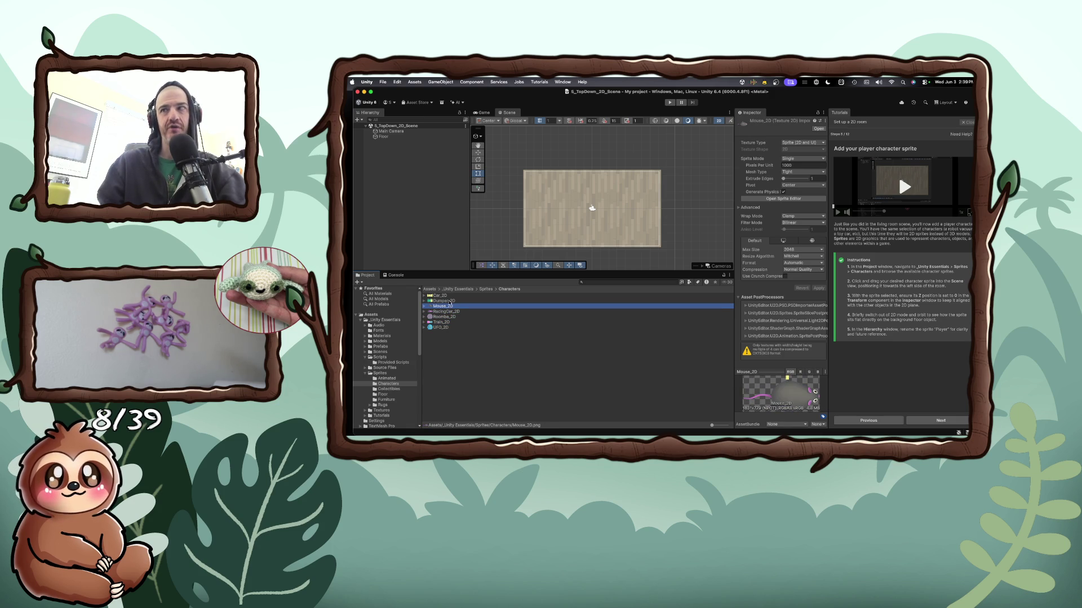
click(449, 300)
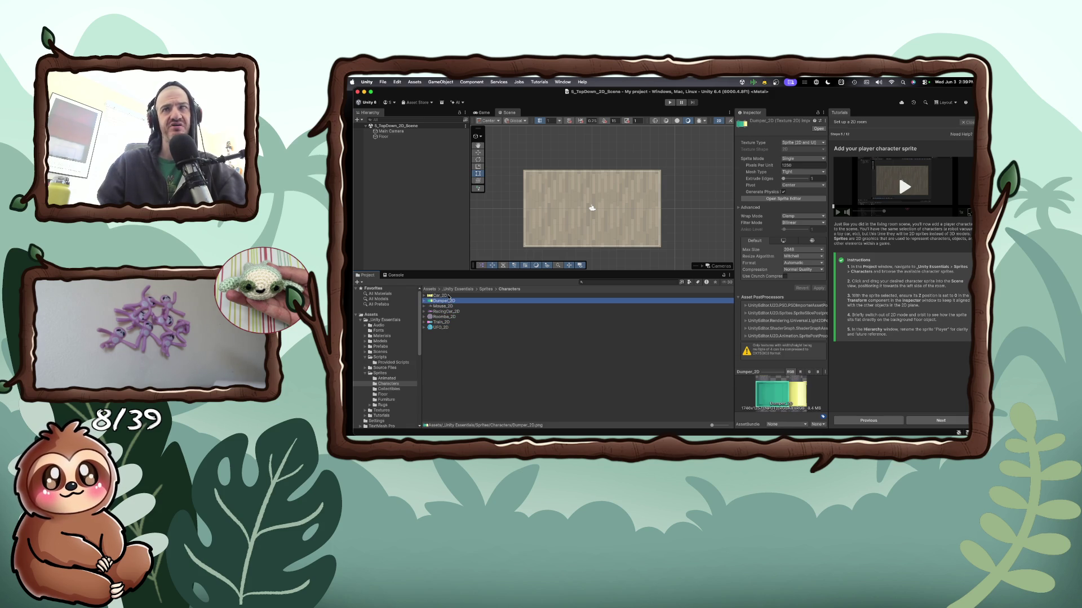
click(449, 296)
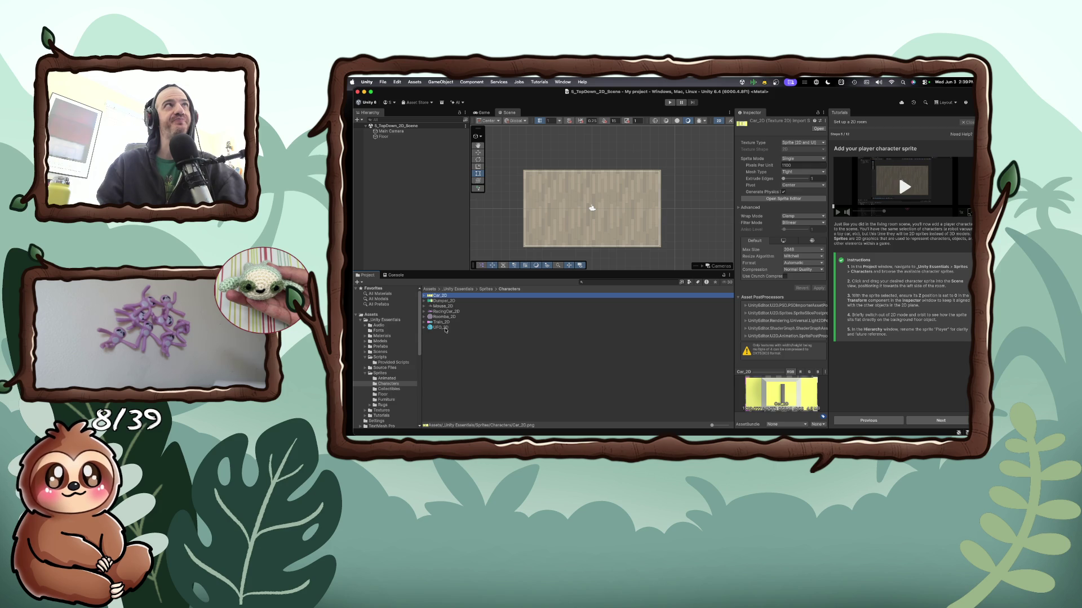
Pick UFO_2D as the player and place it at the floor's left edge
click(445, 329)
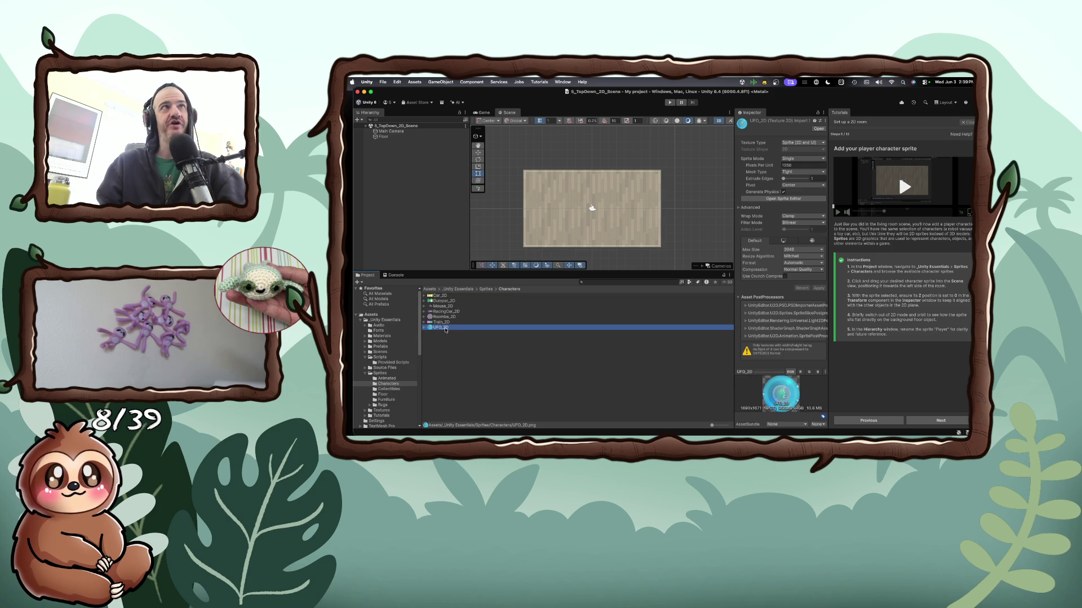
click(445, 323)
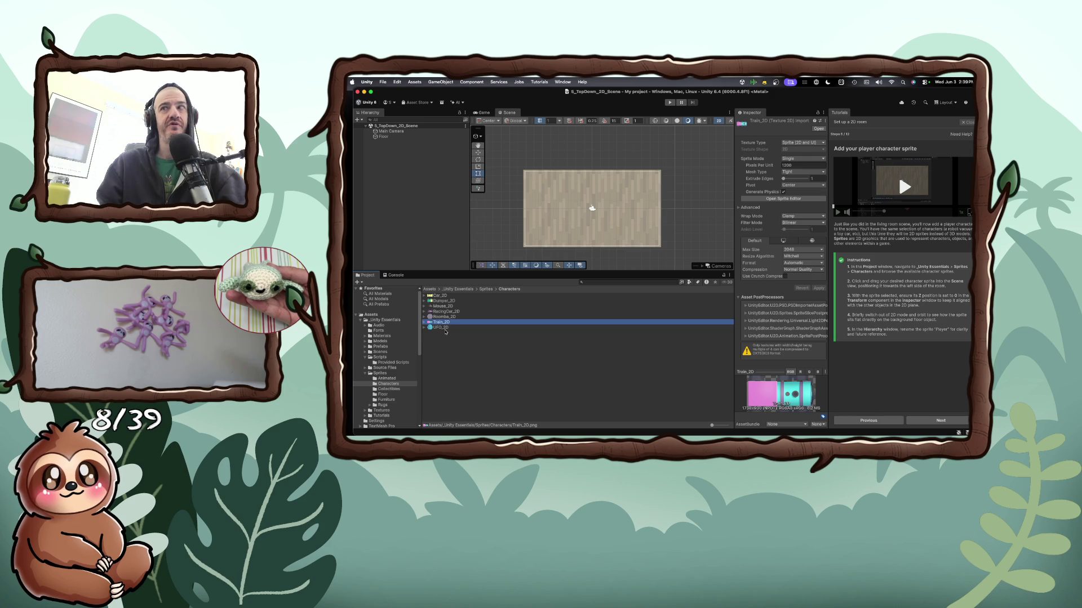
click(445, 332)
click(444, 327)
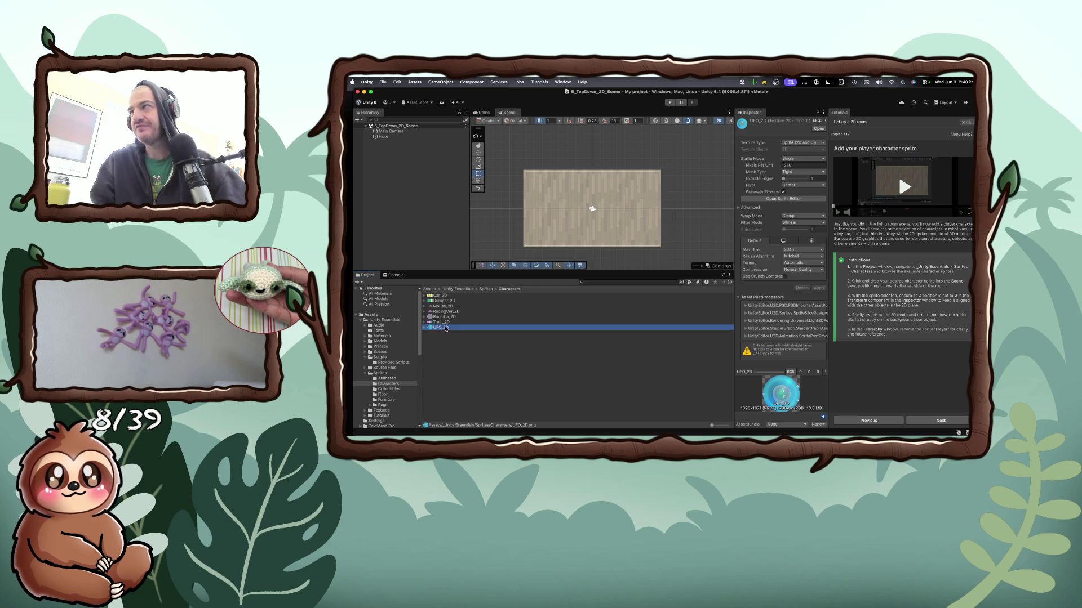
mouse_move(445, 329)
mouse_down()
mouse_move(494, 290)
mouse_move(534, 213)
mouse_up()
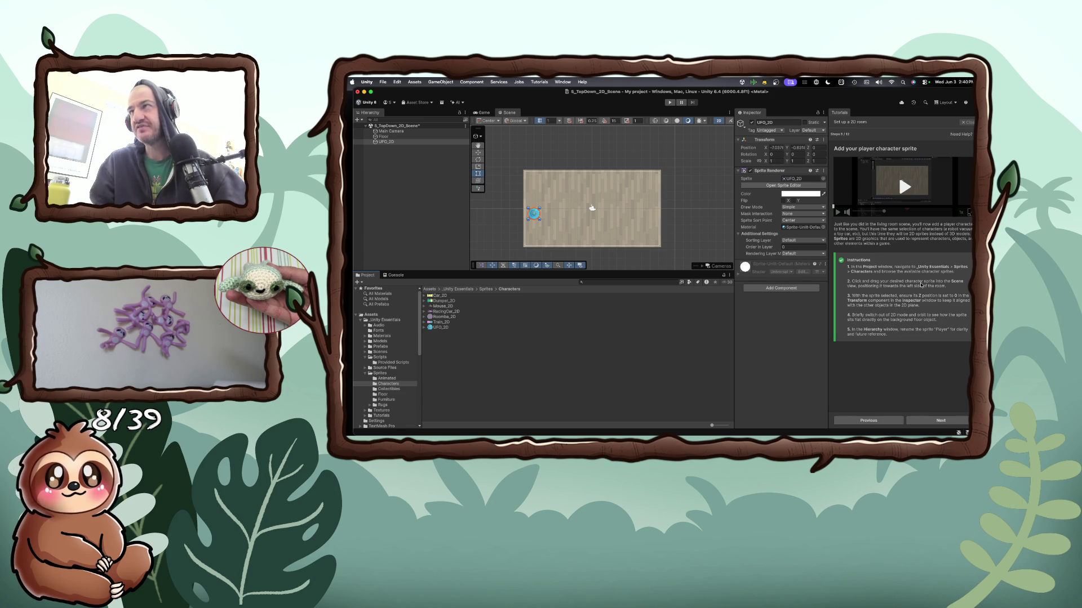
Switch the Scene view to 3D, view it from front, back, below and above, then return to 2D
click(723, 121)
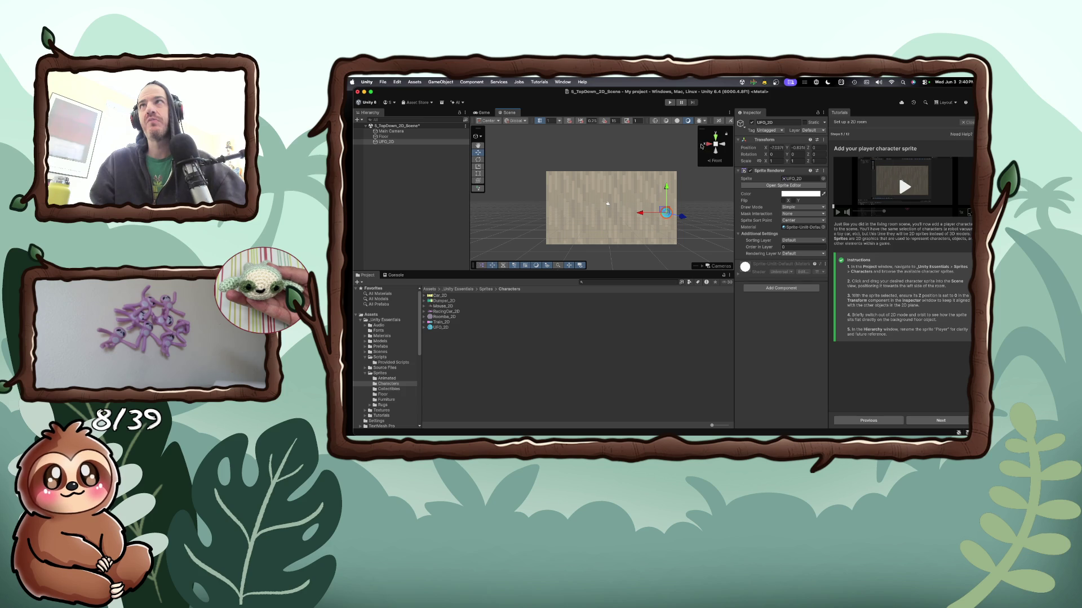
click(720, 145)
click(720, 145)
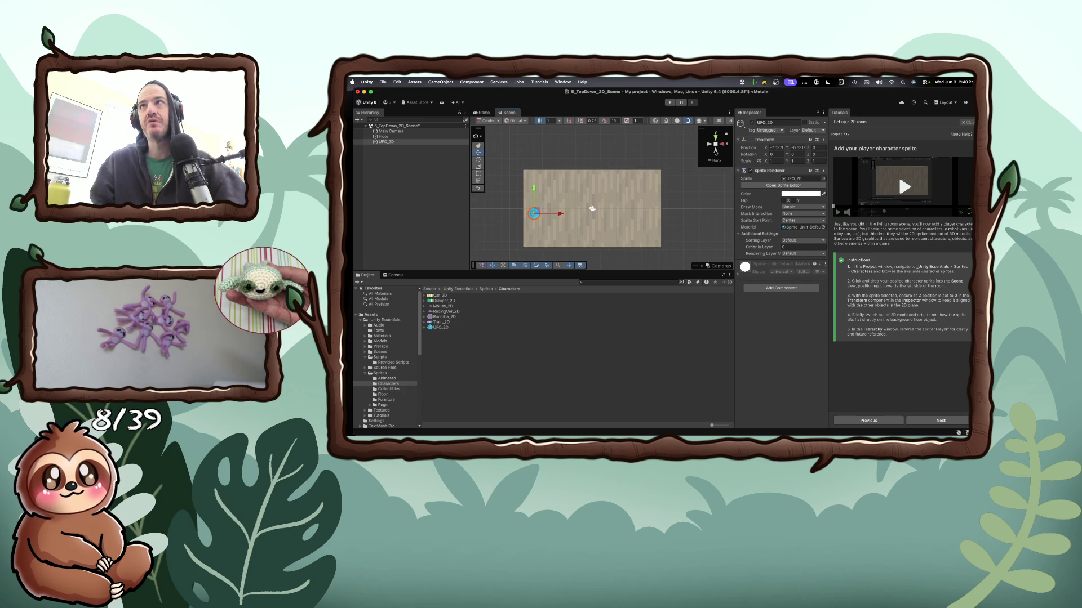
click(716, 151)
click(716, 138)
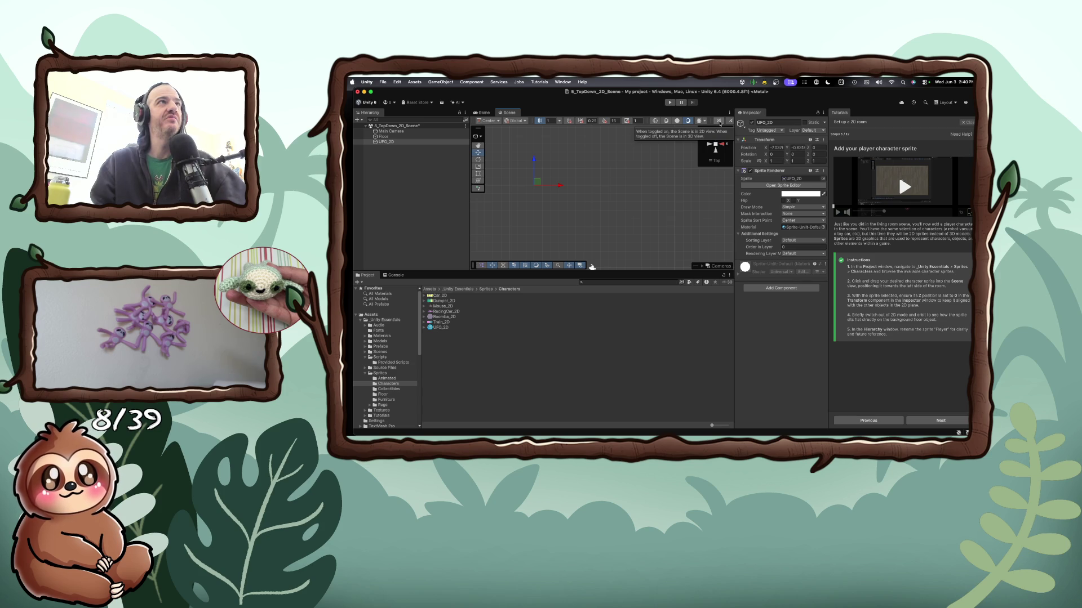
click(719, 122)
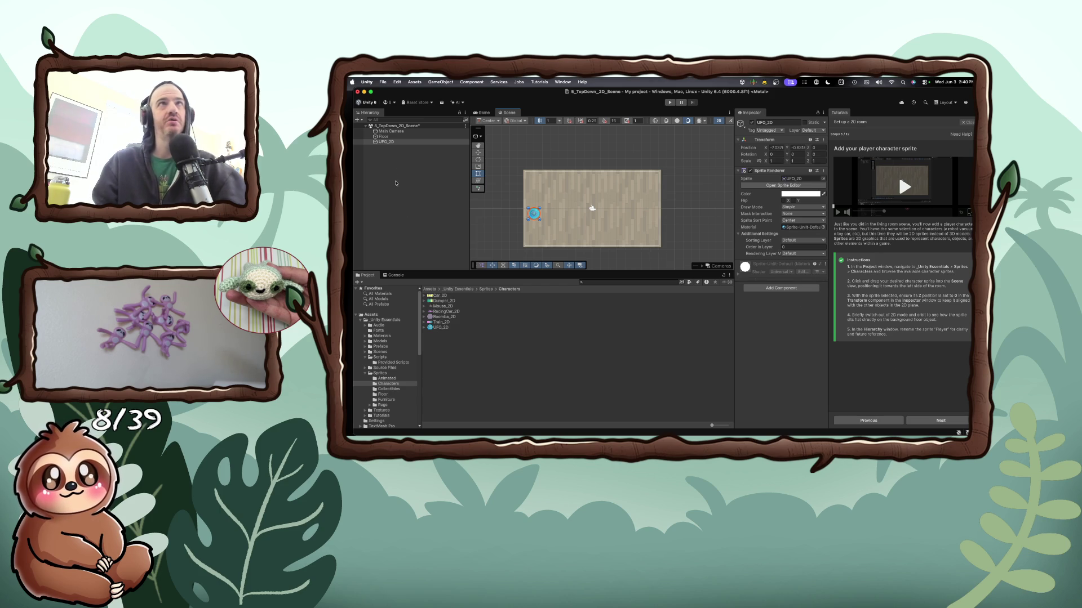
Frame the UFO_2D object and rename it to 'Player' in the Hierarchy
double_click(388, 143)
right_click(392, 141)
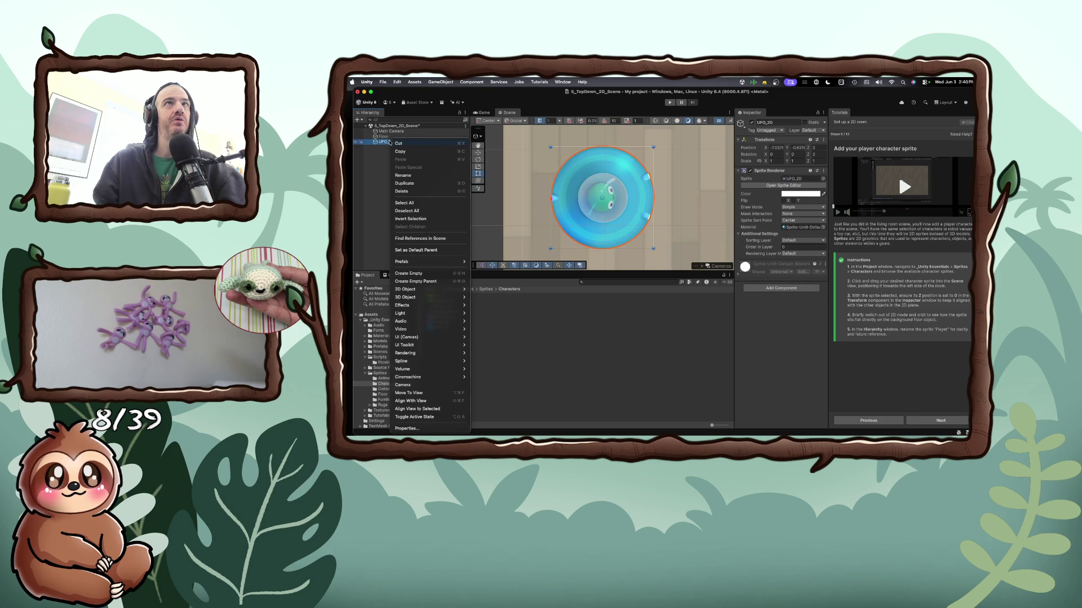
click(400, 175)
key(BackSpace)
text(Player)
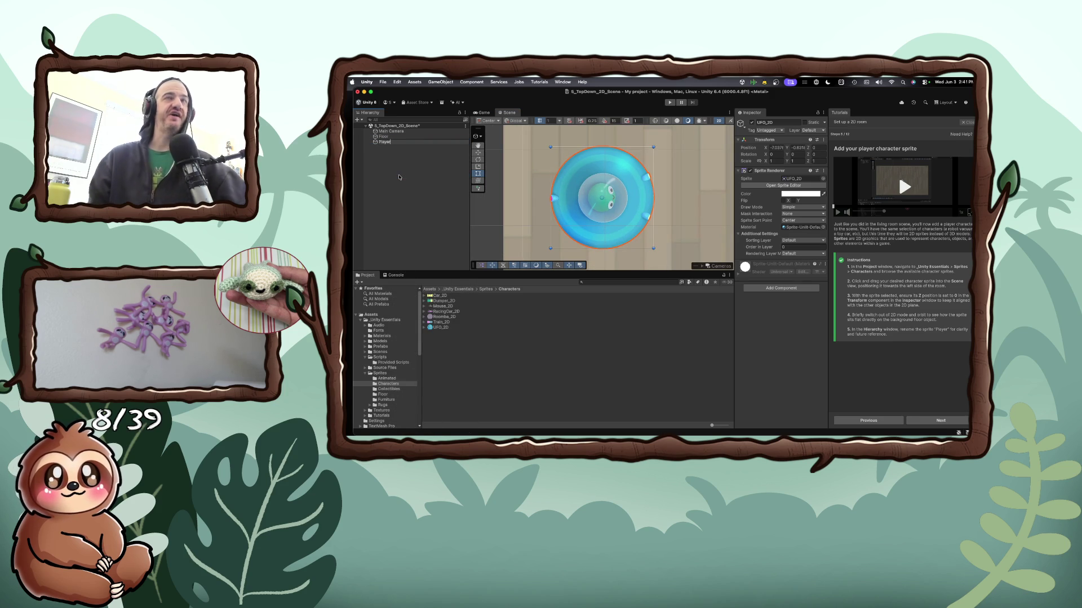
key(Return)
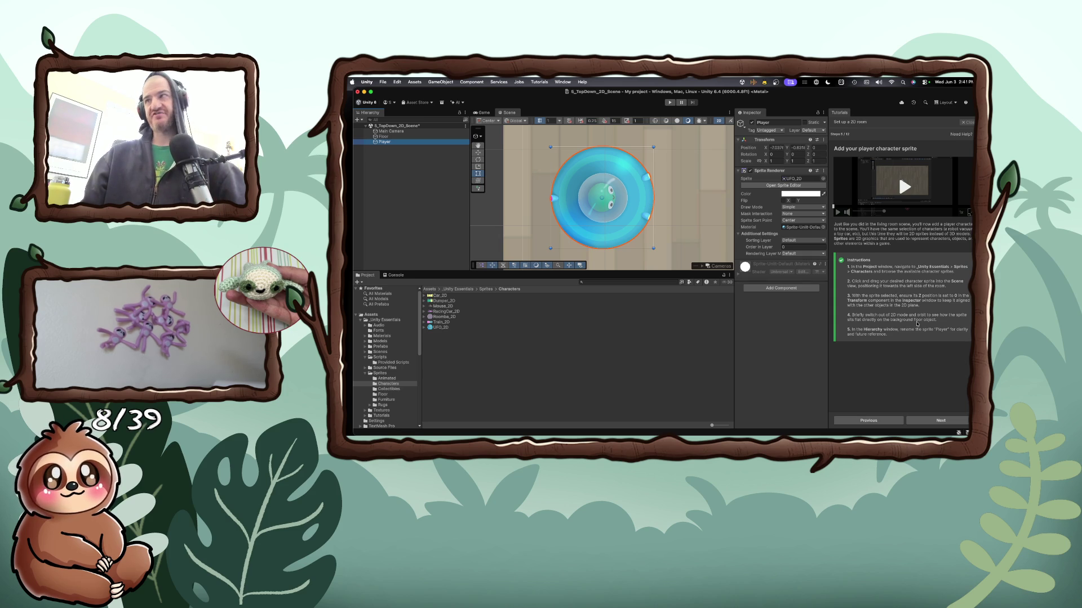
Add a Rigidbody 2D component to the Player and run Play mode to test physics
click(928, 421)
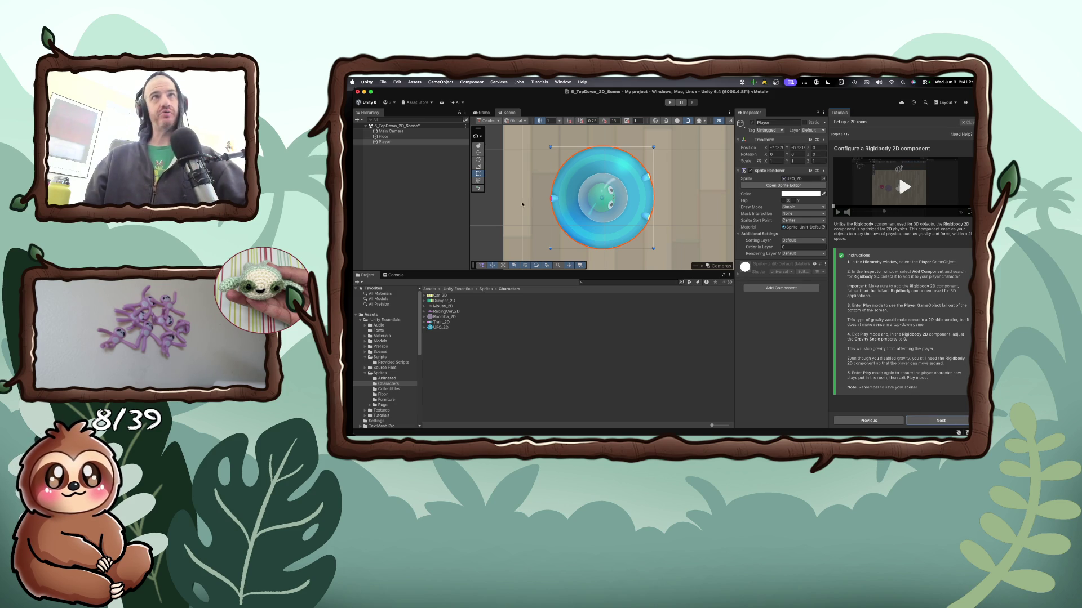
click(769, 289)
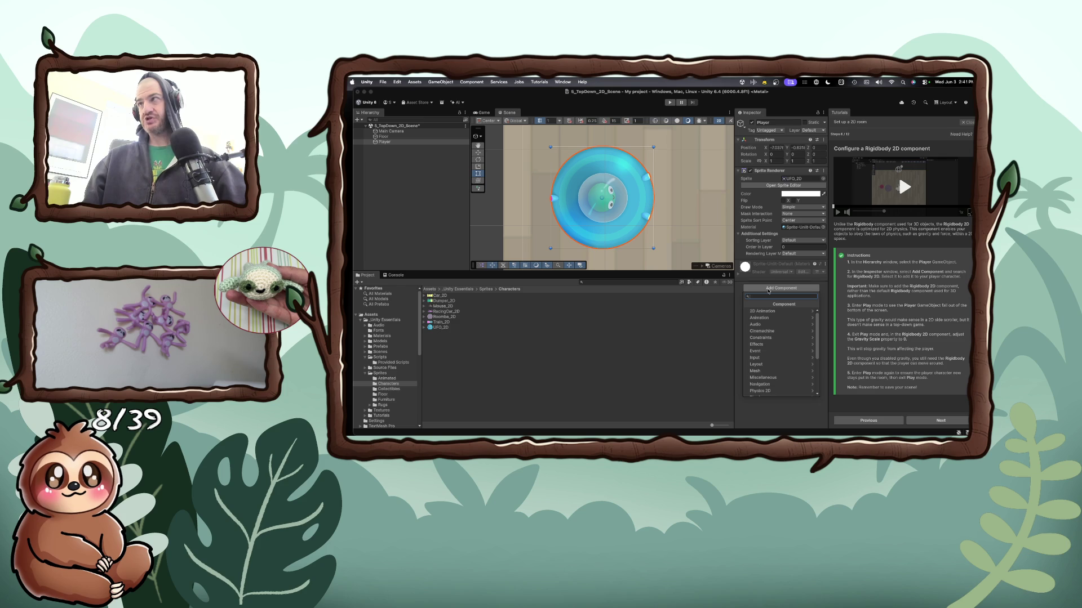
text(Rigi)
key(Down)
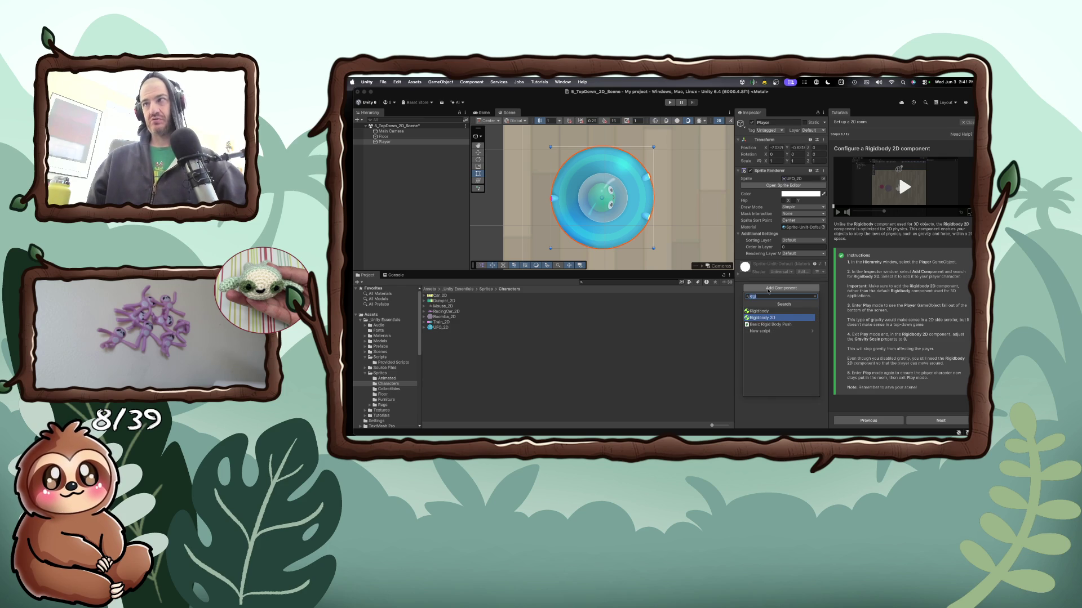
key(Return)
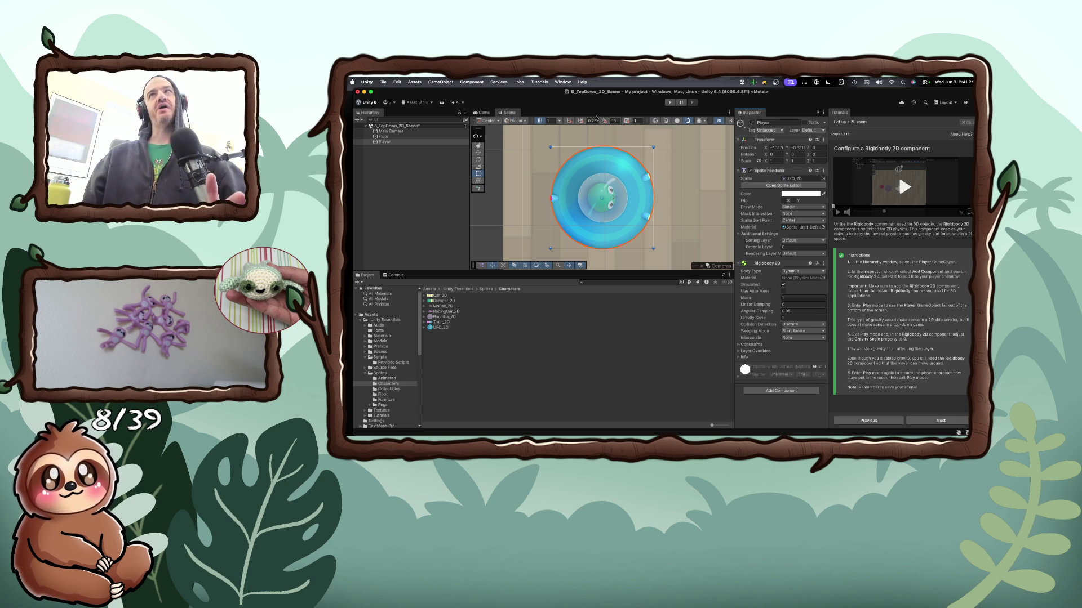
click(669, 103)
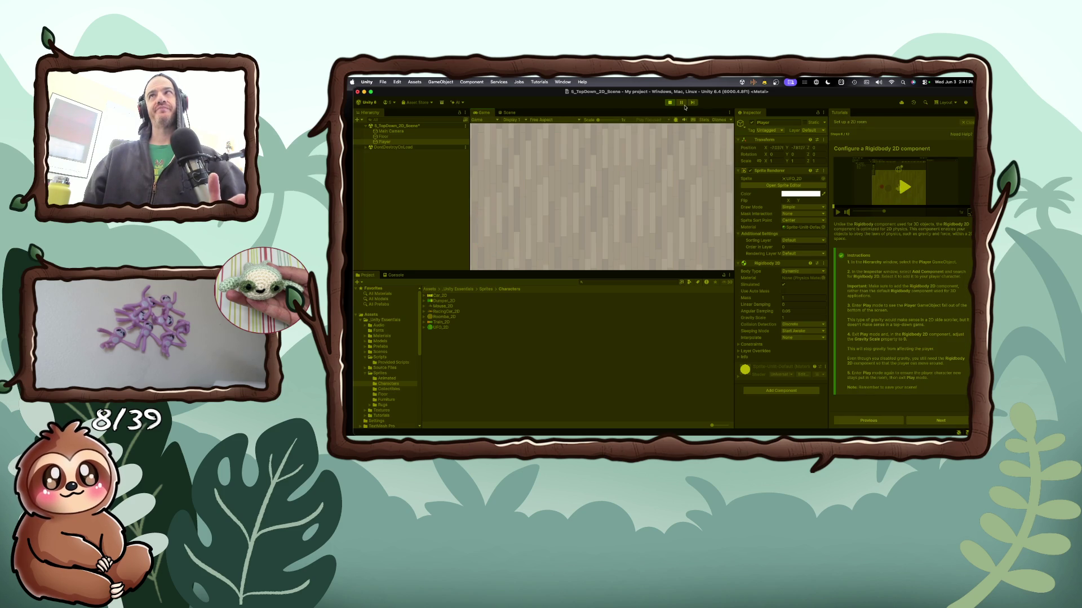
Stop Play mode to return to editing the scene
click(670, 102)
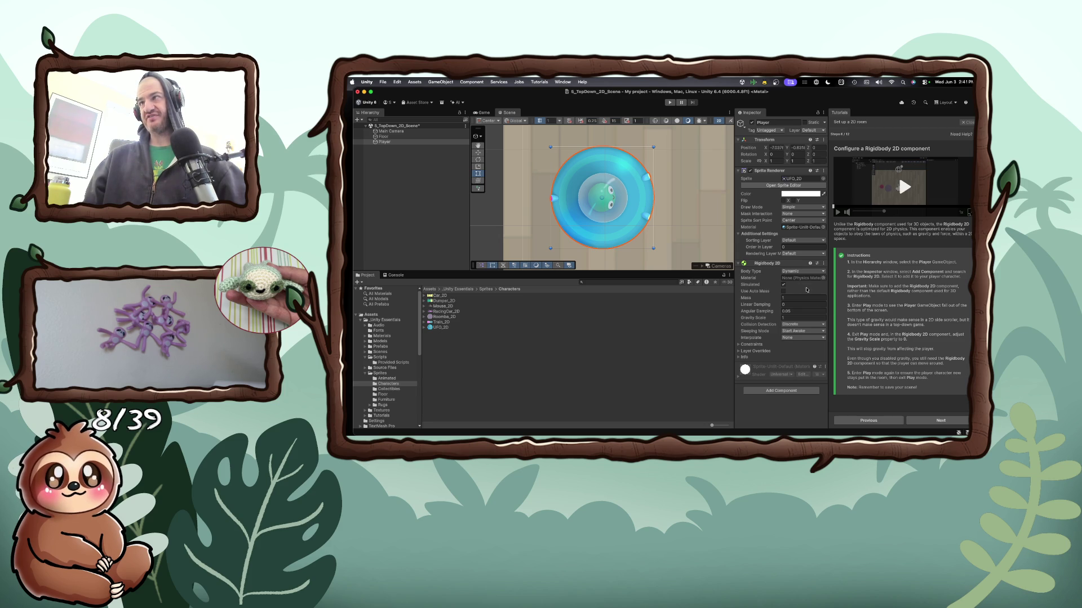
Set the Rigidbody 2D Gravity Scale to 0 and save the scene
double_click(795, 317)
text(0)
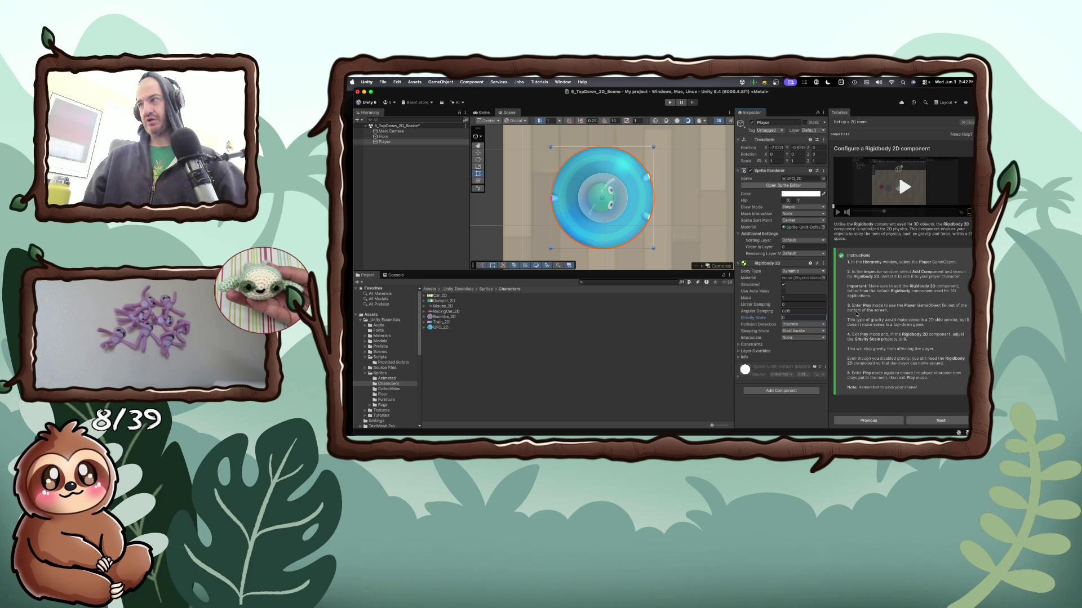
key(super+s)
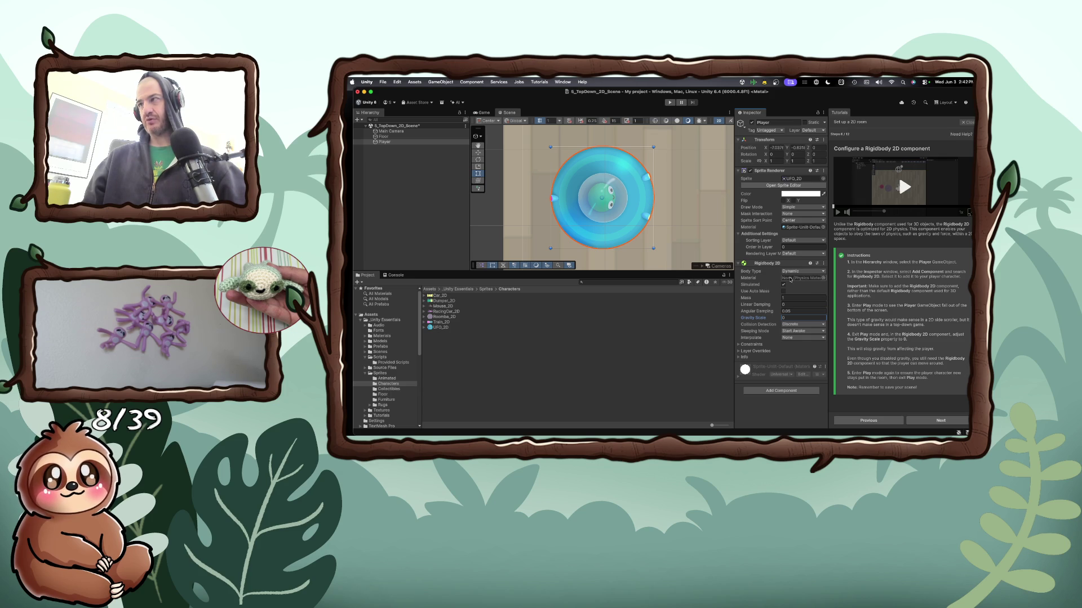
Run a quick Play-mode test, stop it, and select the Floor
click(670, 102)
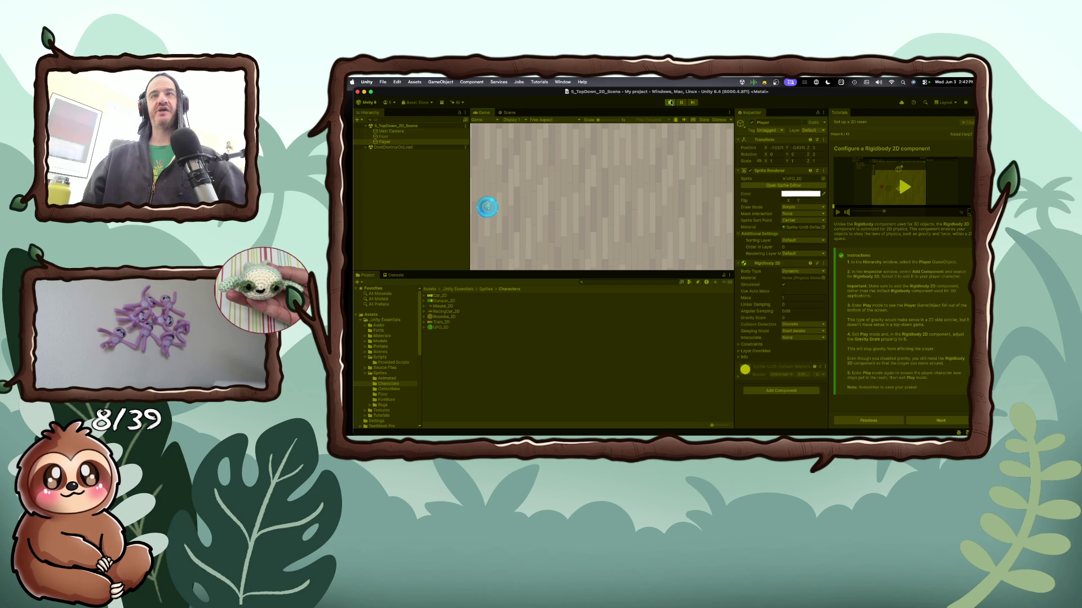
click(672, 103)
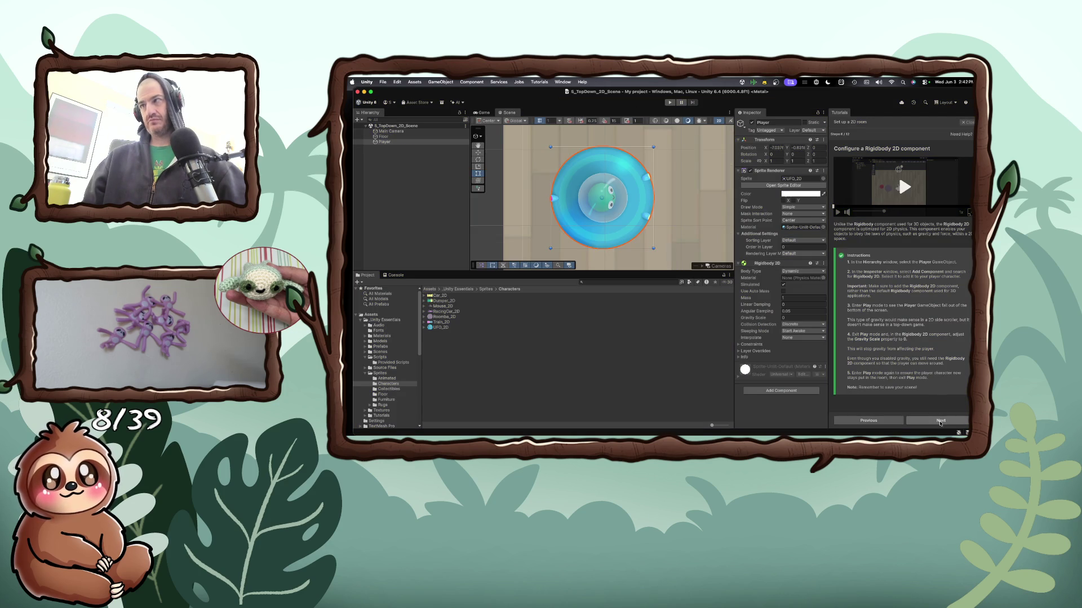
click(648, 247)
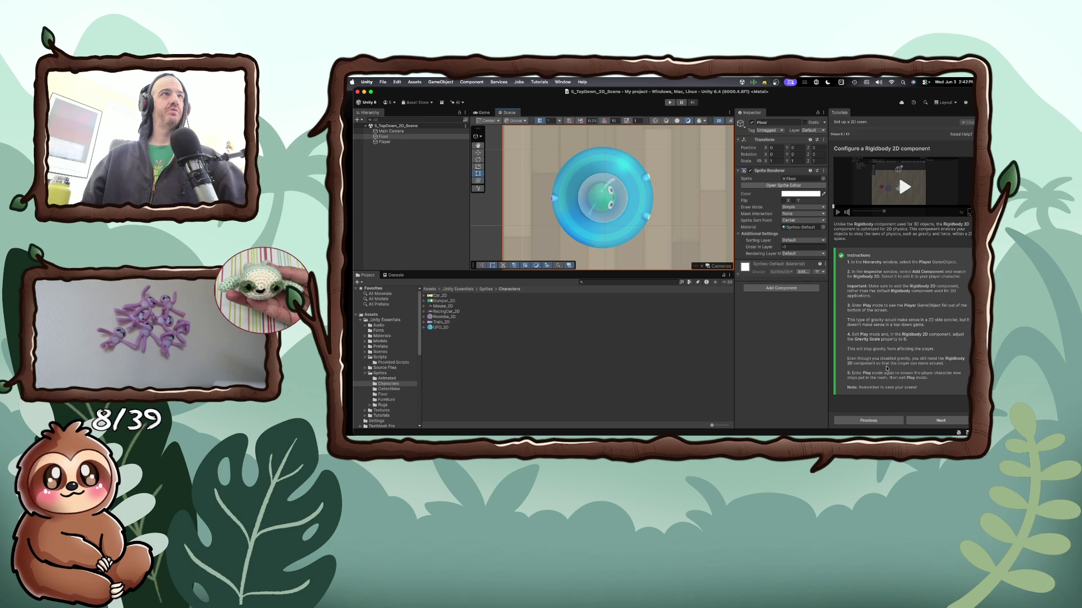
Advance the tutorial to the PlayerController2D step and collapse the Scripts and Sprites folders
click(928, 422)
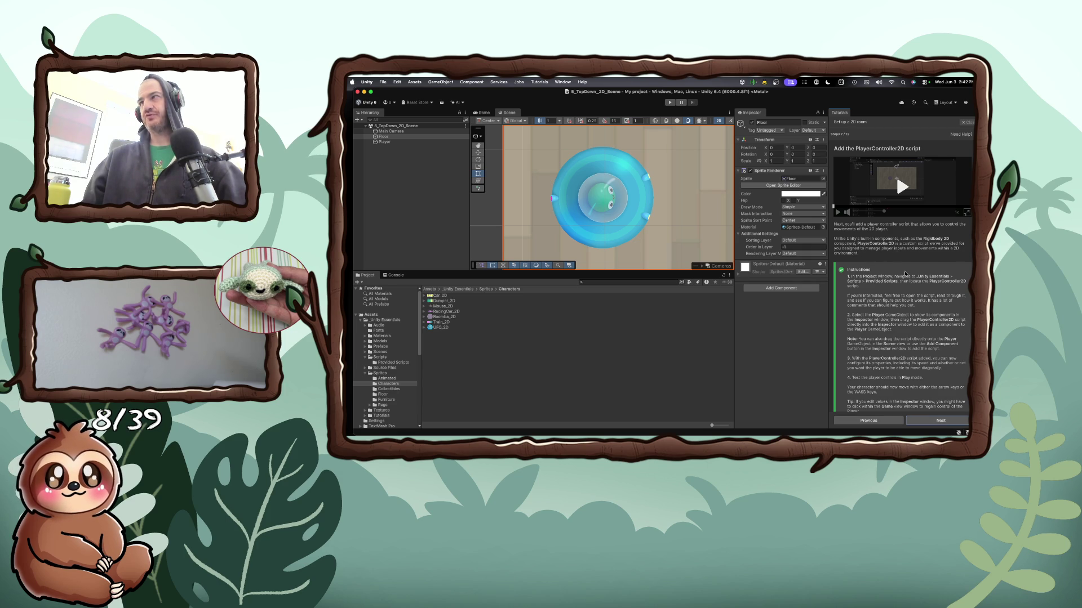
scroll(881, 301, down, 2)
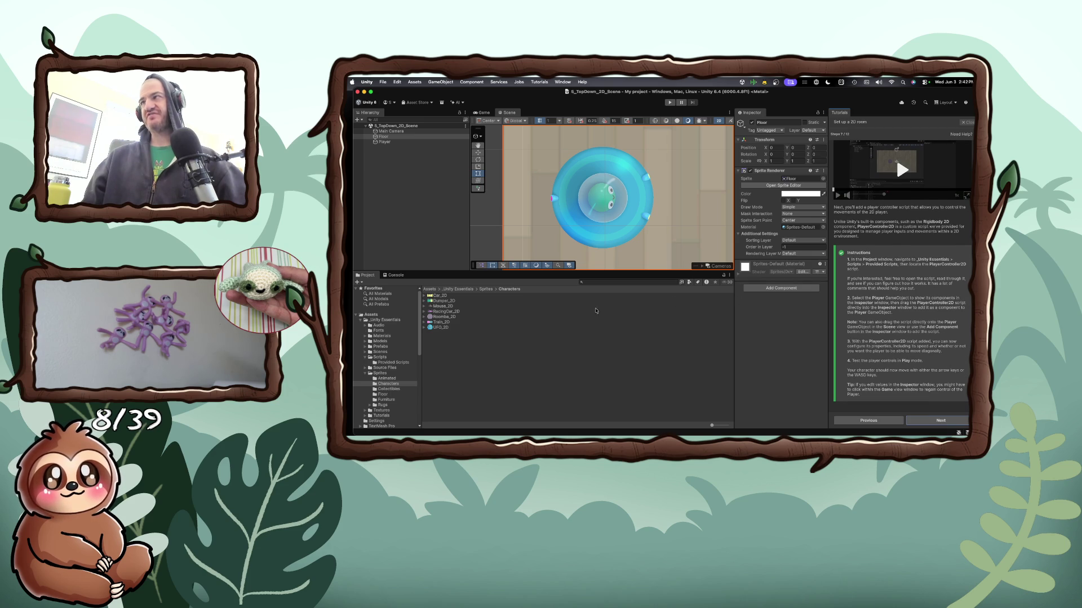
click(366, 357)
click(365, 368)
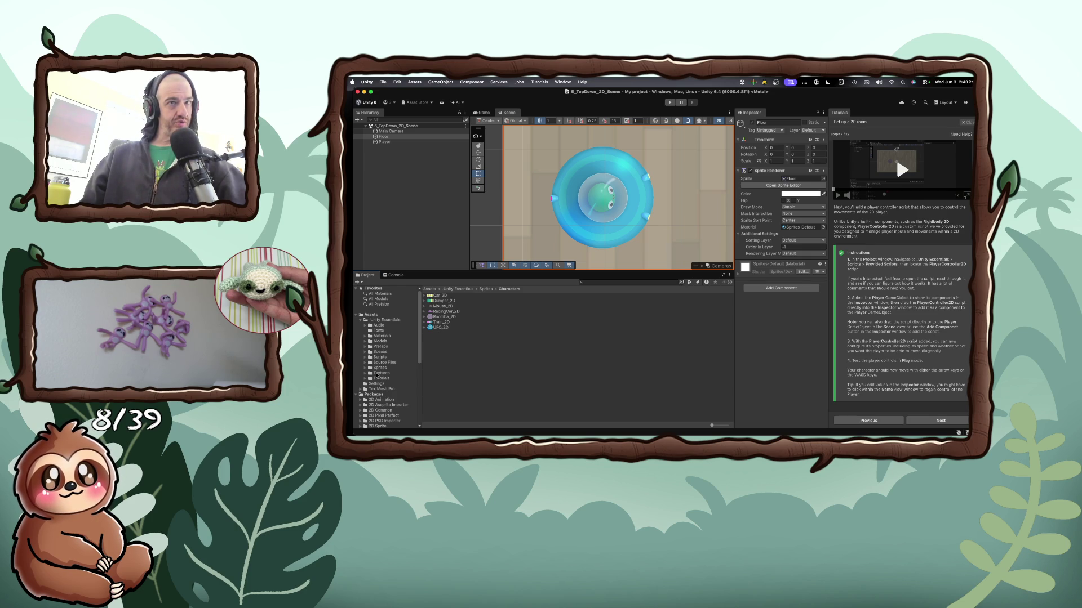
Open the Provided Scripts folder inside Scripts in the Project window
click(372, 358)
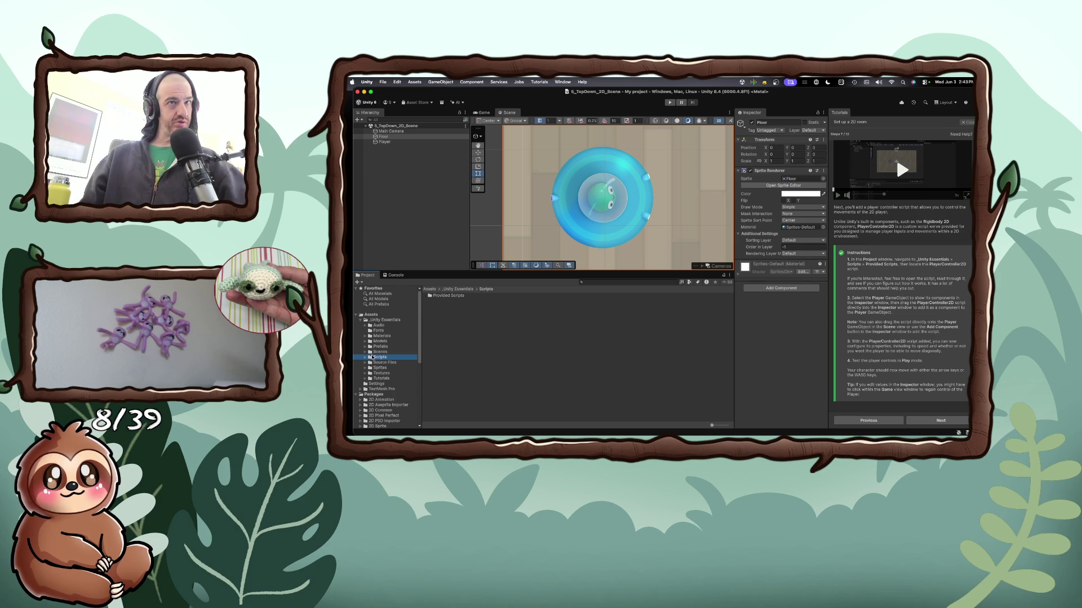
click(378, 357)
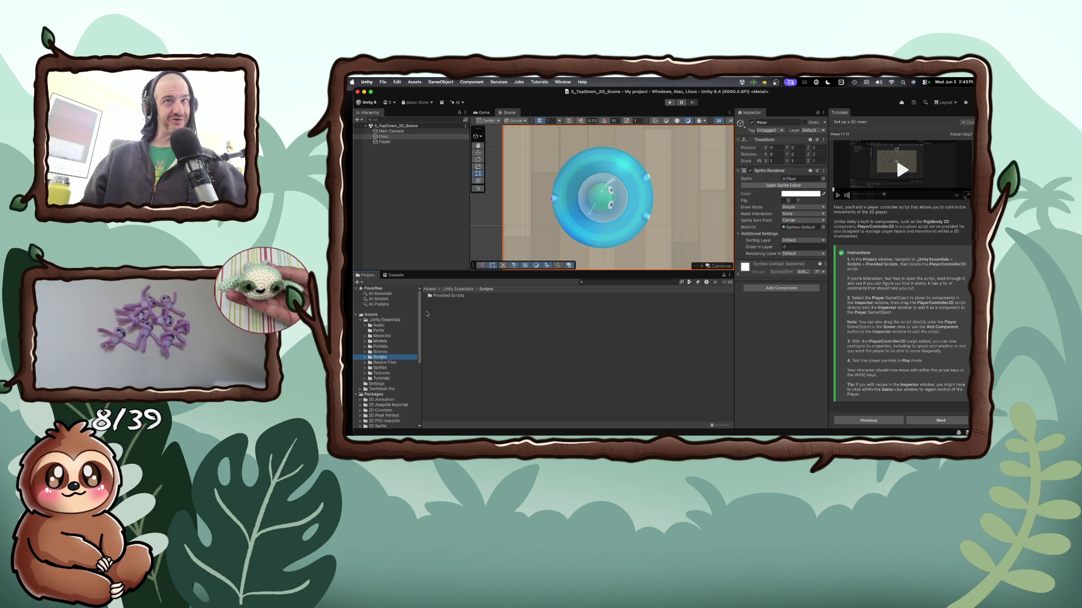
double_click(444, 296)
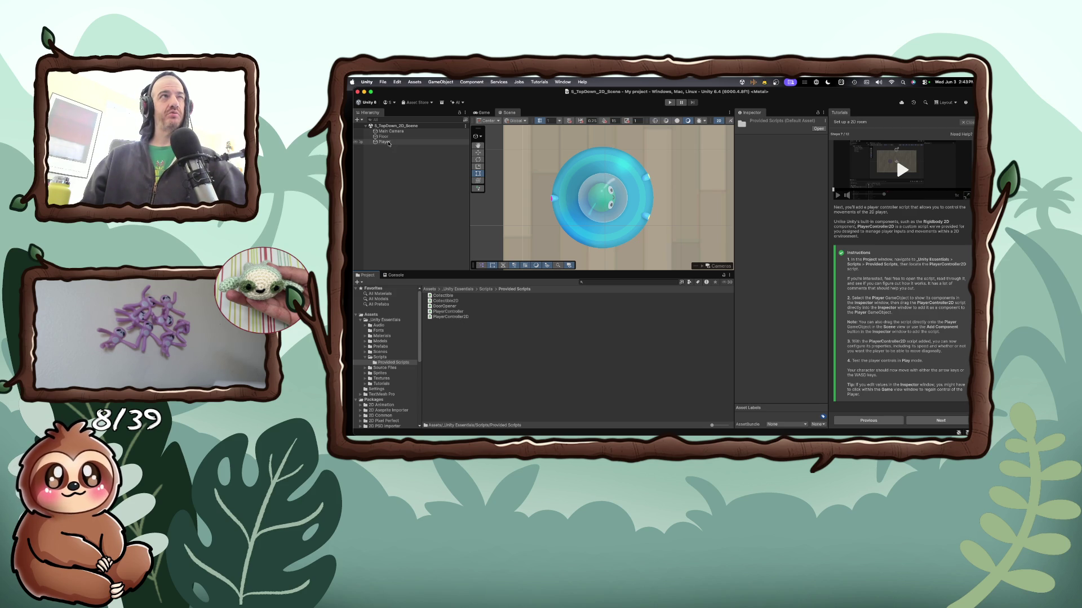
Attach the PlayerController2D script to the Player and start Play mode to test movement
click(388, 143)
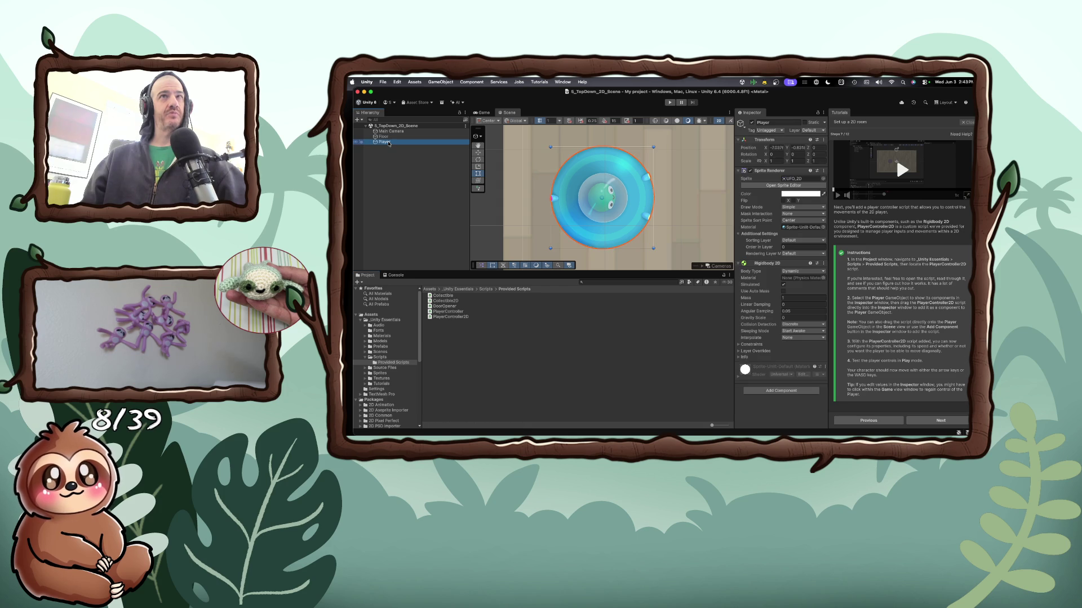
mouse_move(441, 320)
mouse_down()
mouse_move(645, 389)
mouse_move(764, 411)
mouse_up()
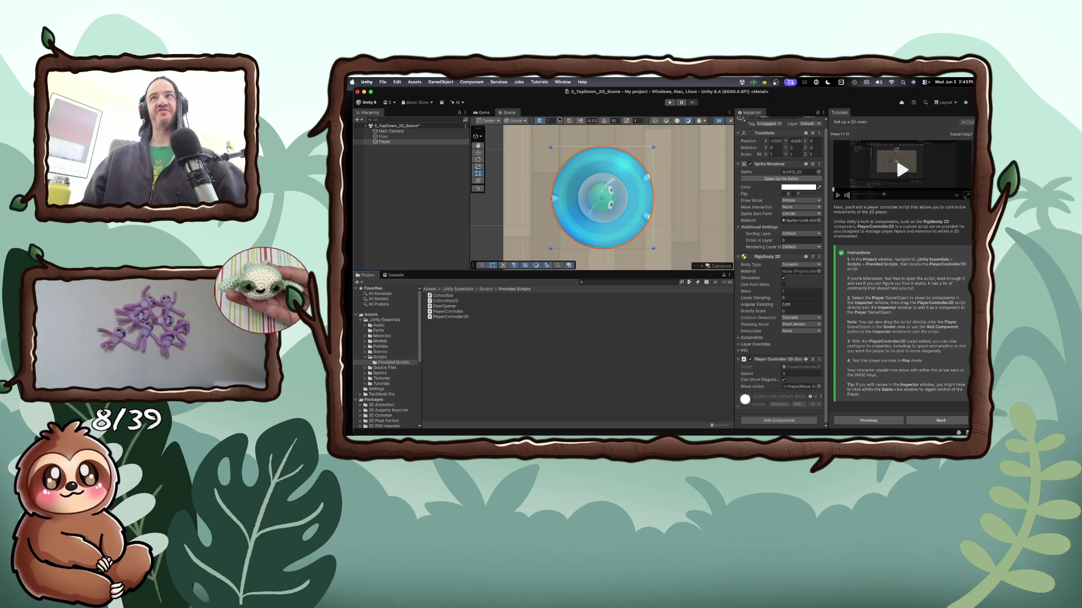
click(665, 104)
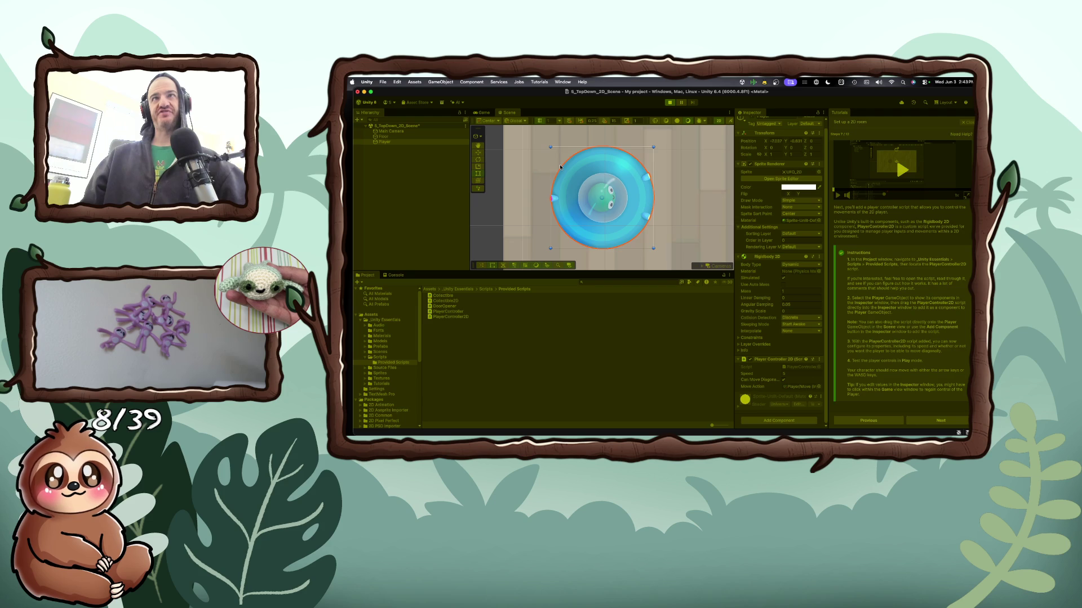
key(Right)
key(Up)
key(Right)
key(Down)
key(Left)
key(Down)
key(Up)
key(Right)
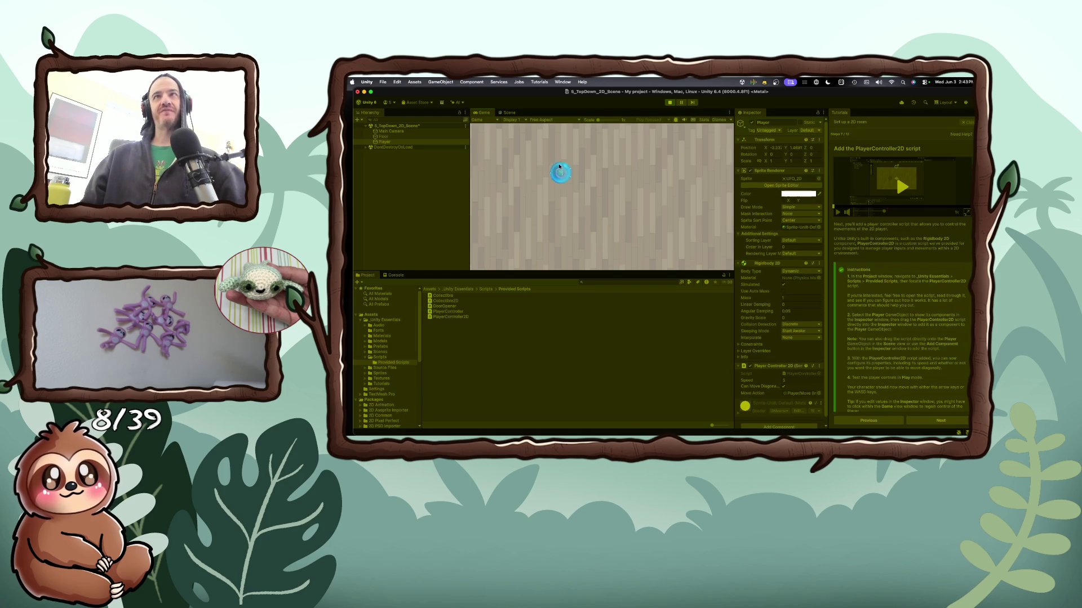
key(Down)
key(Left)
key(Up)
key(Right)
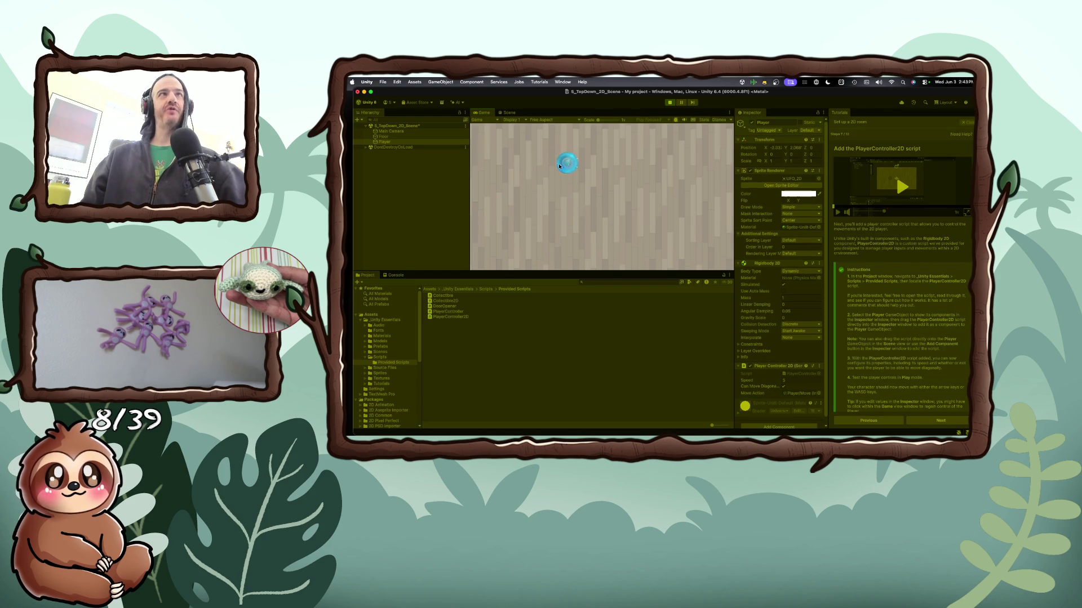
key(Down)
key(Left)
key(Up)
key(Right)
key(Down)
key(Left)
click(669, 103)
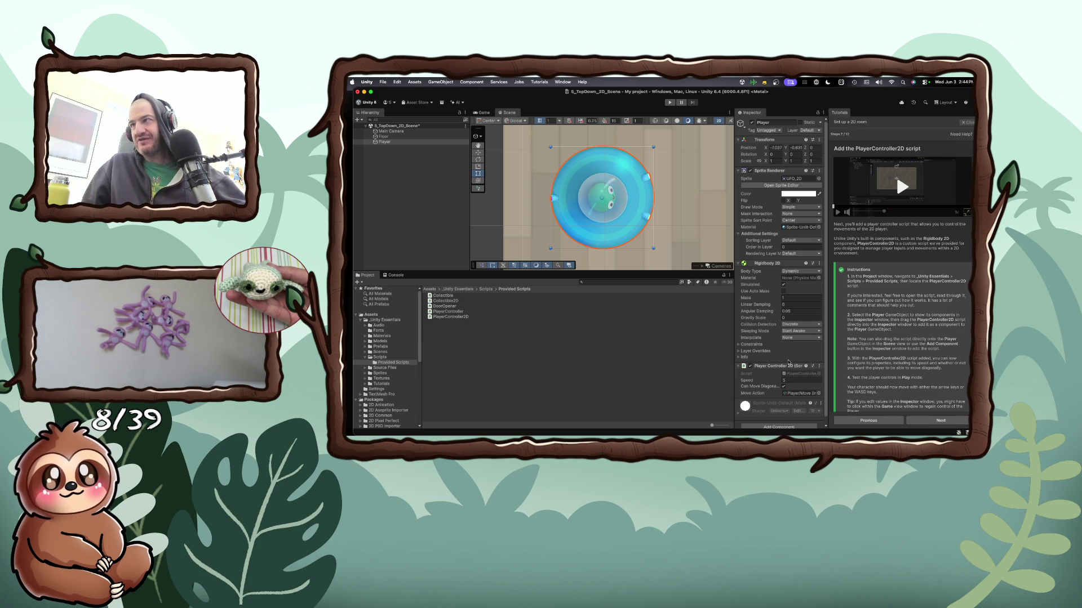
Scroll through the tutorial instructions and advance to step 8, Lock your aspect ratio
scroll(789, 362, down, 1)
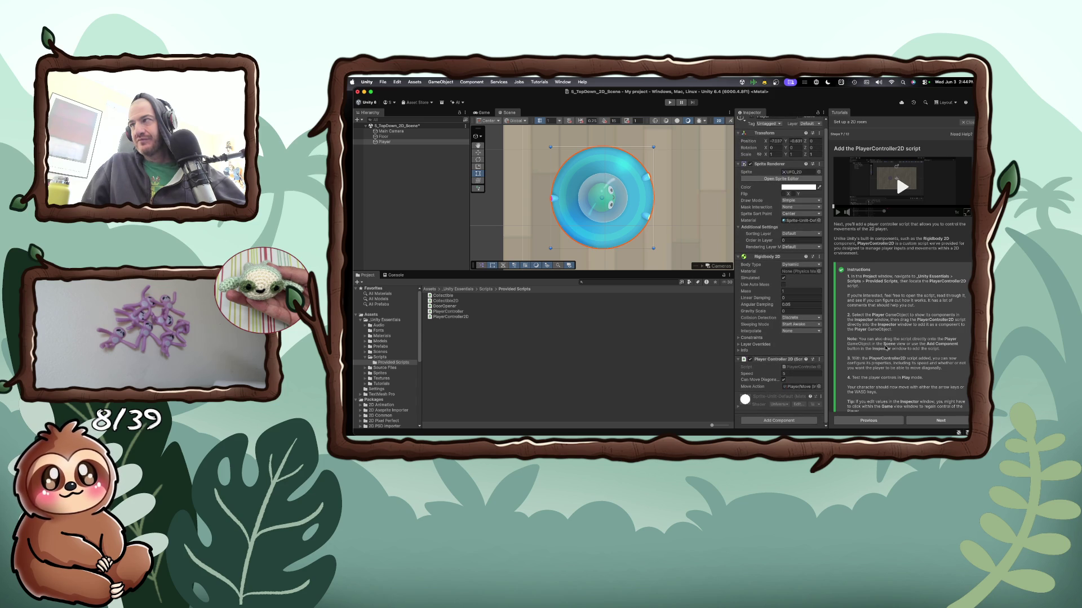
scroll(886, 348, down, 1)
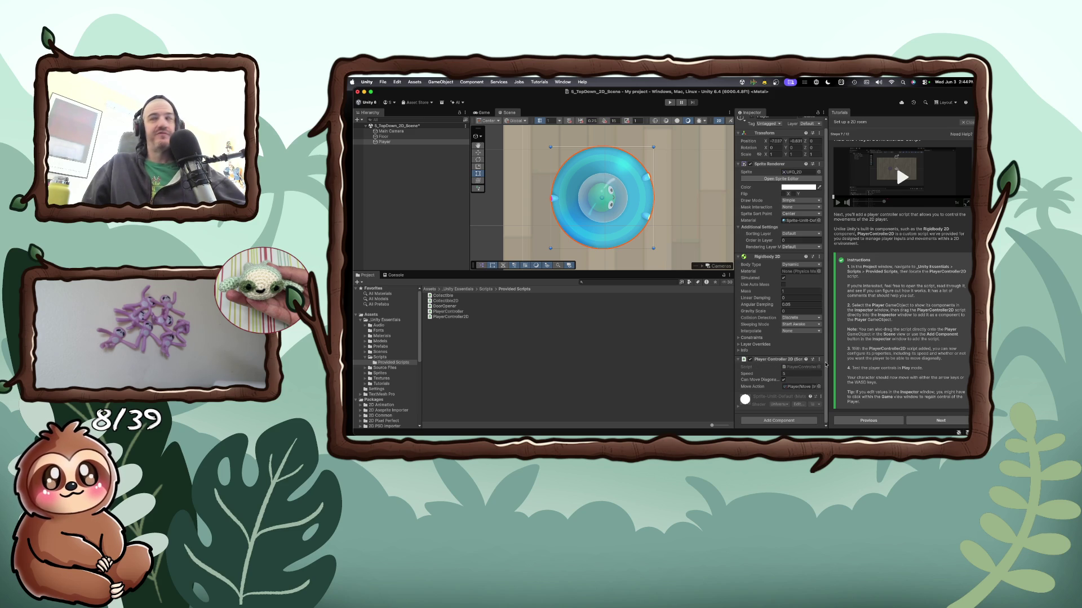
click(948, 421)
click(948, 420)
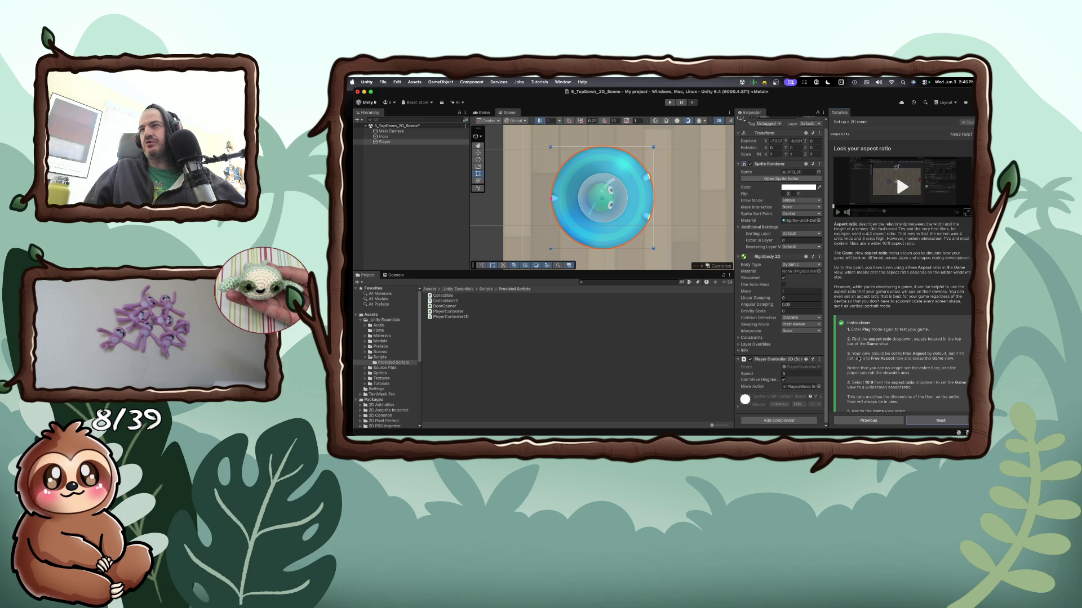
Enter Play mode again, select the scene in the Hierarchy, and widen the Game view
scroll(853, 358, down, 1)
scroll(852, 359, down, 3)
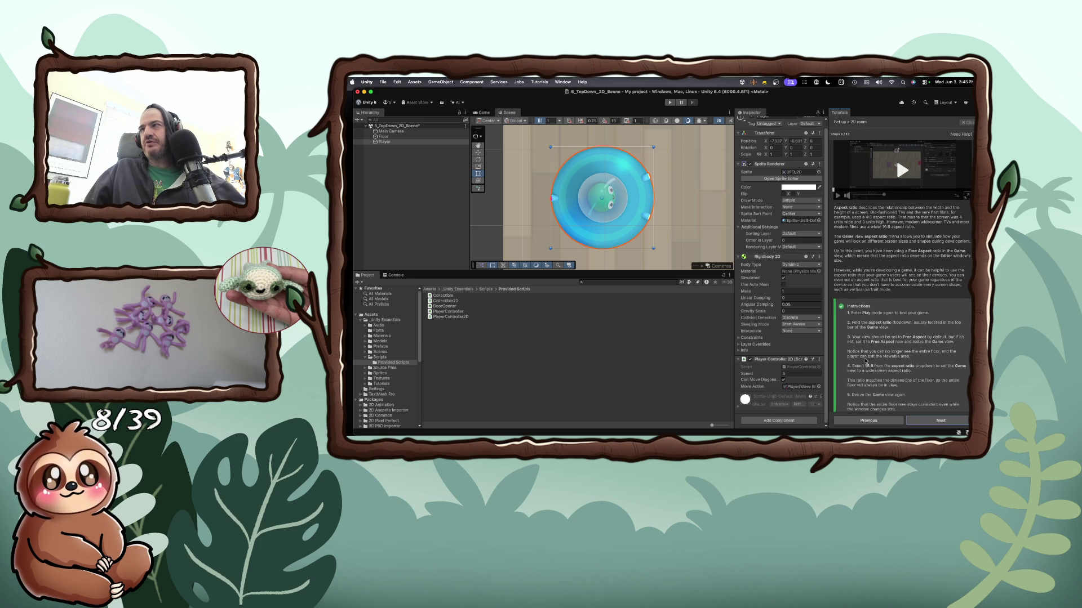
click(667, 103)
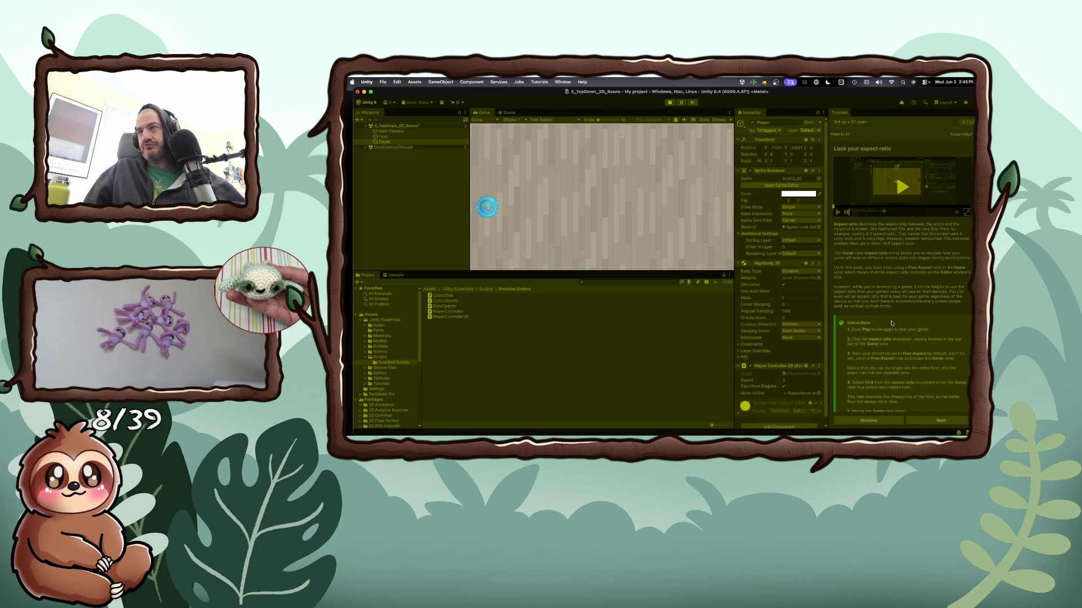
click(388, 127)
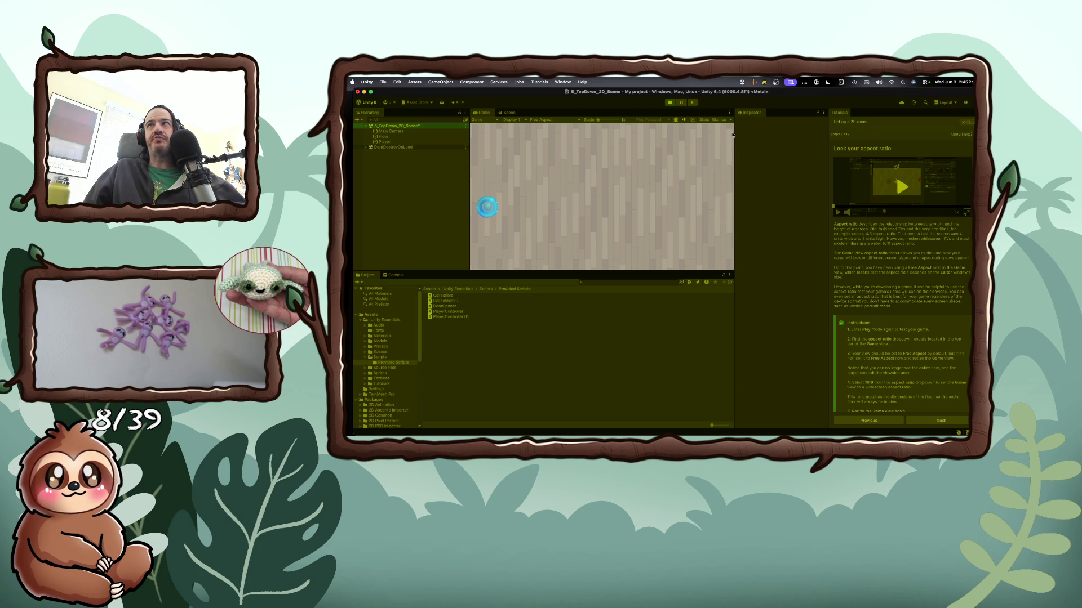
mouse_move(735, 134)
mouse_down()
mouse_move(772, 142)
mouse_move(757, 144)
mouse_up()
Set the Game view to 16:9 Aspect, check it holds when resized, then stop Play mode
click(590, 119)
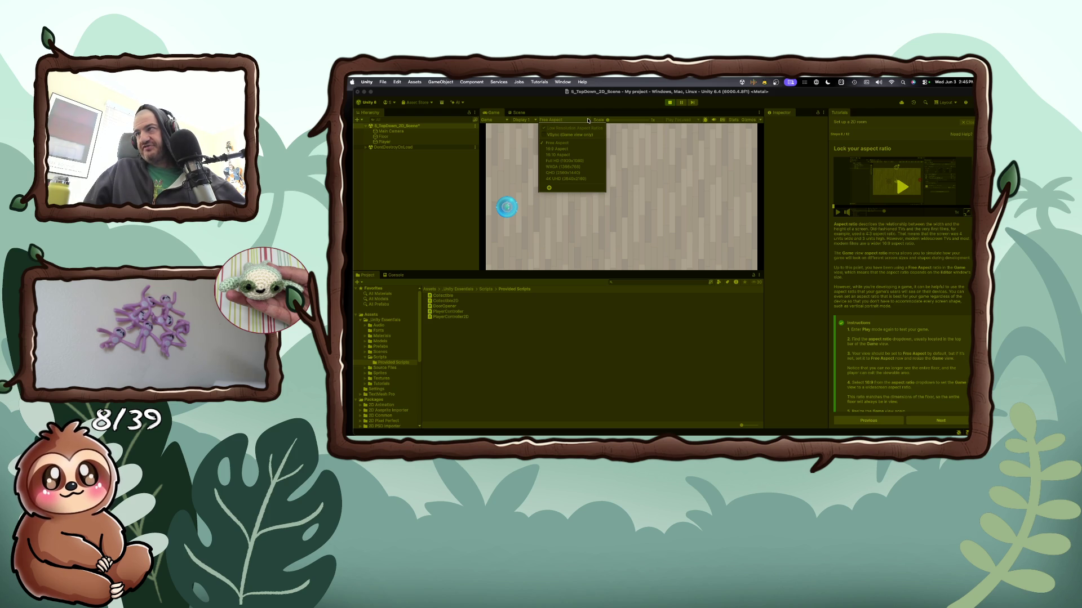
click(574, 149)
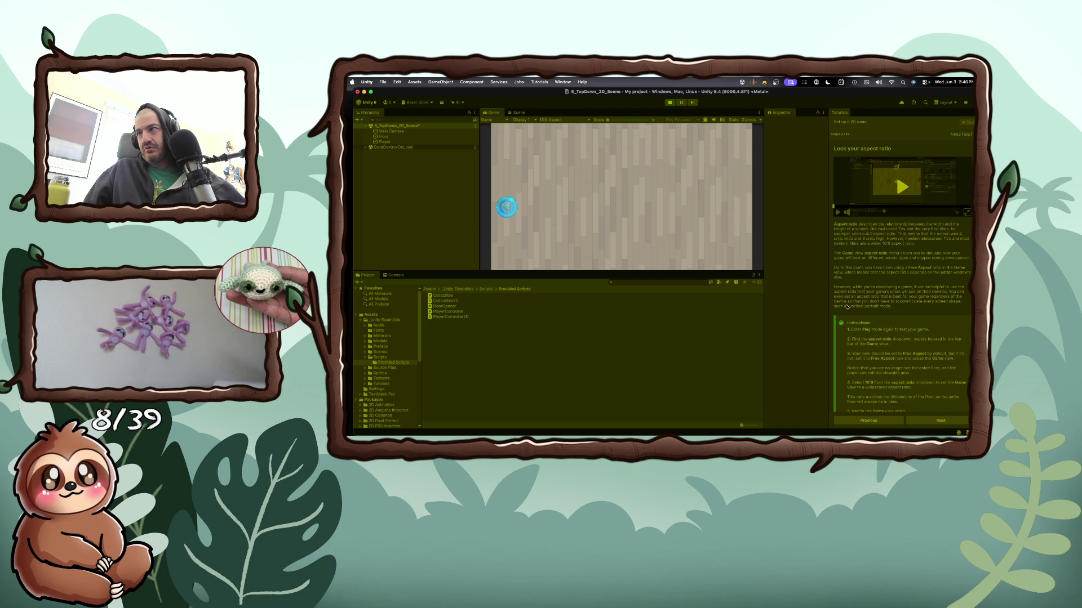
scroll(883, 340, down, 1)
scroll(883, 340, down, 3)
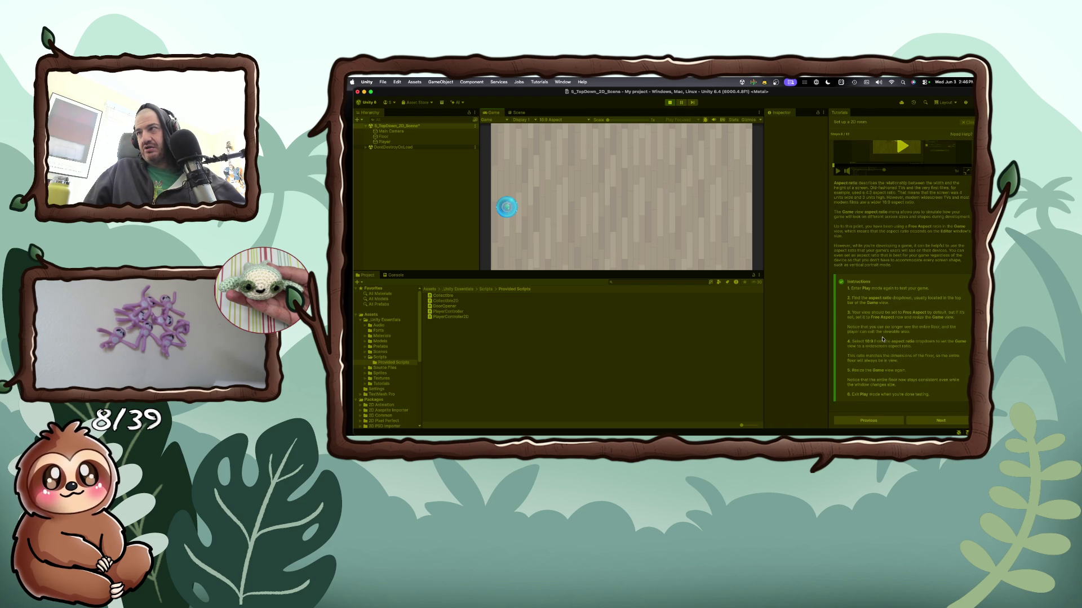
mouse_move(766, 255)
mouse_down()
mouse_move(886, 260)
mouse_move(788, 267)
mouse_up()
drag(949, 259, 826, 258)
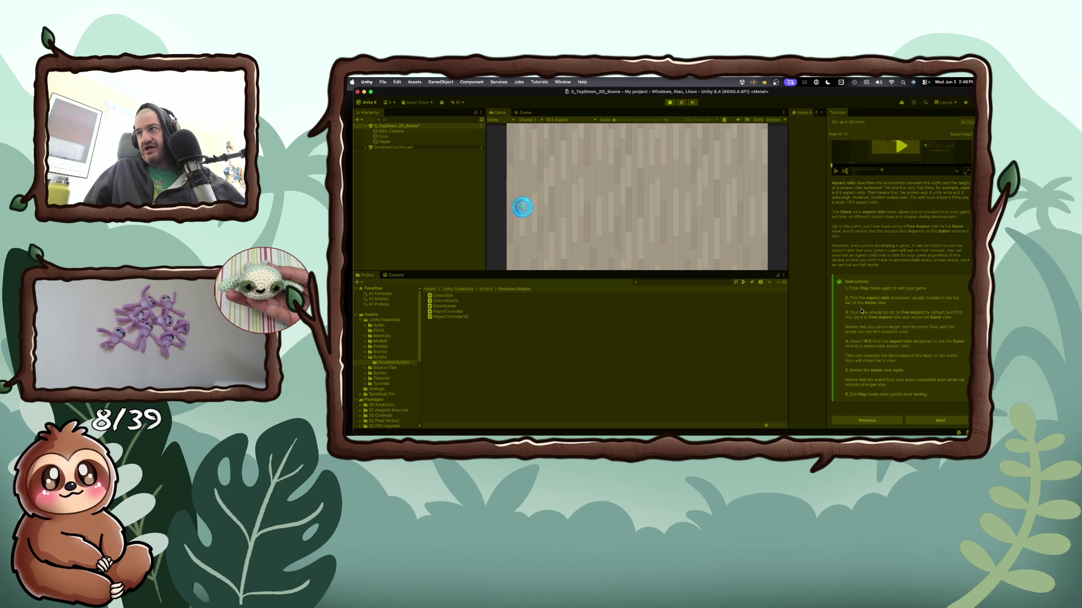
click(670, 103)
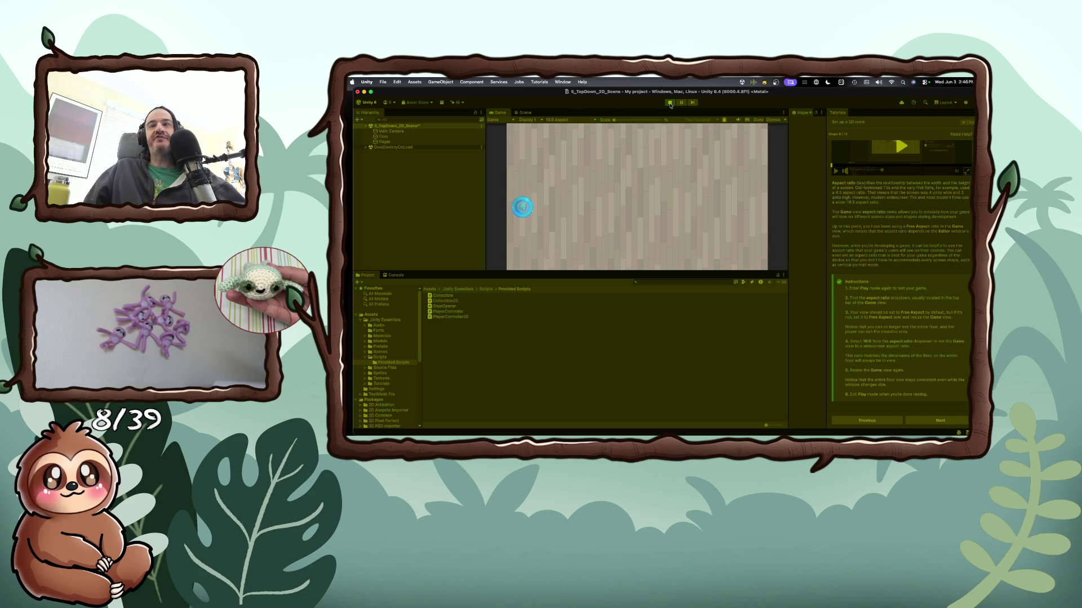
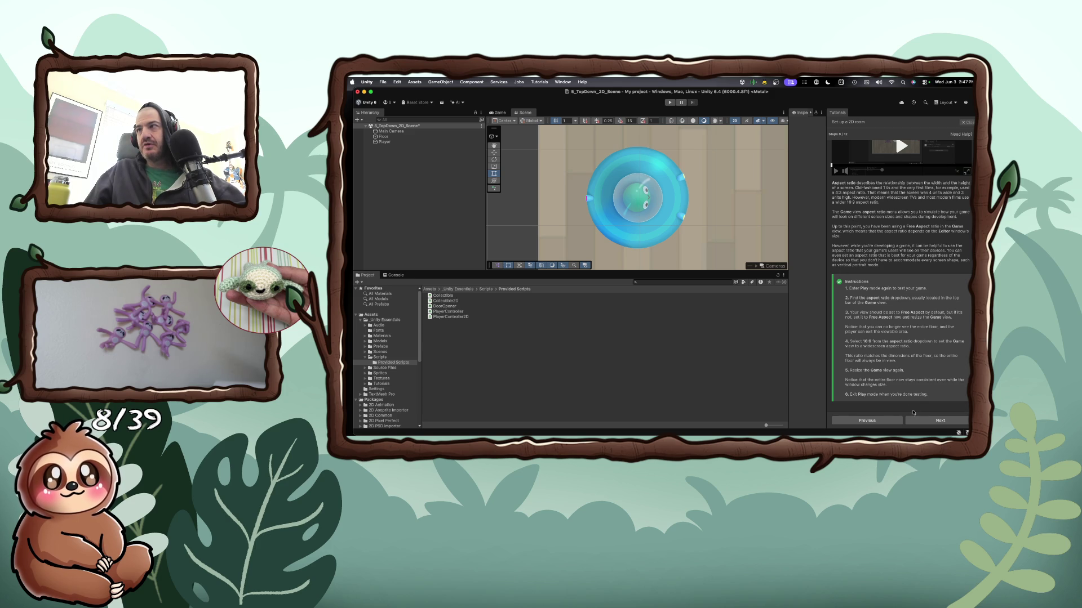
Advance the tutorial to step 9, 'Add a wall', and read through its instructions
click(932, 421)
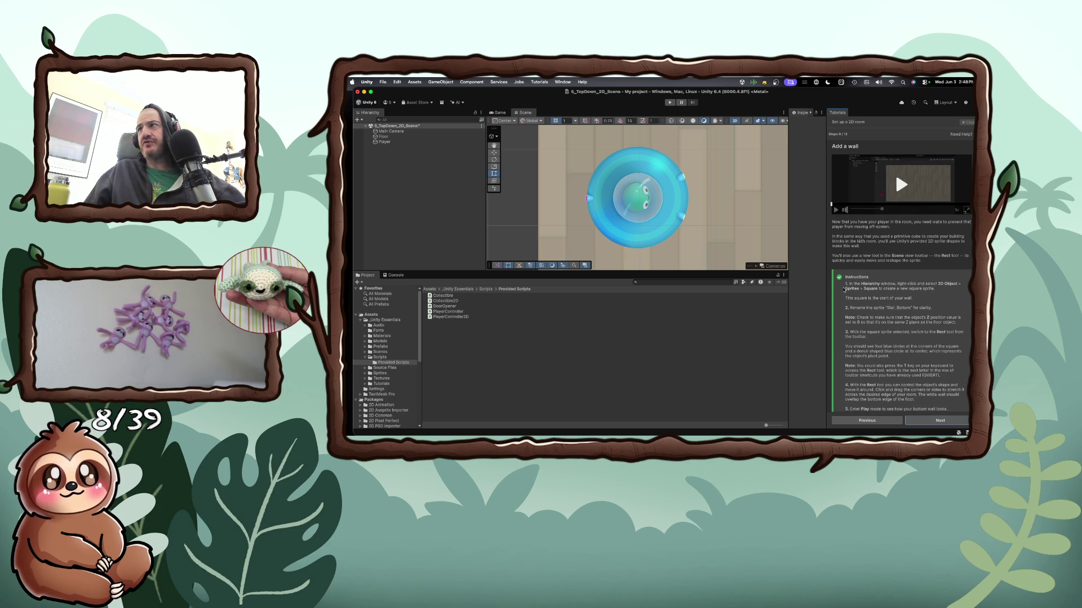
scroll(844, 289, down, 2)
scroll(843, 289, down, 1)
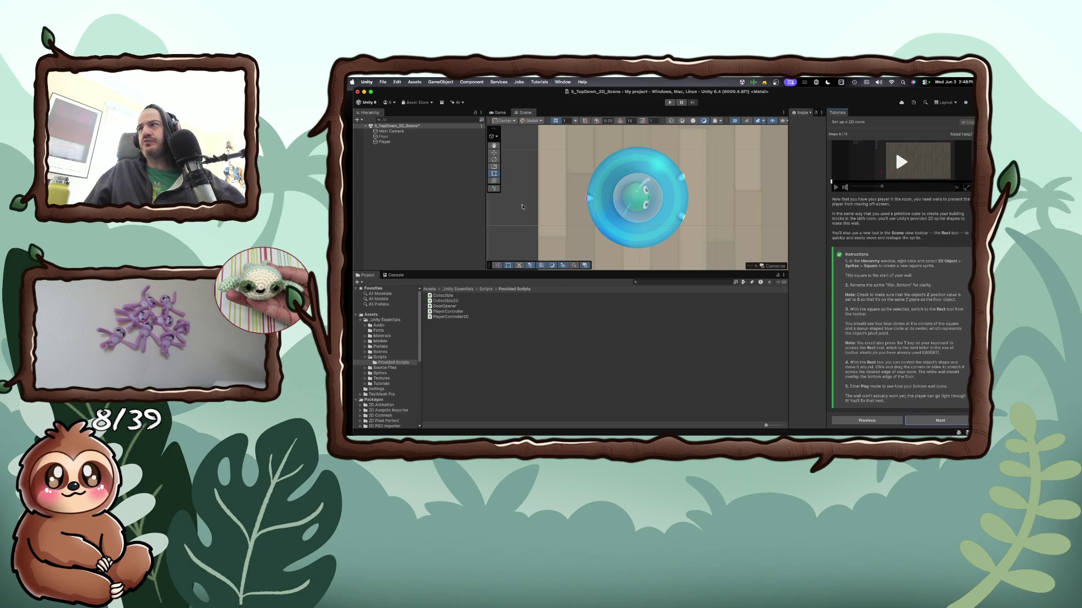
right_click(441, 196)
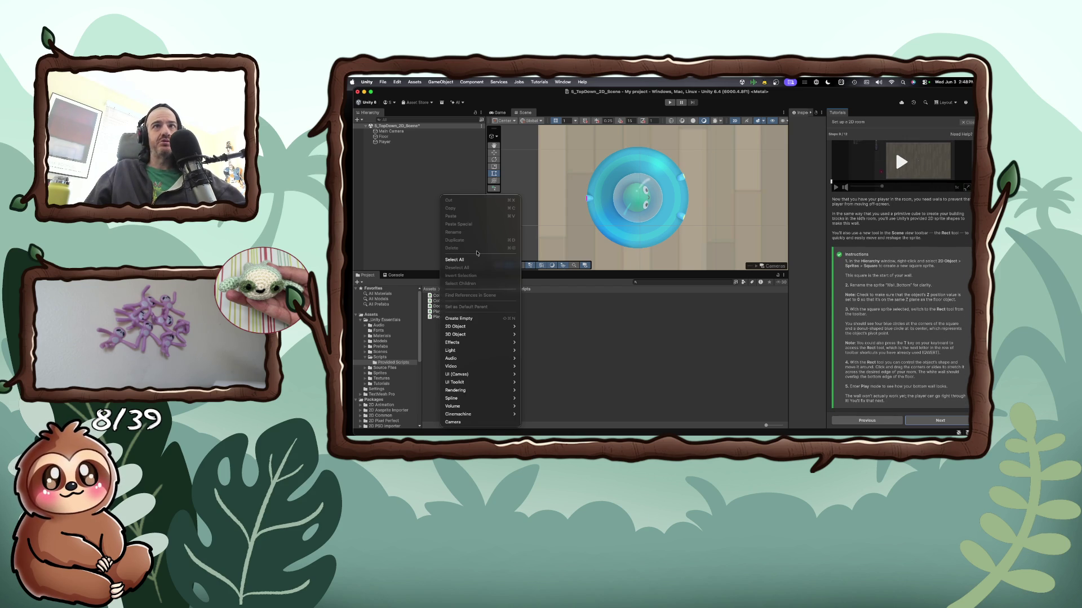
Create a 2D square sprite in the Hierarchy and name it Wall_Bottom
mouse_move(476, 326)
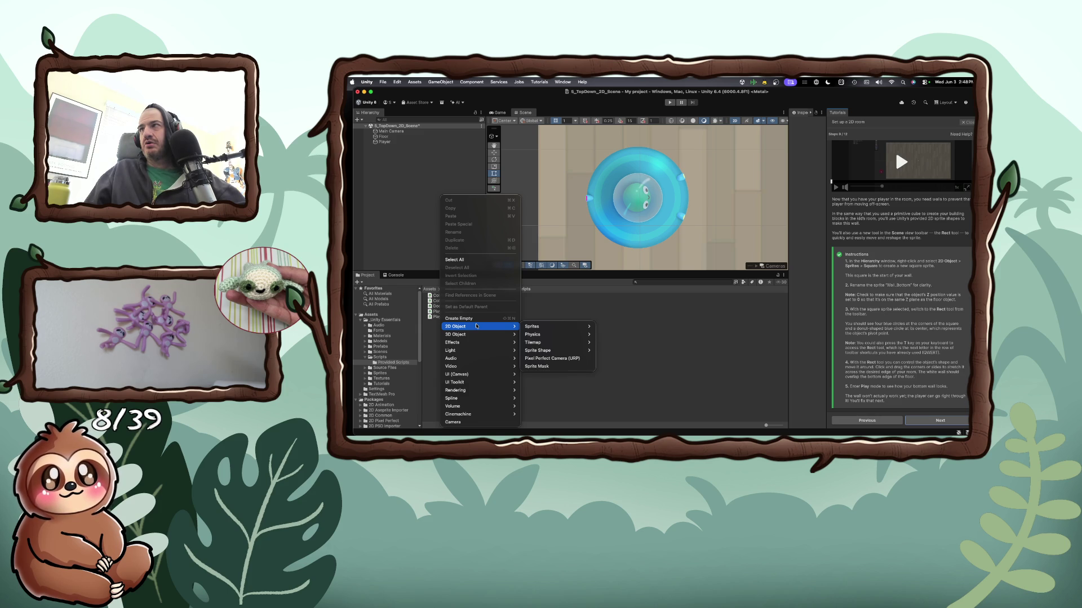
mouse_move(558, 326)
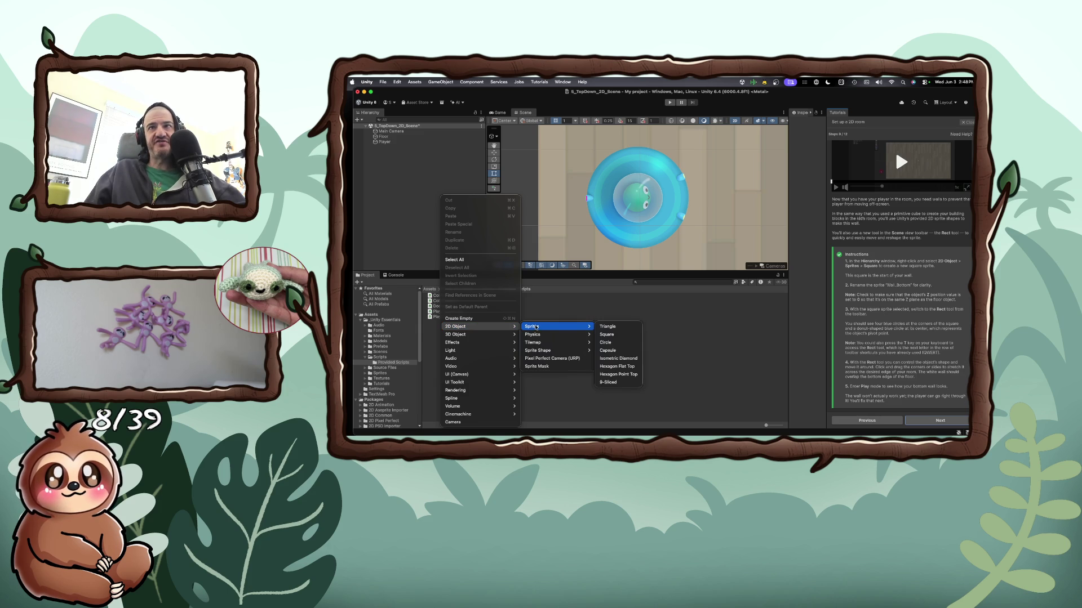
click(630, 337)
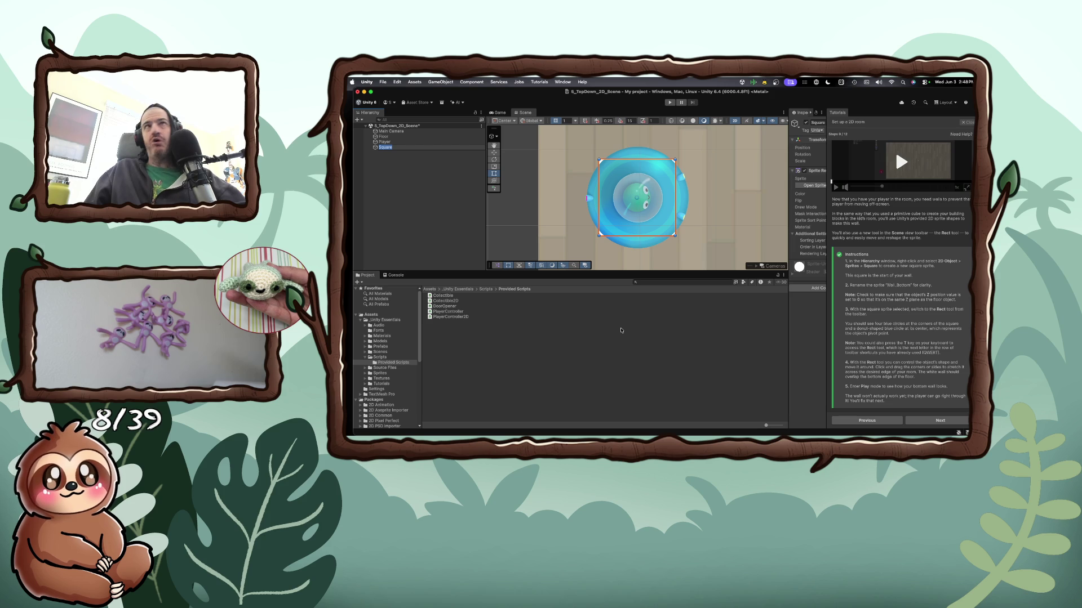
text(Wall_Bottom)
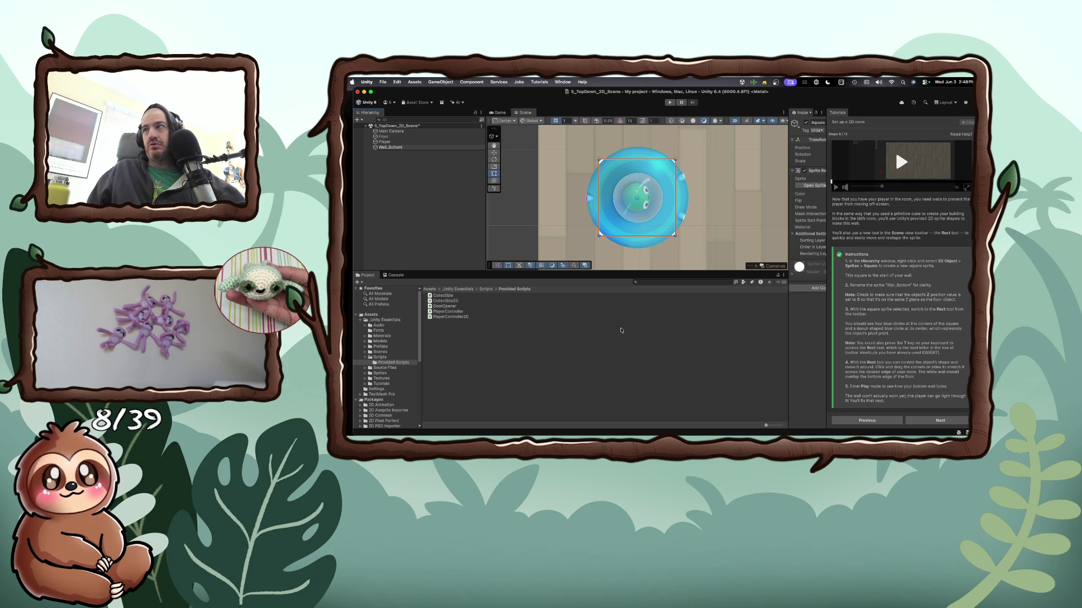
key(Return)
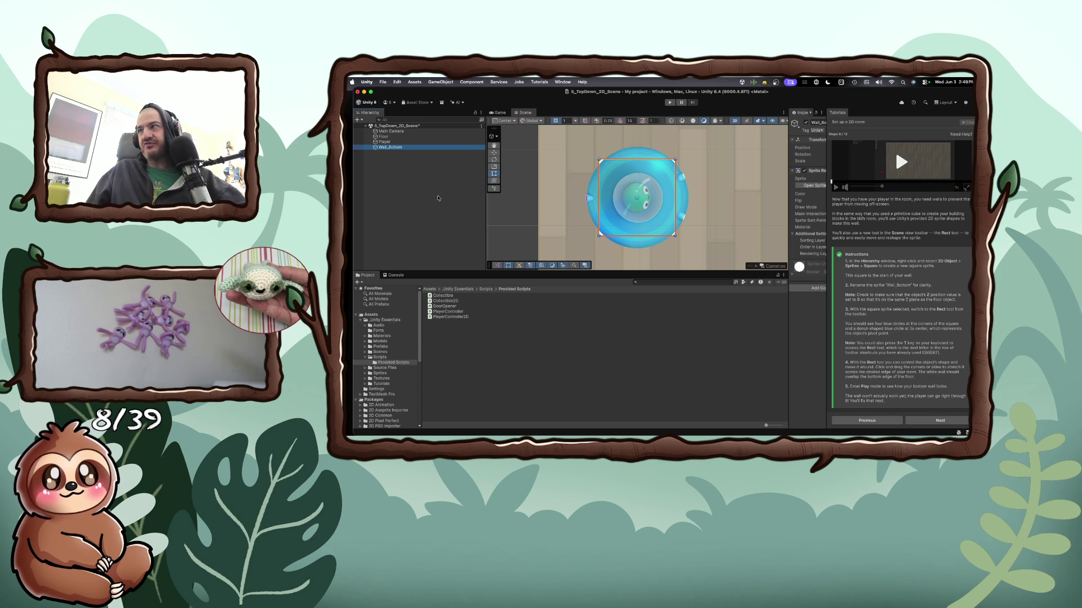
click(383, 148)
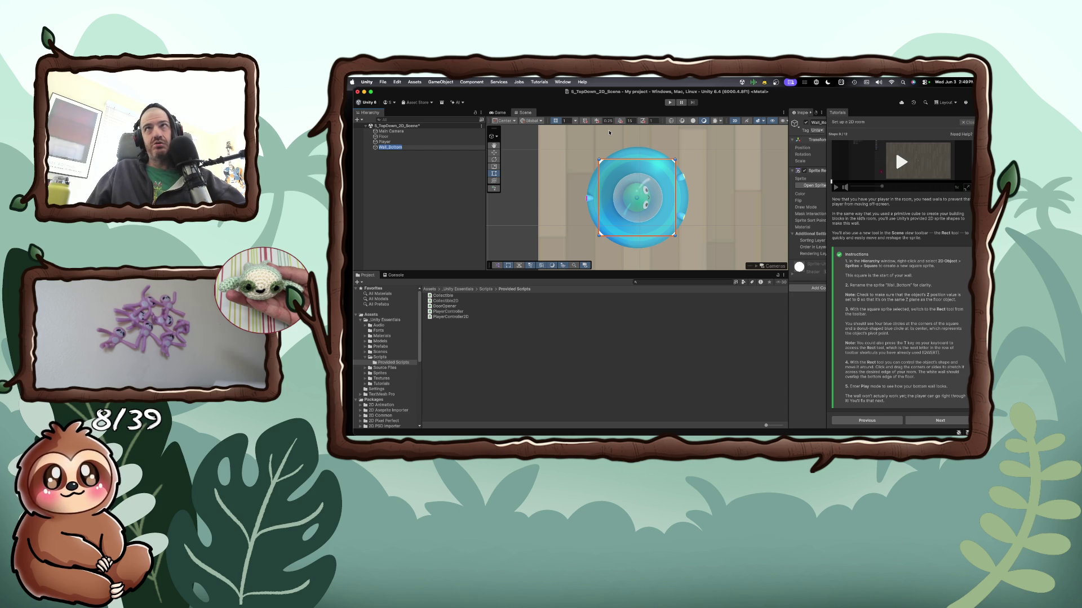
Widen the Inspector so Wall_Bottom's Transform and Sprite Renderer settings are fully readable
click(541, 123)
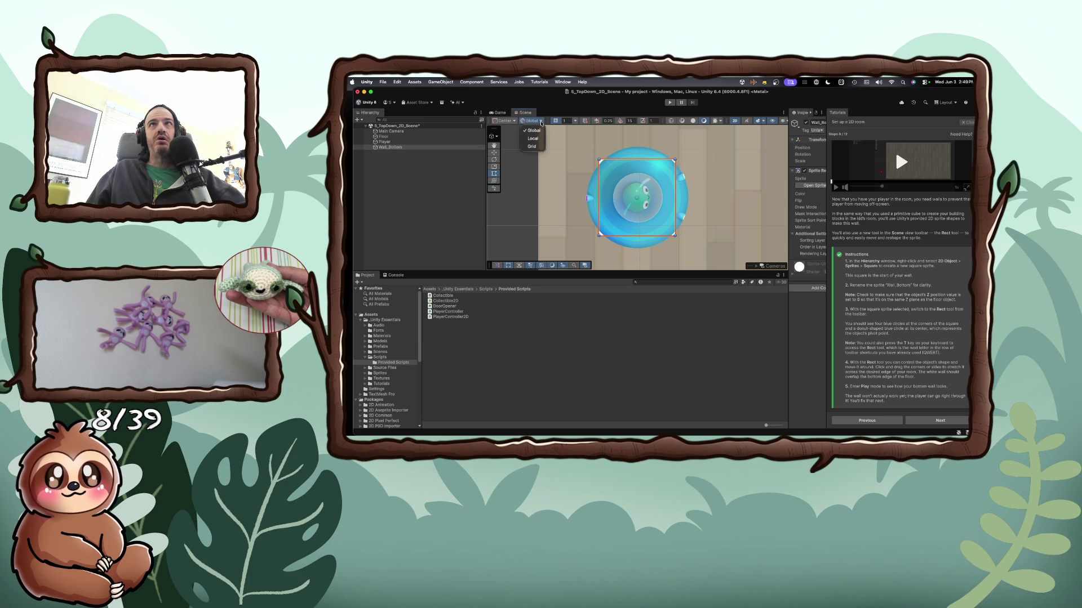
click(541, 122)
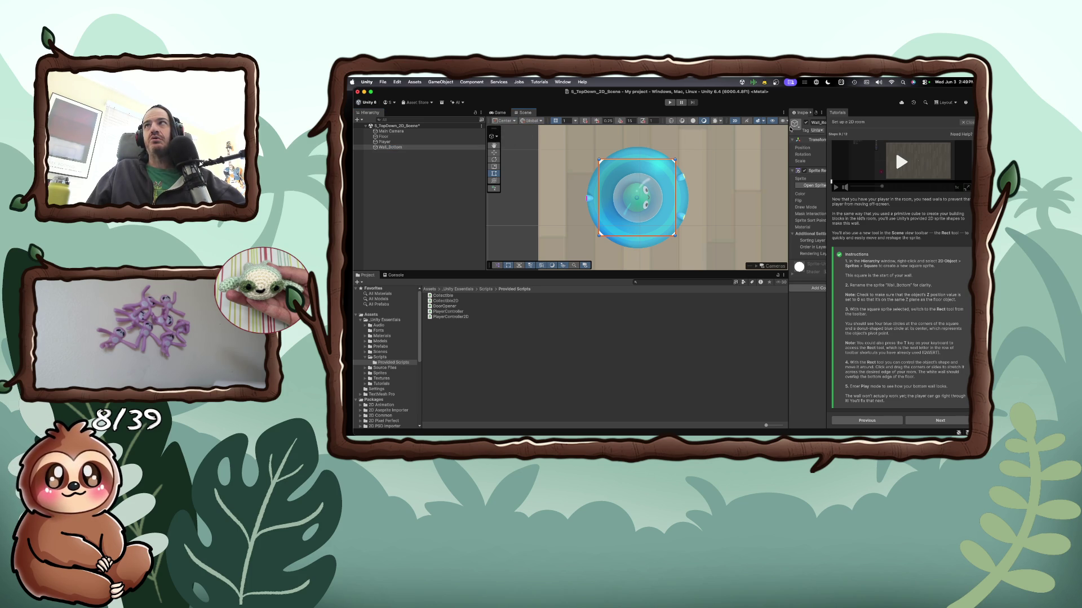
mouse_move(788, 127)
mouse_down()
mouse_move(873, 127)
mouse_move(760, 131)
mouse_up()
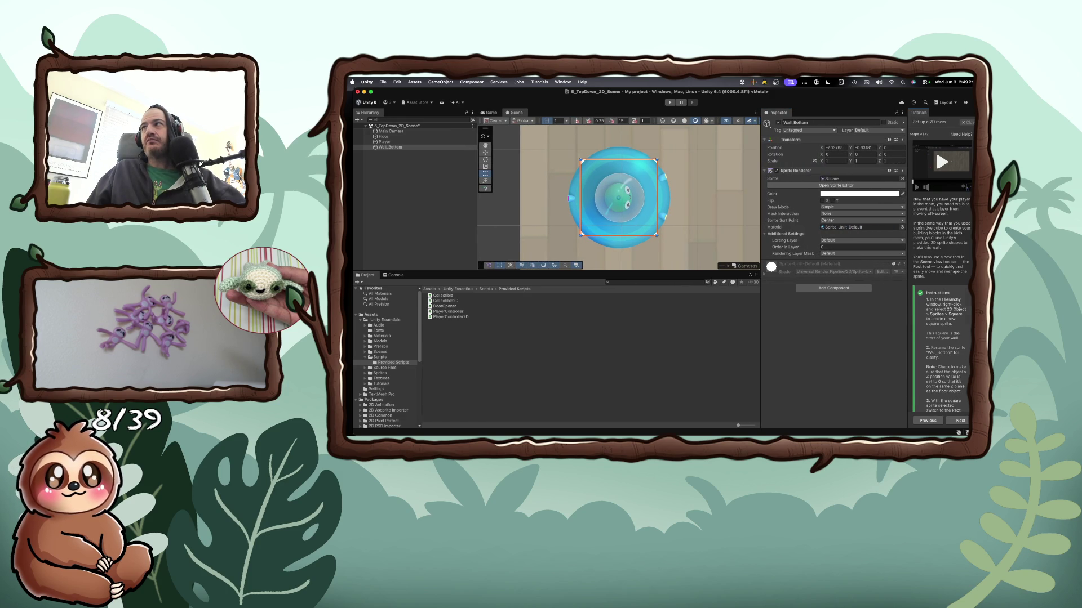
Watch the wall tutorial video enlarged, then widen the tutorial instructions beside the Inspector
click(942, 163)
click(670, 273)
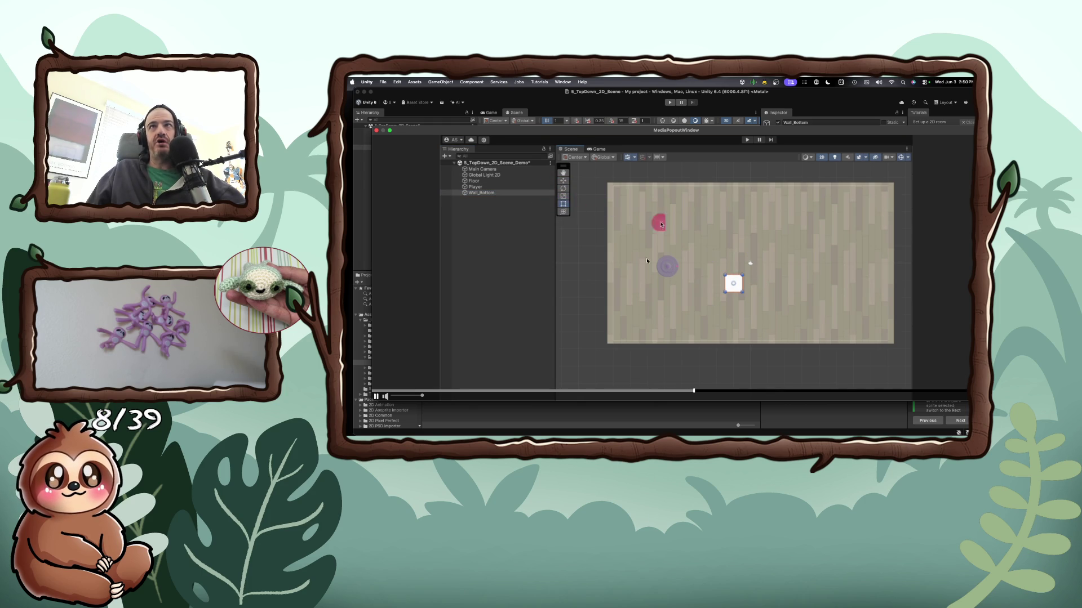
key(Escape)
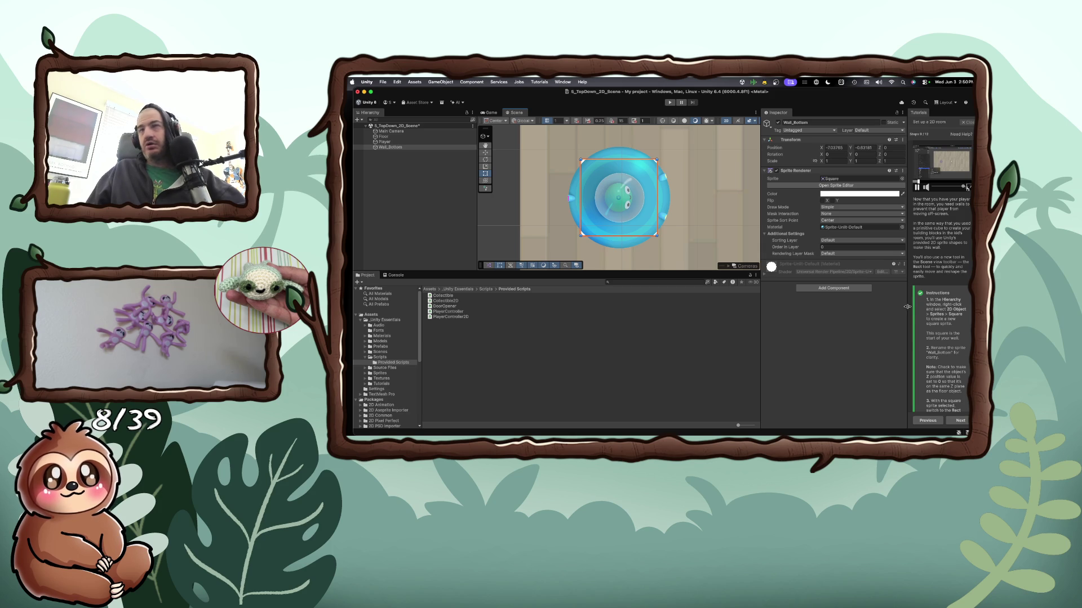
drag(906, 307, 719, 301)
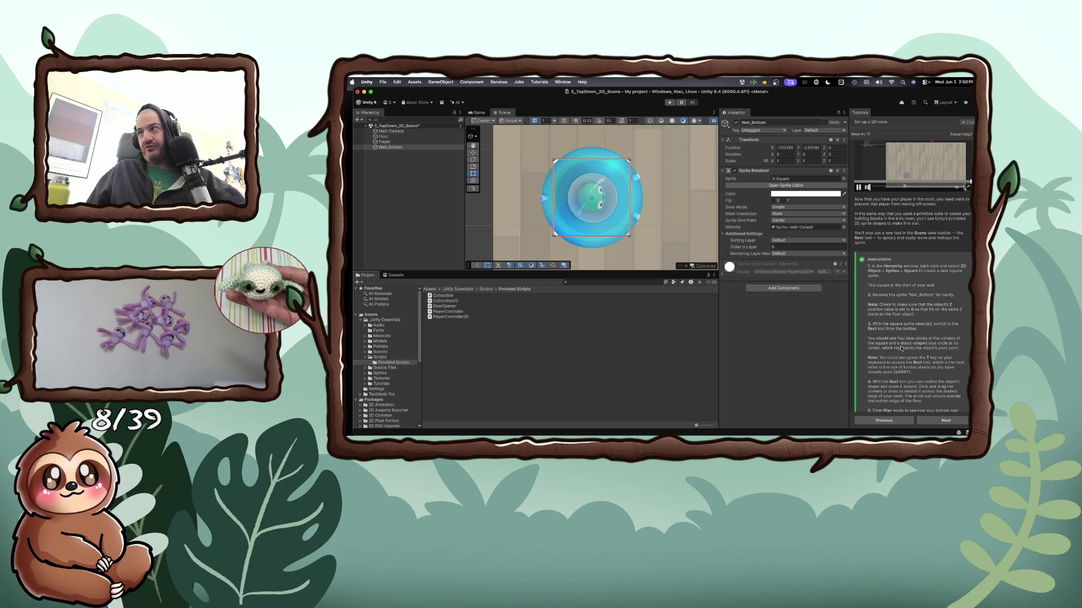
Scroll through the wall instructions and zoom the Scene view out to show the whole floor
scroll(900, 348, down, 1)
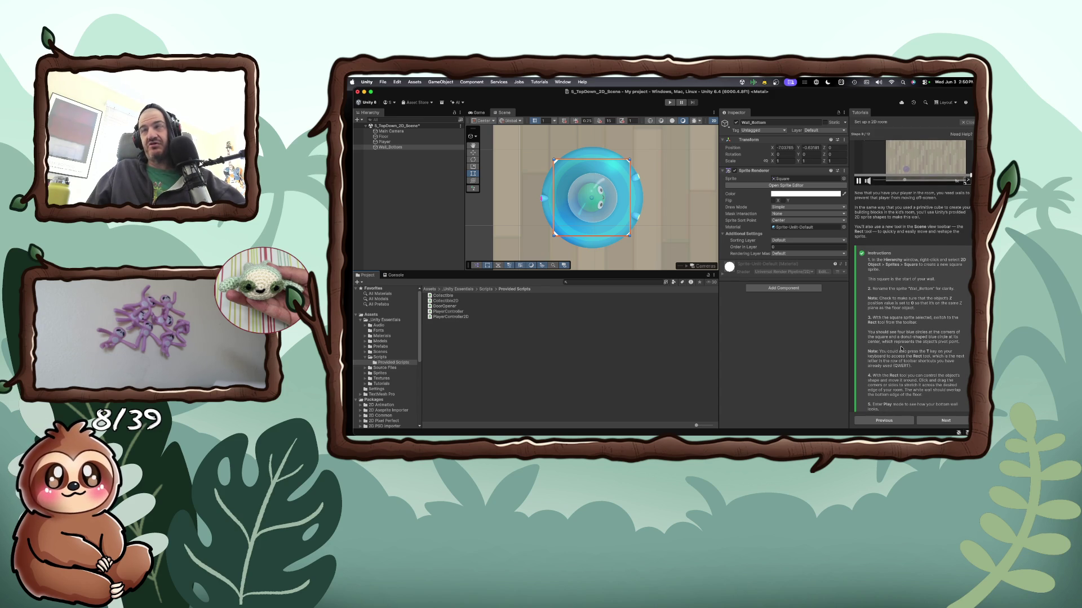
scroll(900, 348, down, 1)
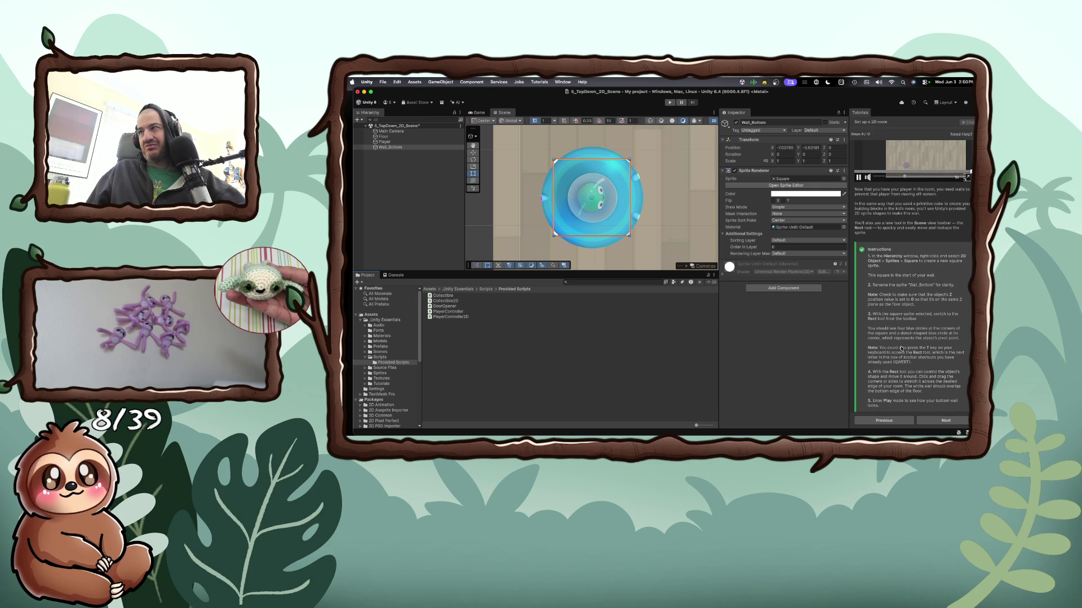
scroll(900, 348, down, 1)
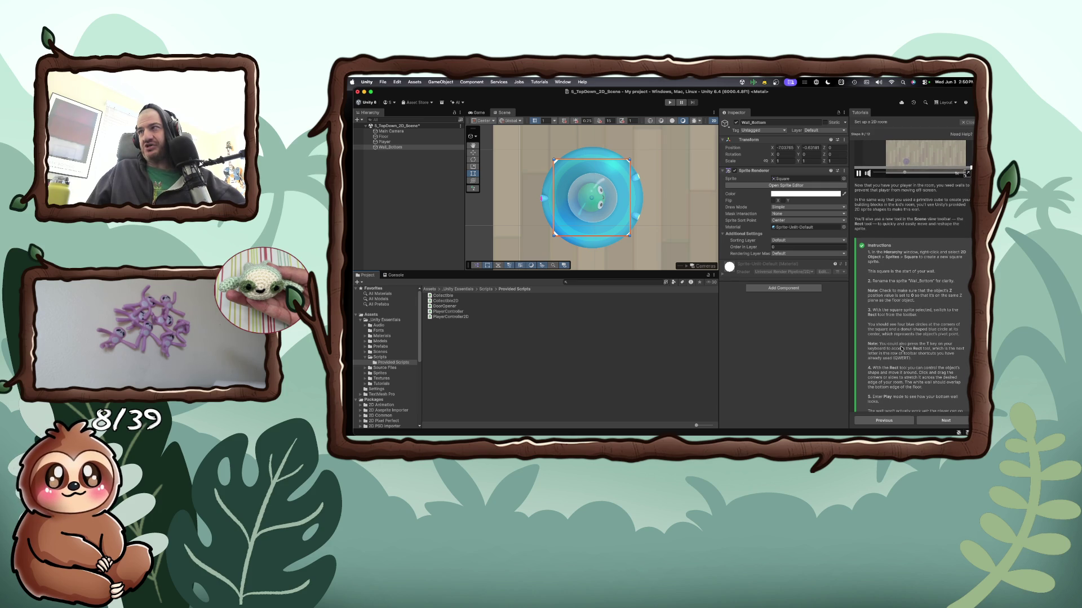
scroll(901, 348, down, 1)
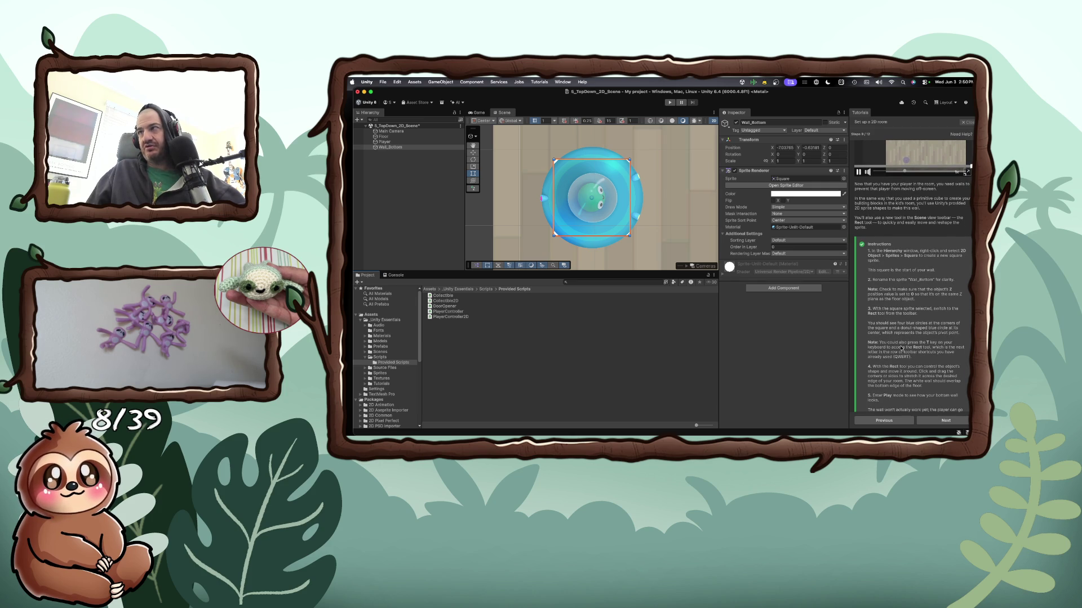
scroll(902, 348, down, 1)
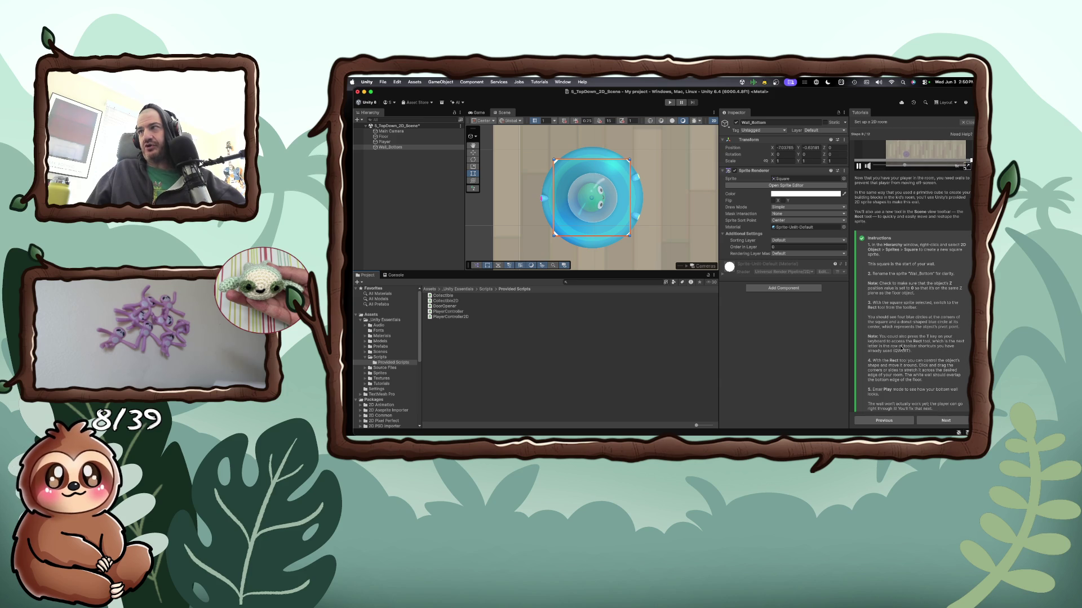
scroll(901, 348, down, 1)
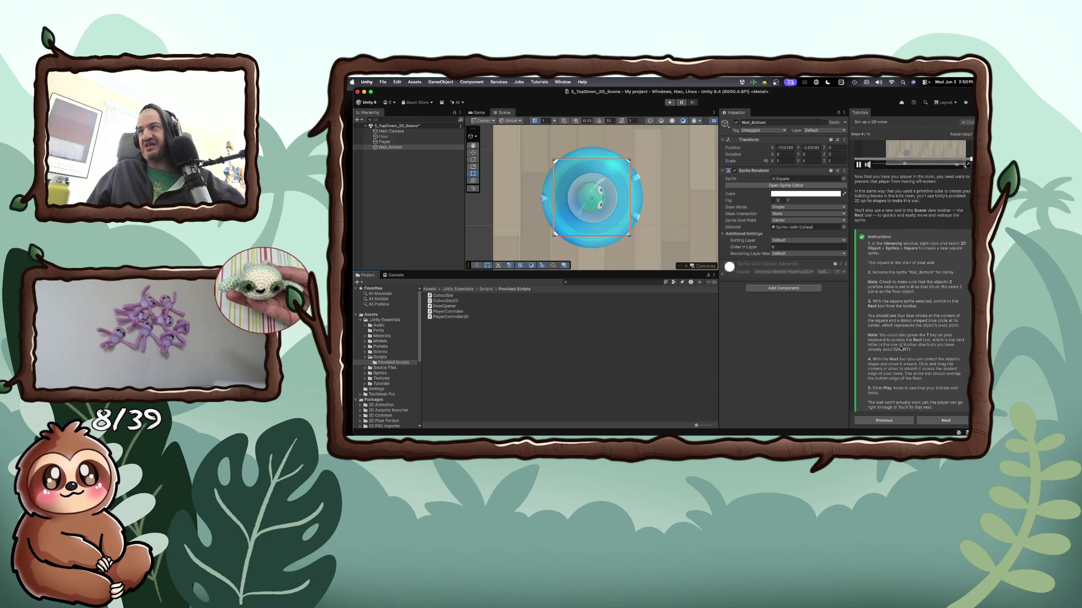
scroll(901, 348, down, 1)
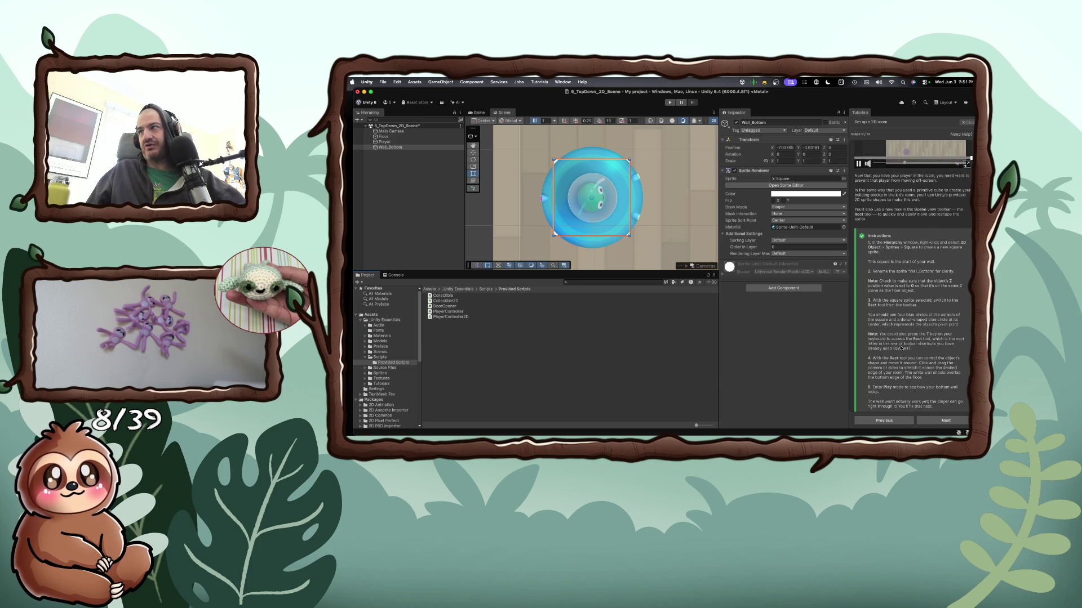
scroll(901, 348, down, 1)
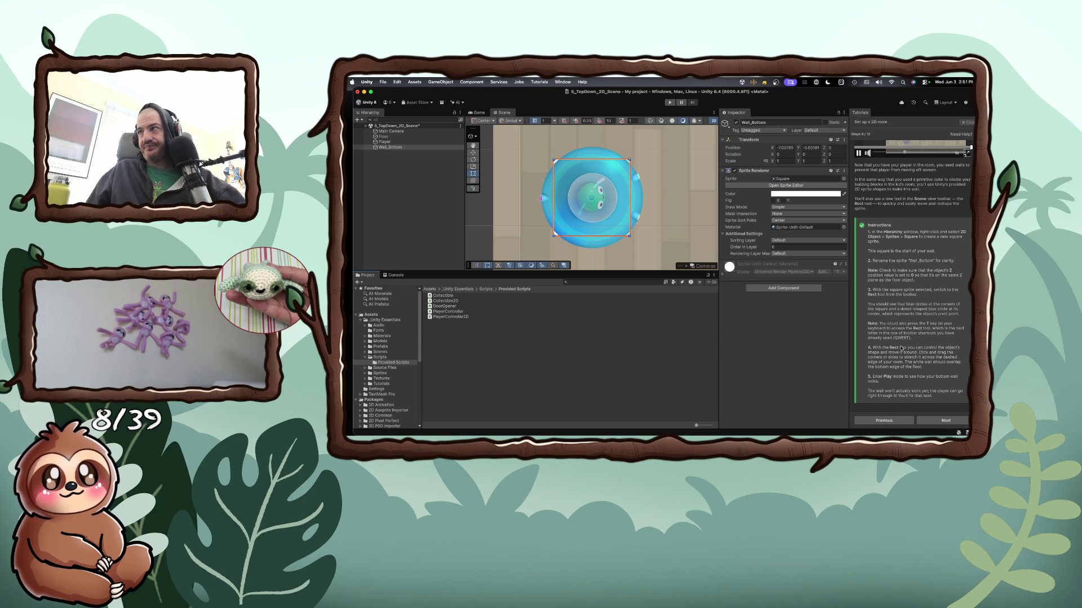
scroll(901, 348, down, 1)
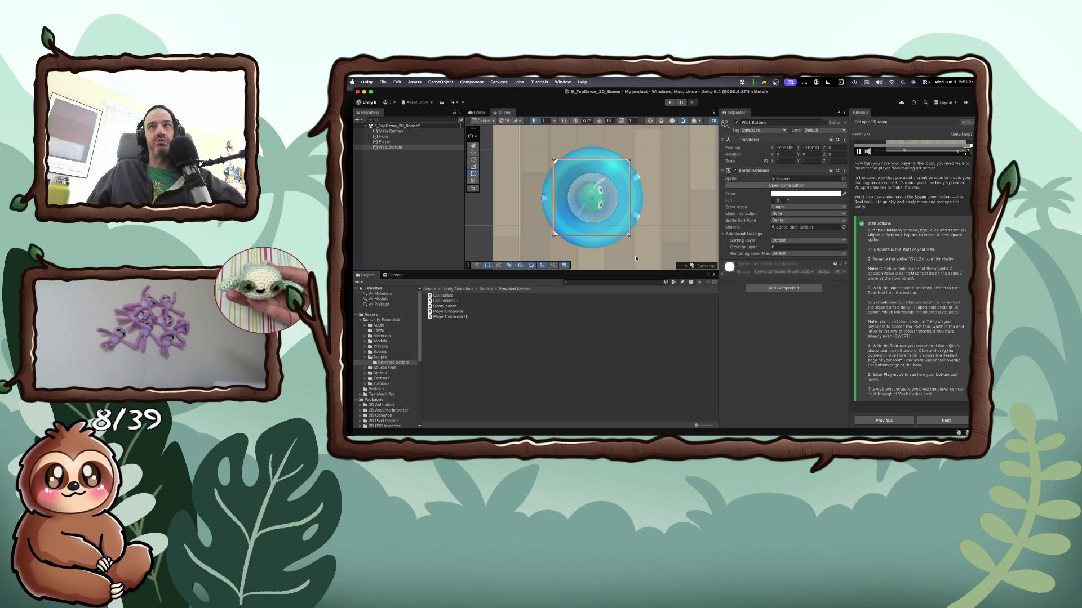
scroll(634, 256, down, 3)
scroll(635, 258, down, 5)
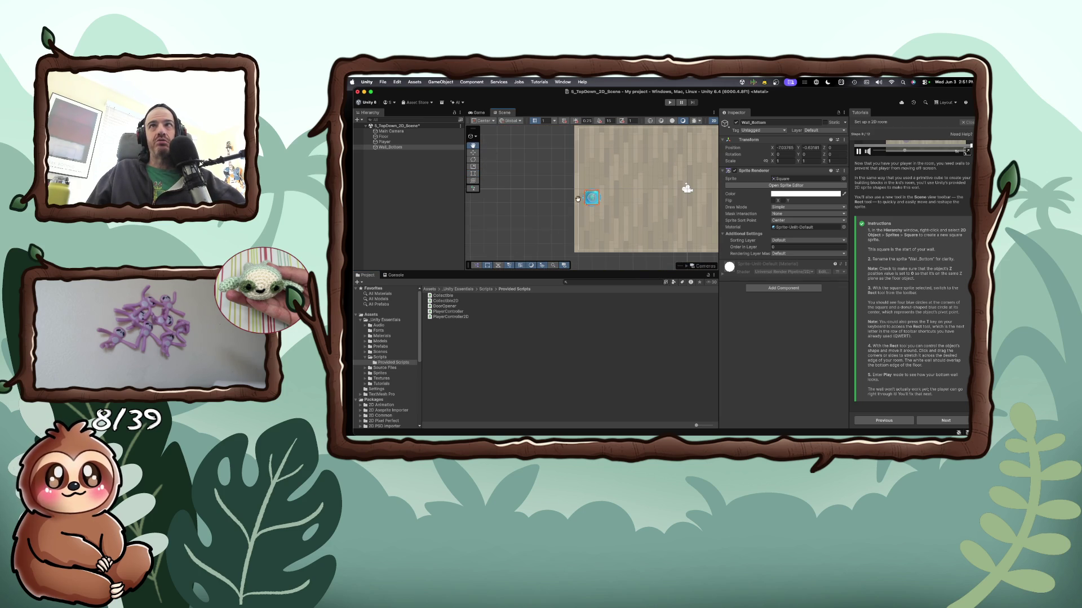
Drag the Wall_Bottom square off the player toward the floor's bottom-left area
mouse_move(589, 197)
mouse_down()
mouse_move(595, 206)
mouse_move(593, 198)
mouse_up()
click(396, 148)
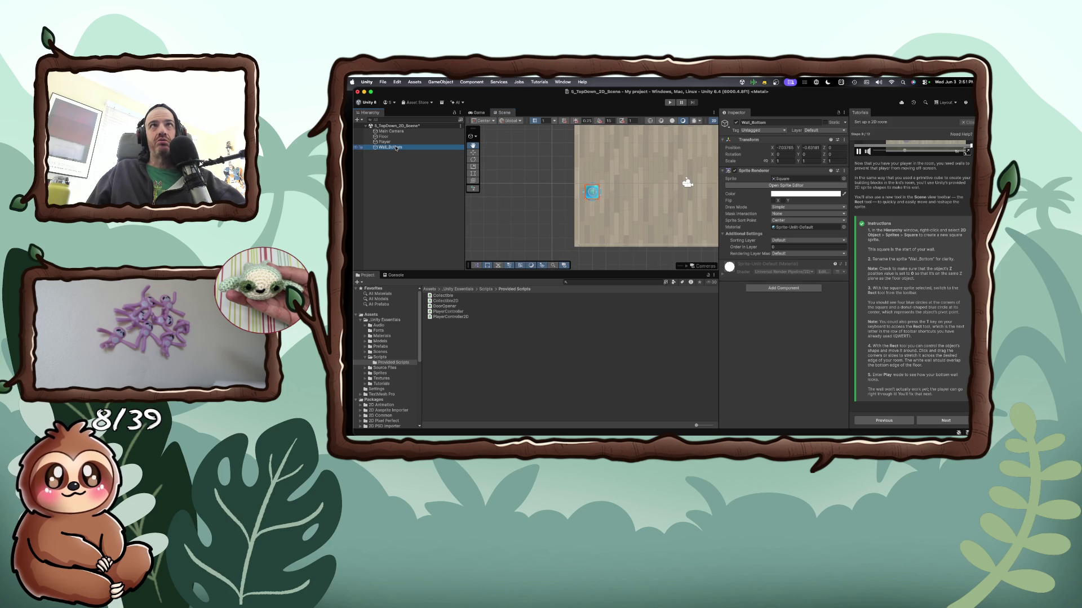
drag(481, 166, 479, 163)
click(473, 153)
click(594, 199)
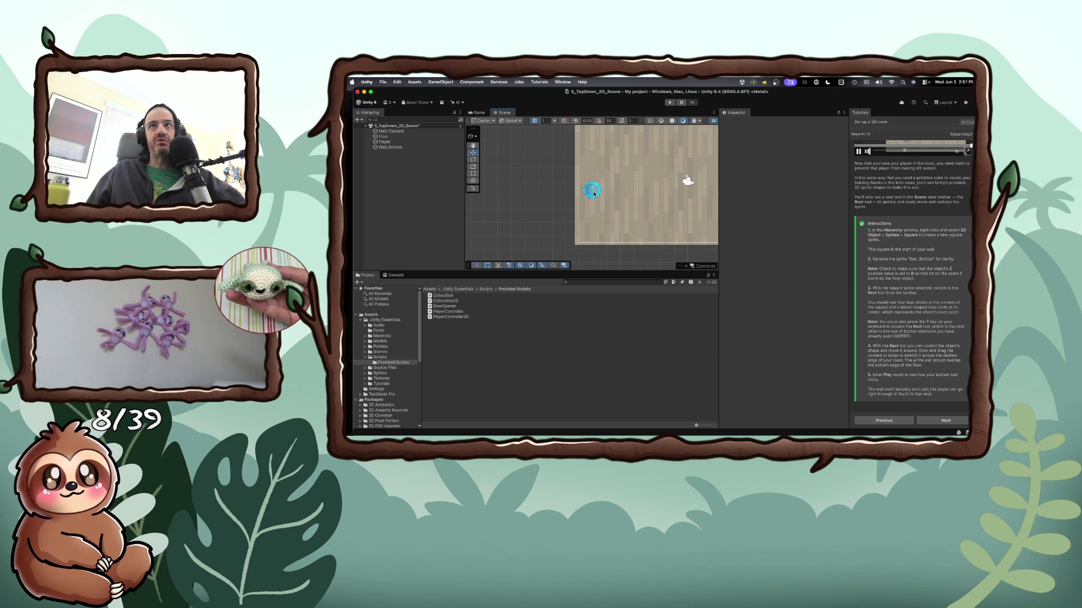
click(593, 193)
mouse_move(593, 193)
mouse_down()
mouse_move(628, 191)
mouse_move(624, 224)
mouse_up()
drag(624, 173, 624, 215)
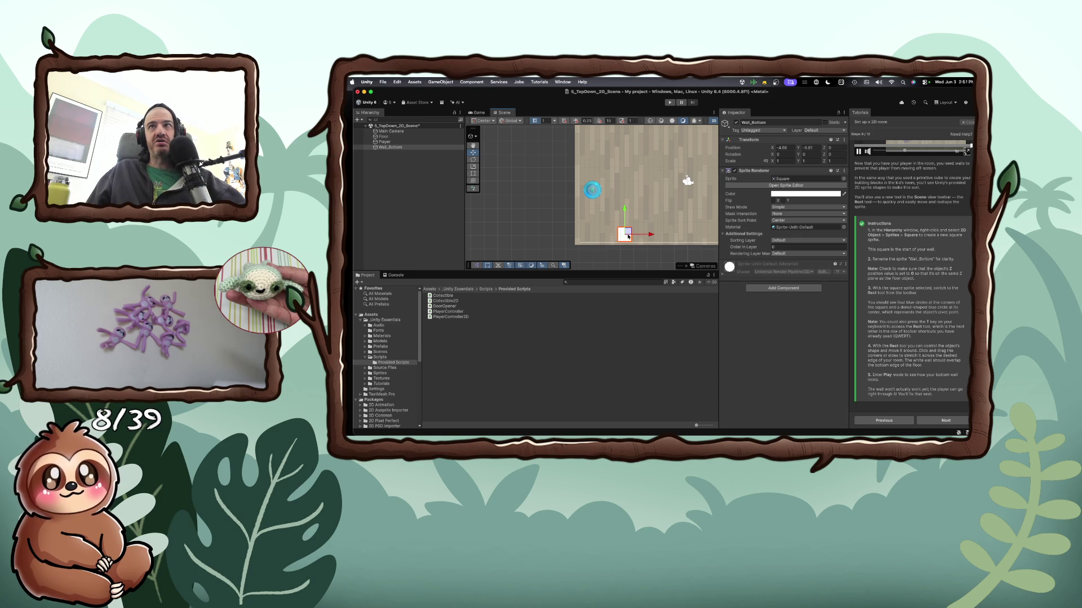
mouse_move(650, 236)
mouse_down()
mouse_move(613, 236)
mouse_move(585, 209)
mouse_move(589, 235)
mouse_move(631, 235)
mouse_move(611, 235)
mouse_up()
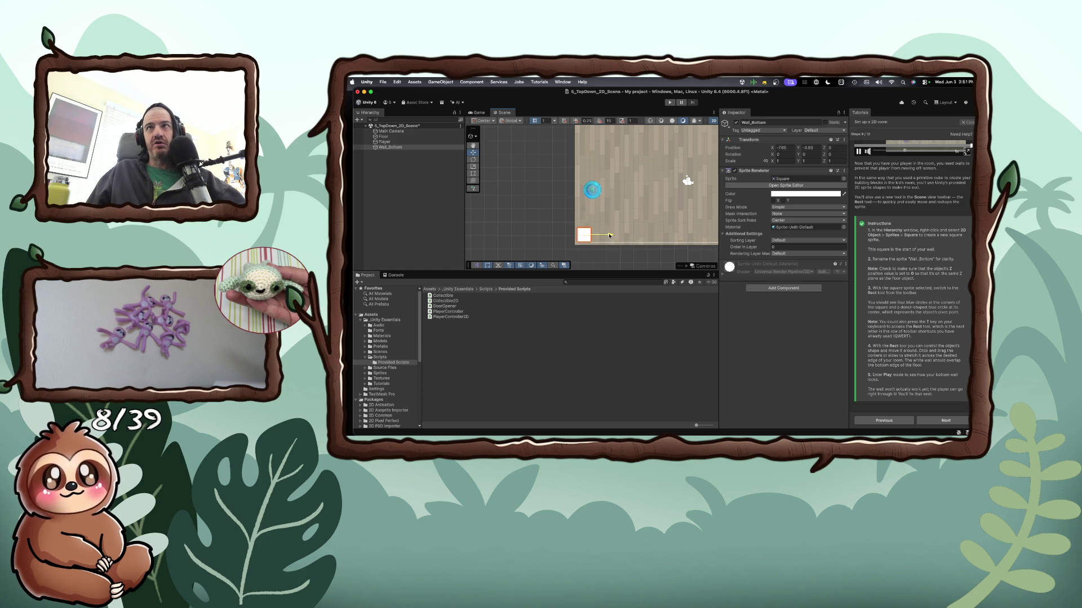
Fine-tune Wall_Bottom onto the floor's bottom-left corner, around X -7.61, Y -4.15
click(784, 147)
double_click(788, 149)
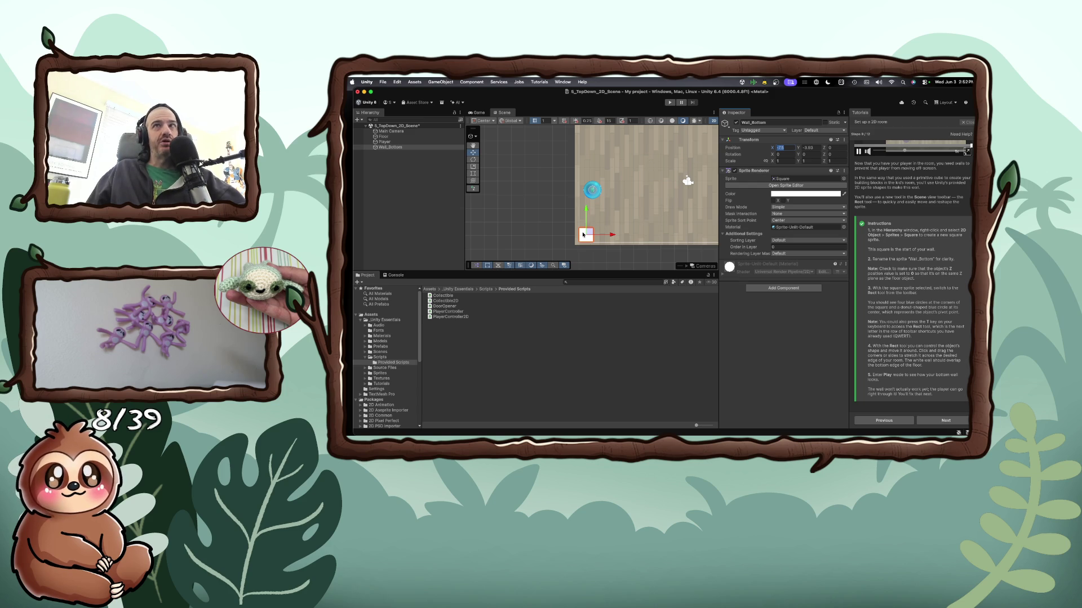
drag(582, 236, 588, 236)
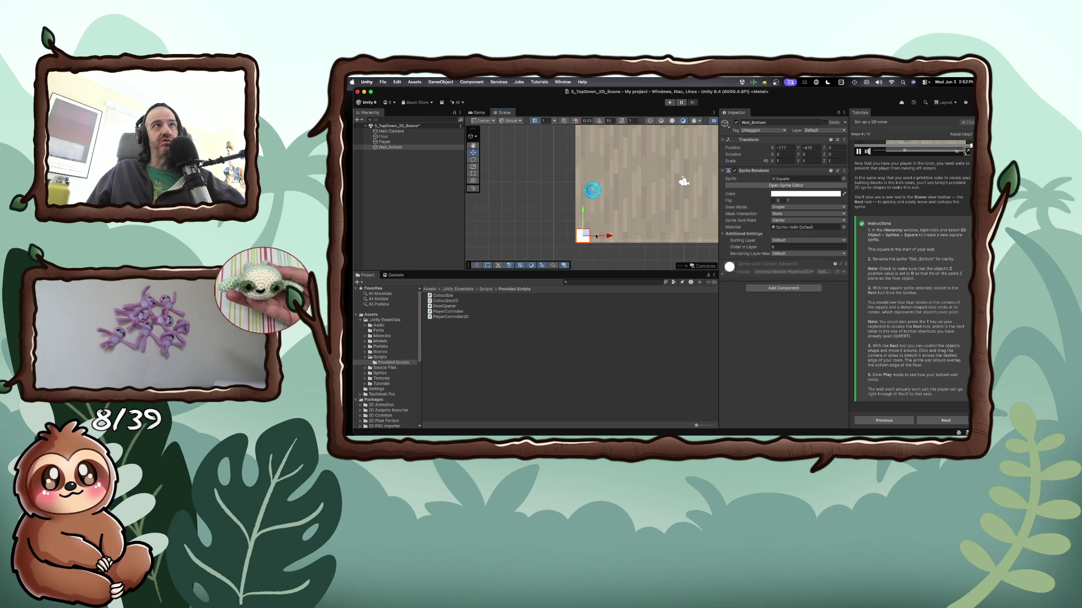
scroll(597, 235, up, 3)
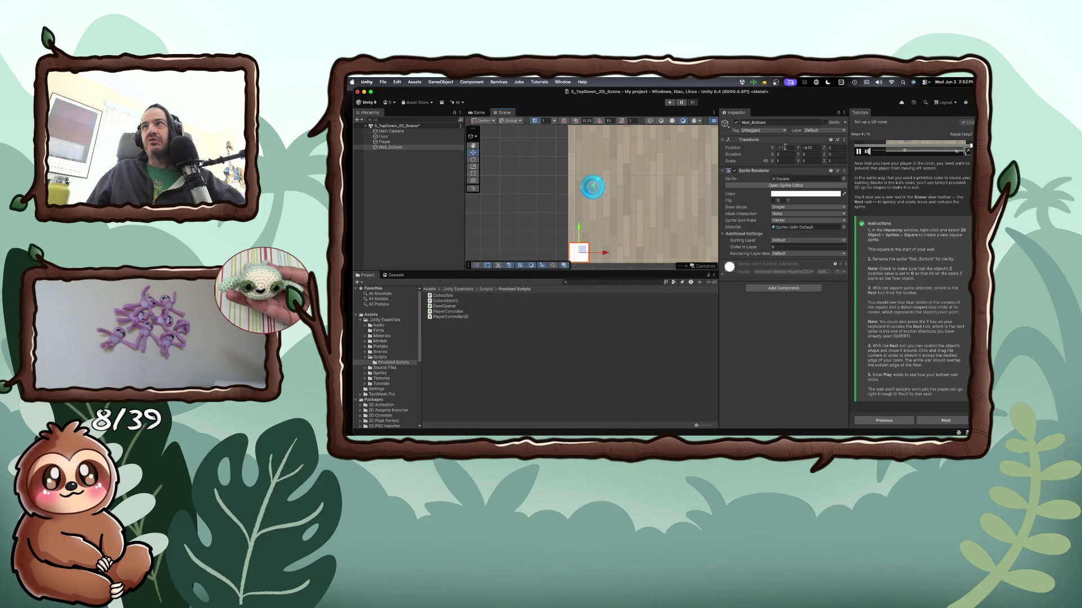
click(766, 162)
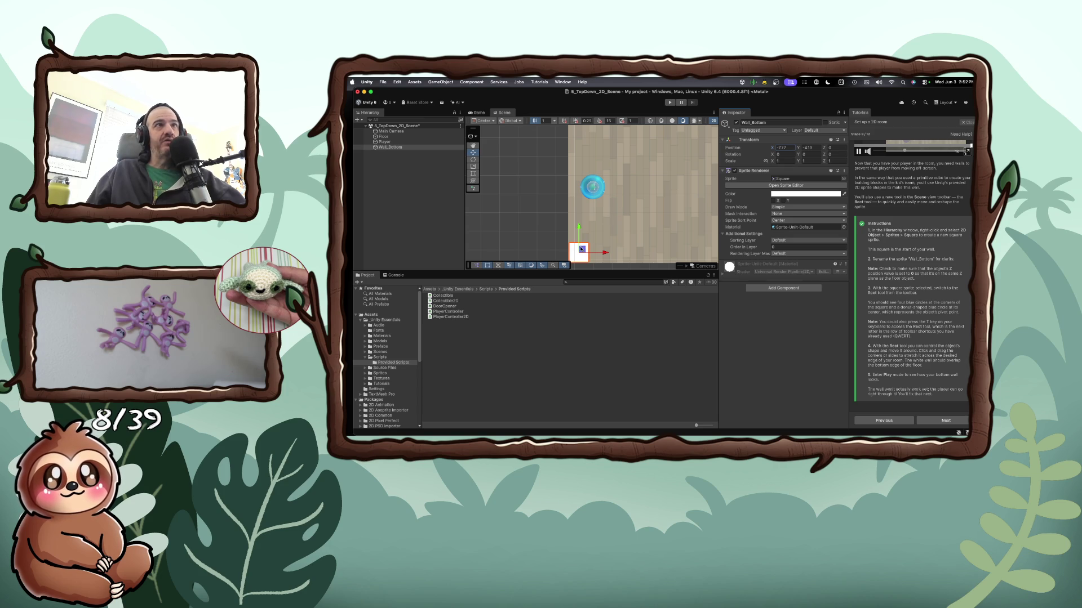
mouse_move(581, 252)
mouse_down()
mouse_move(605, 253)
mouse_move(585, 252)
mouse_up()
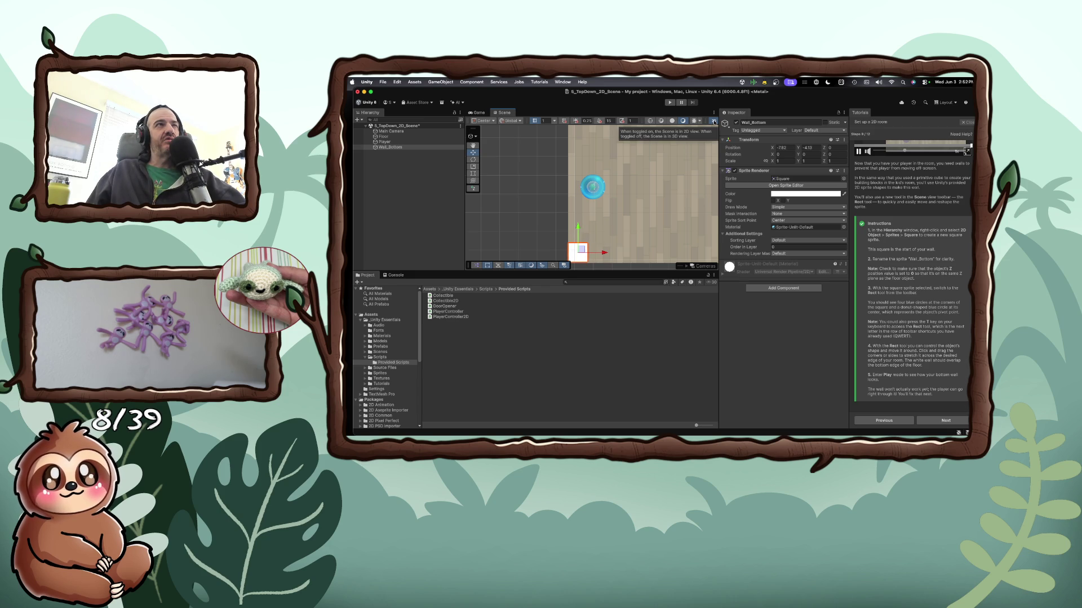
Toggle the Scene view's 2D mode off and back on, pick the Rect tool, and zoom out
click(714, 122)
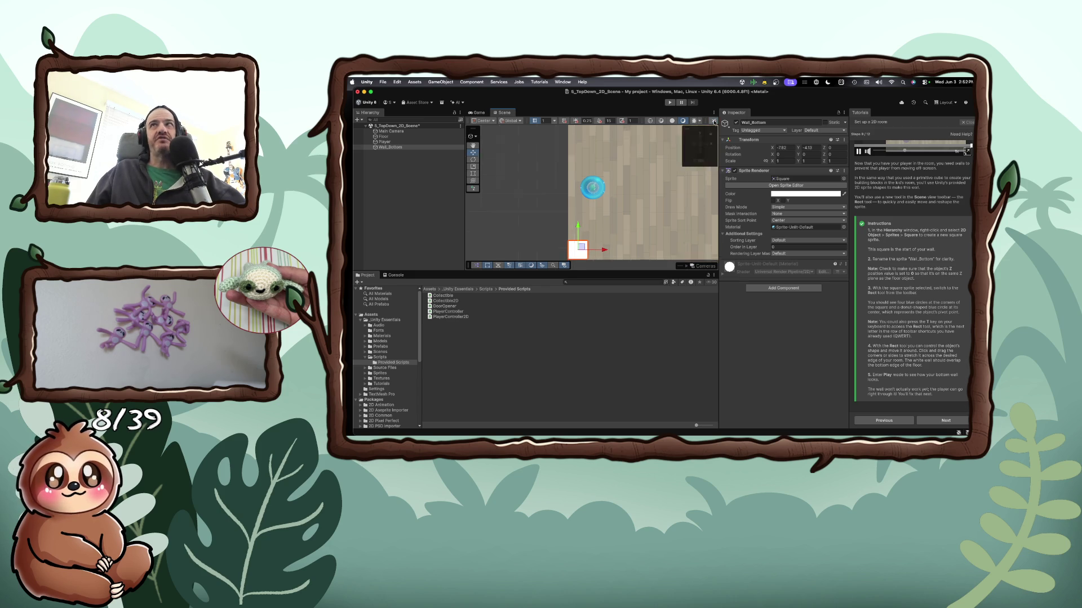
drag(592, 193, 551, 201)
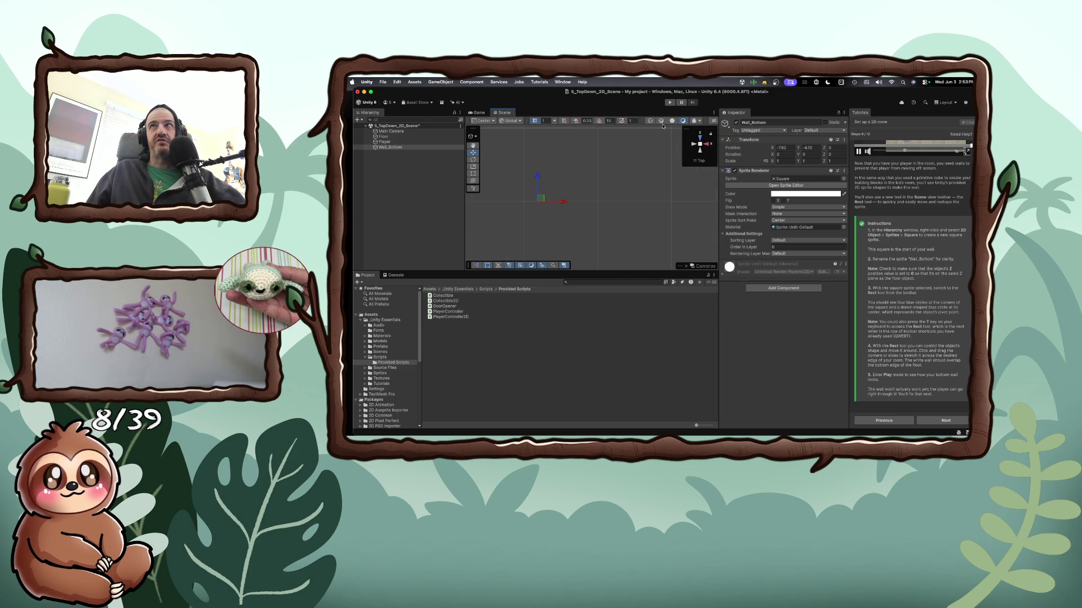
click(714, 121)
key(t)
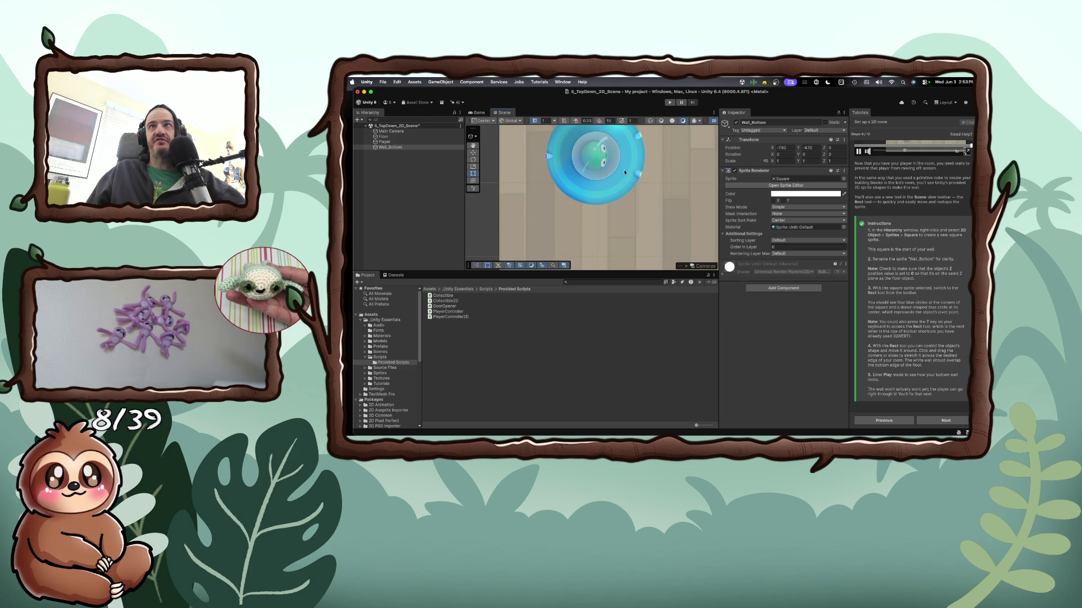
scroll(610, 187, down, 10)
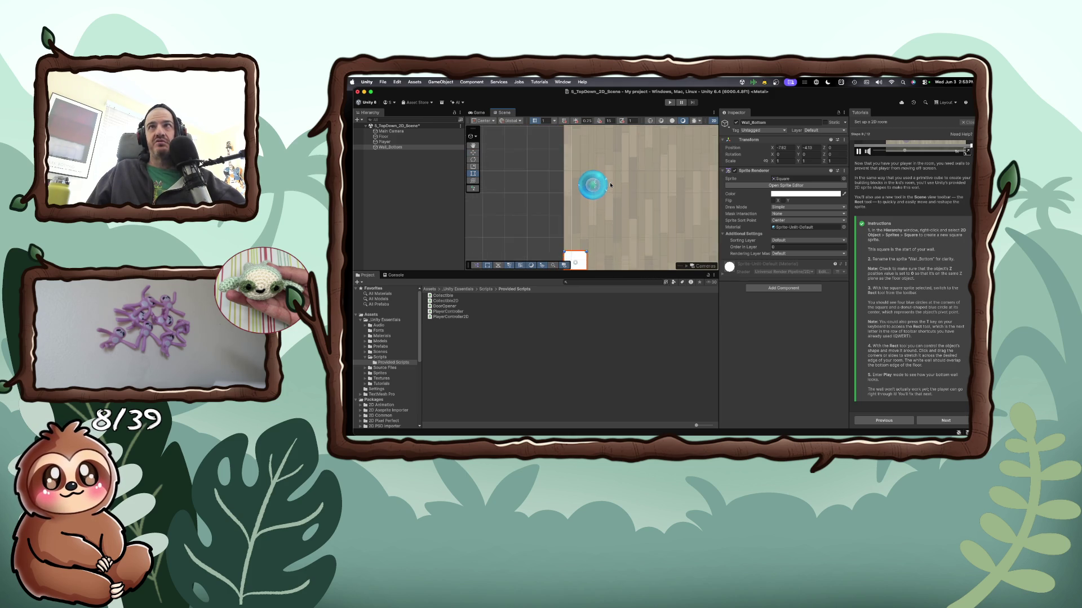
scroll(609, 185, down, 2)
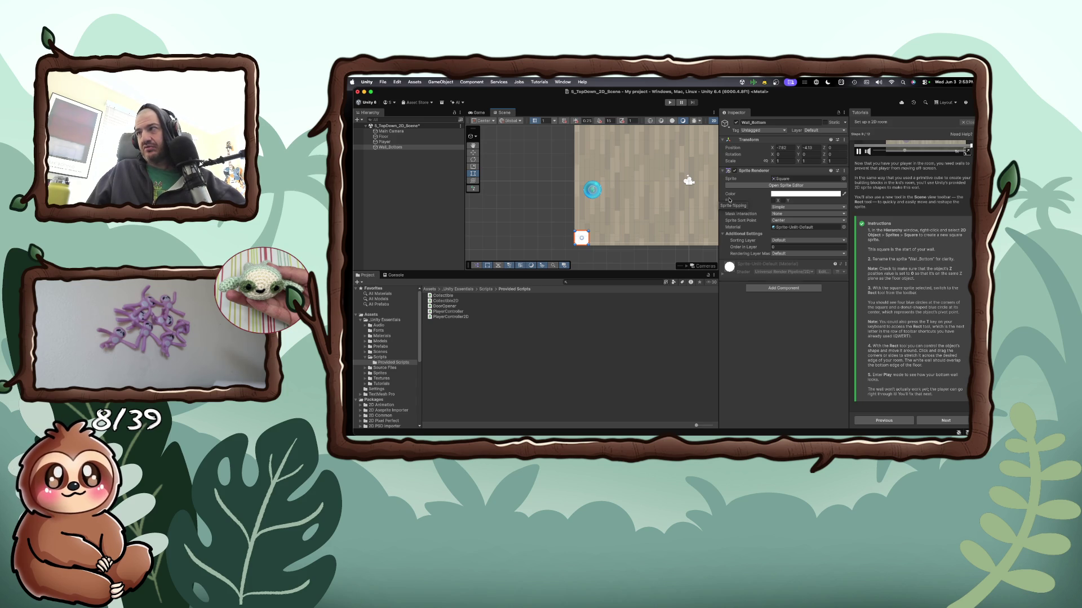
click(669, 103)
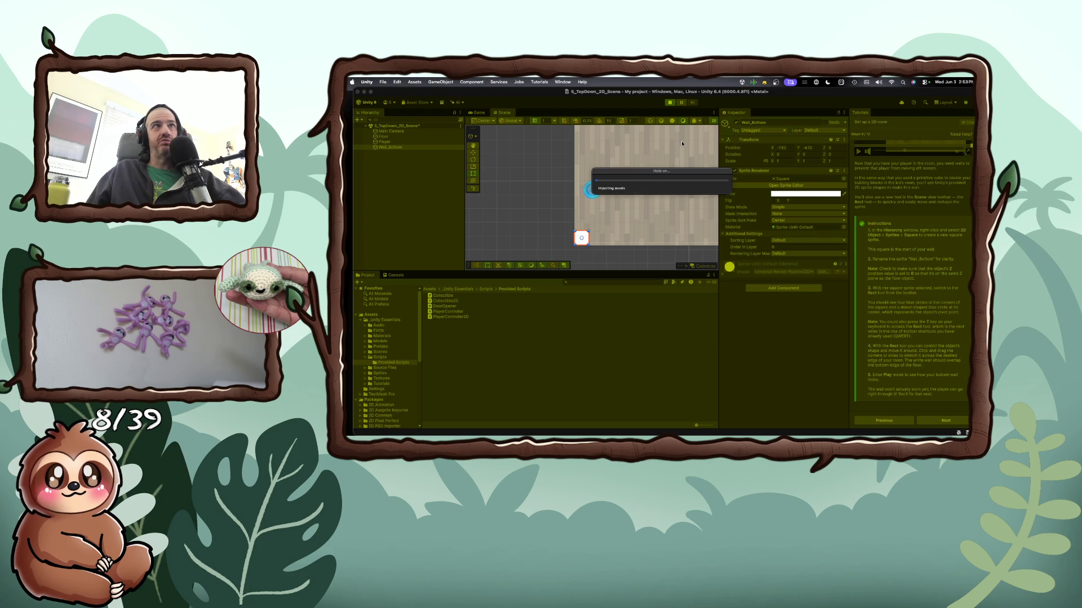
key(Down)
key(Up)
key(Right)
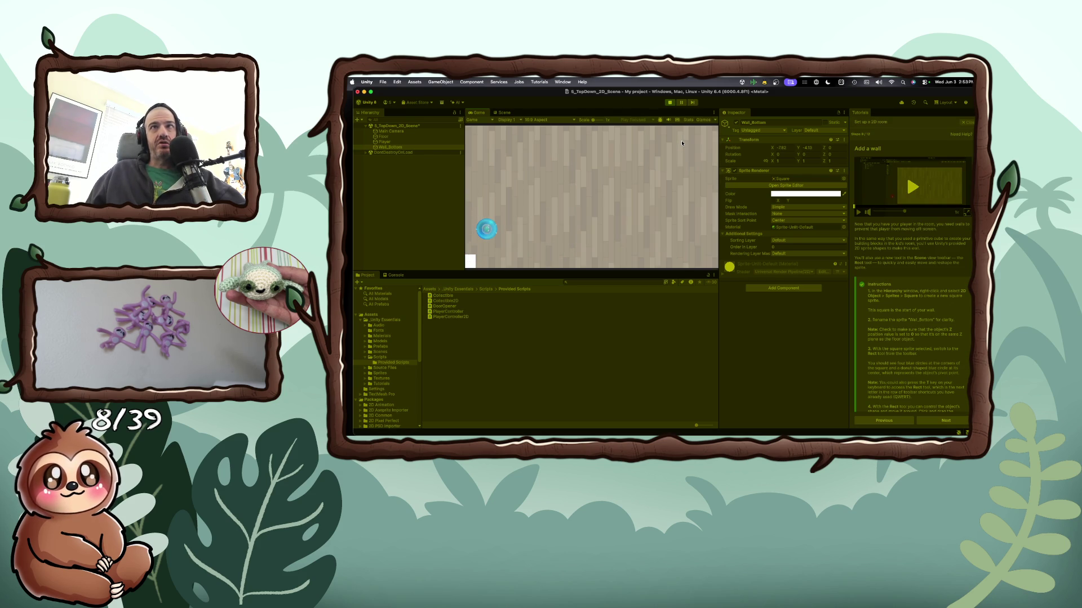
key(Up)
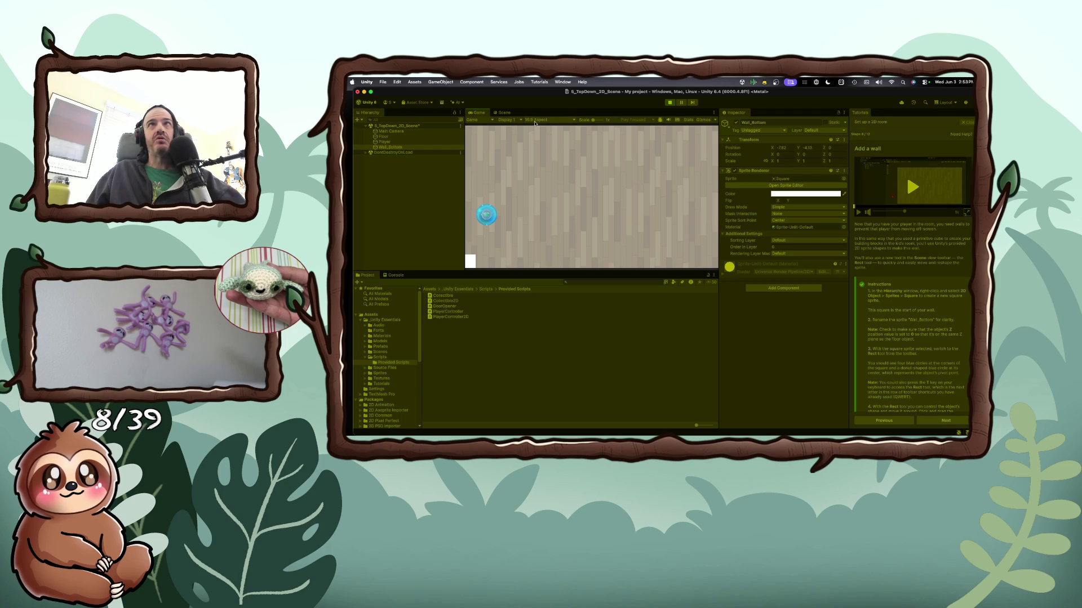
click(669, 102)
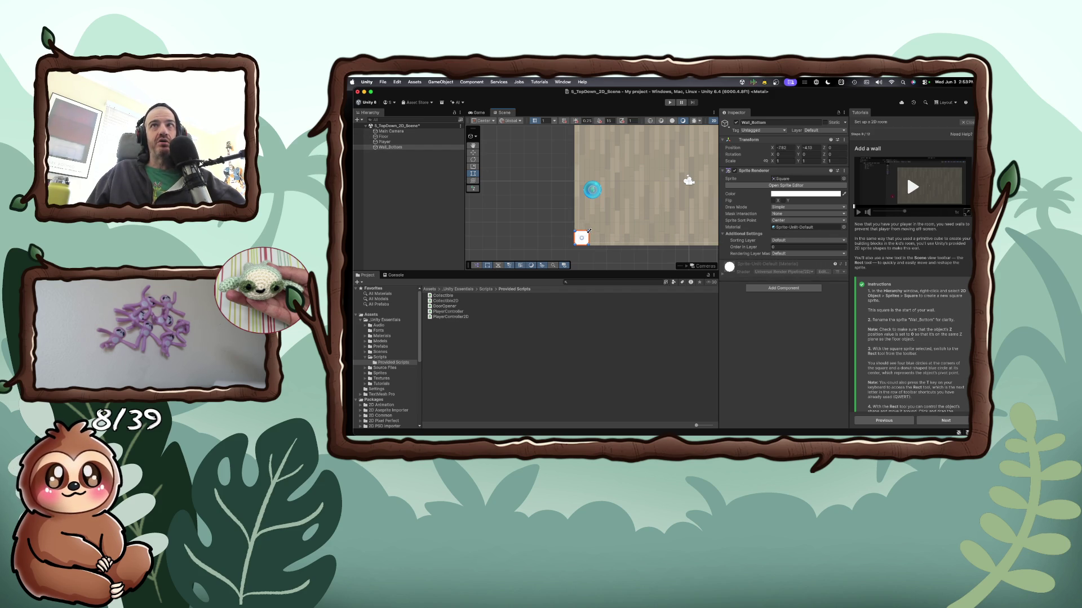
Stretch Wall_Bottom into a long, thin white bar along the floor's bottom edge
drag(589, 230, 716, 233)
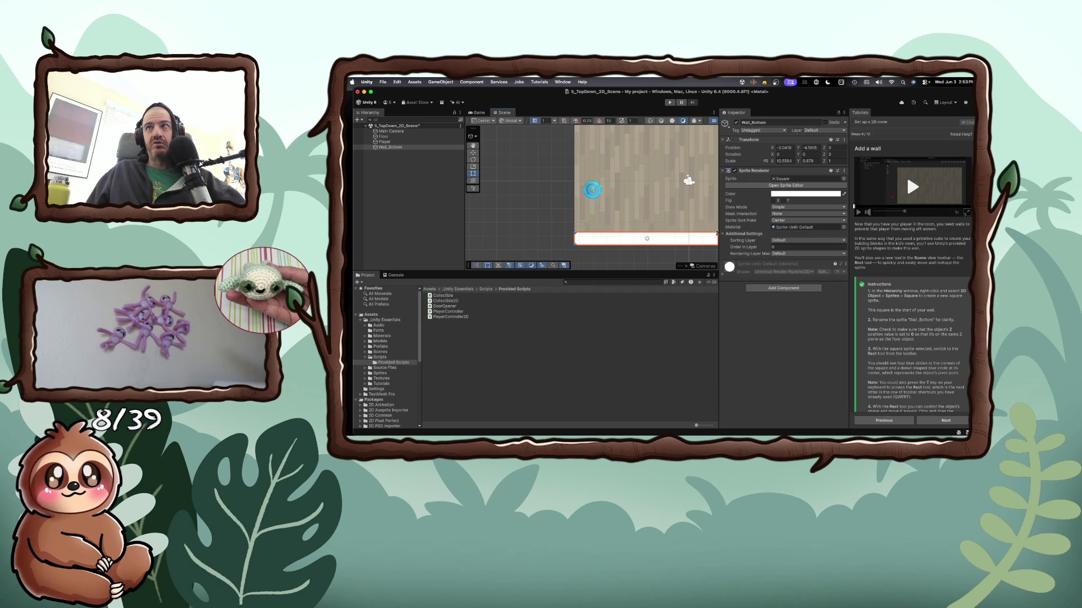
mouse_move(720, 232)
mouse_down()
mouse_move(811, 233)
mouse_move(750, 234)
mouse_up()
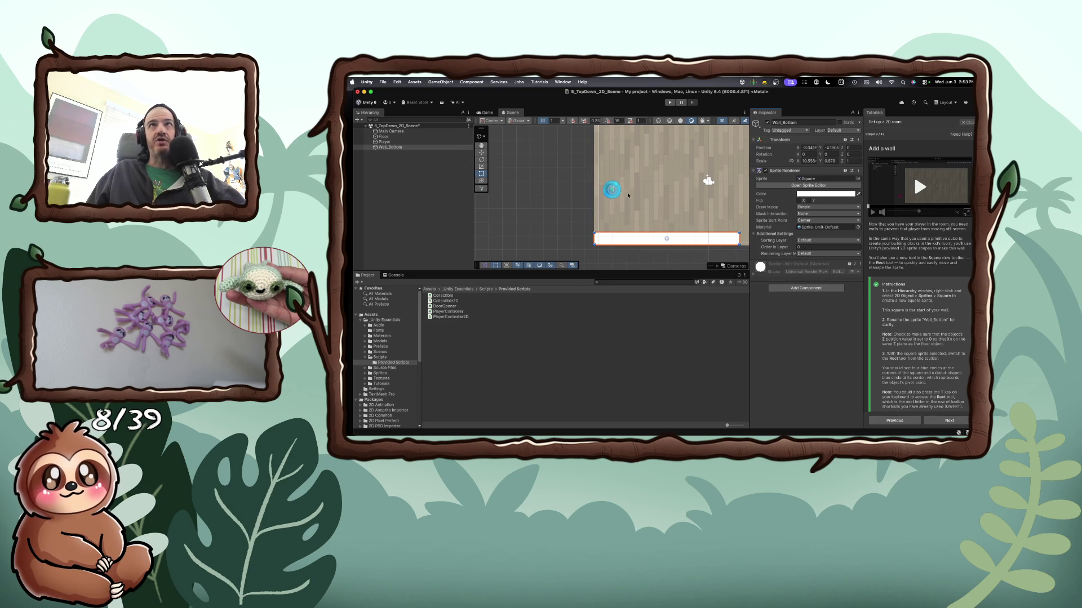
scroll(620, 193, down, 5)
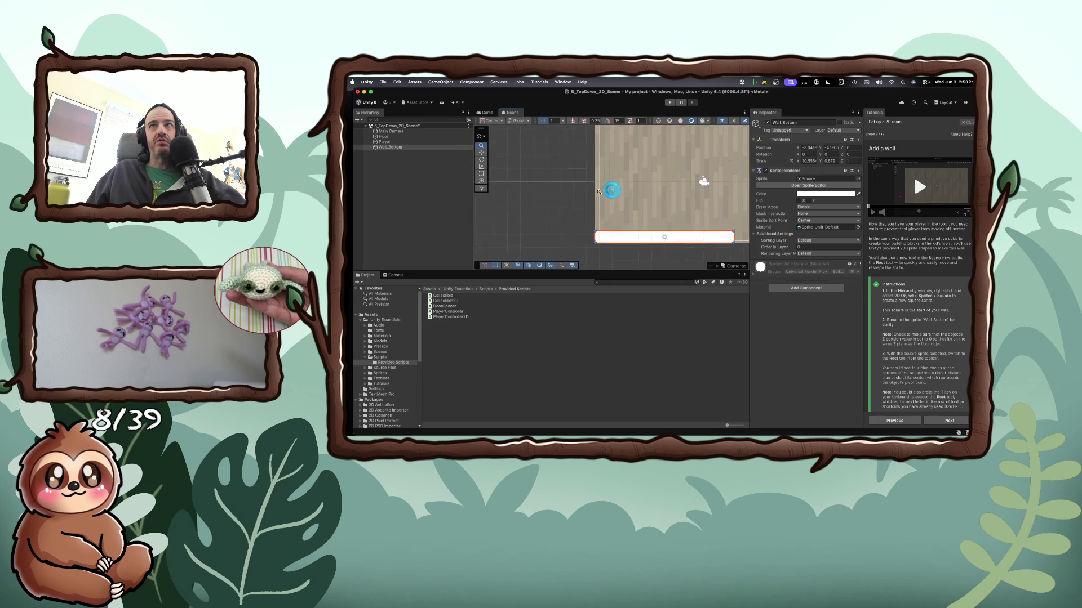
key(t)
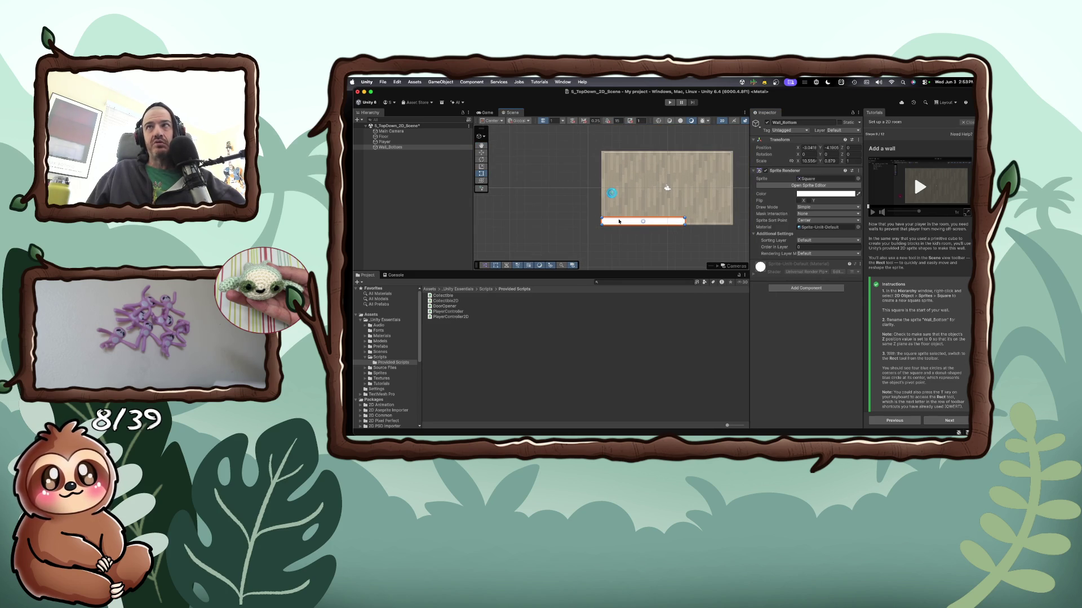
drag(684, 222, 733, 222)
drag(663, 217, 662, 223)
drag(732, 224, 736, 223)
Extend the wall's left end to the floor's bottom-left corner
drag(601, 224, 593, 225)
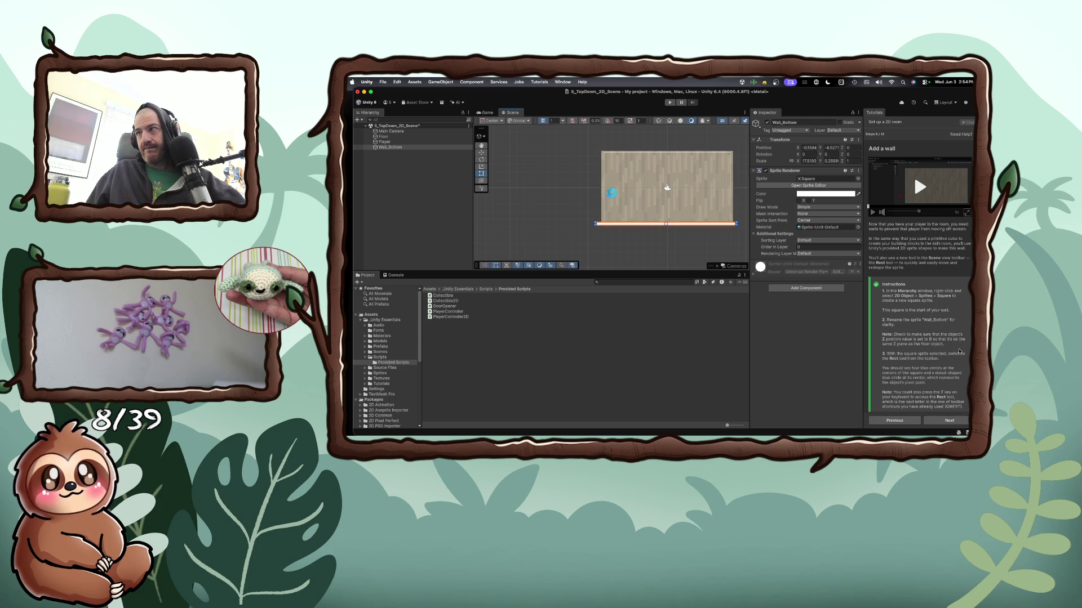
scroll(956, 347, down, 1)
scroll(956, 346, down, 3)
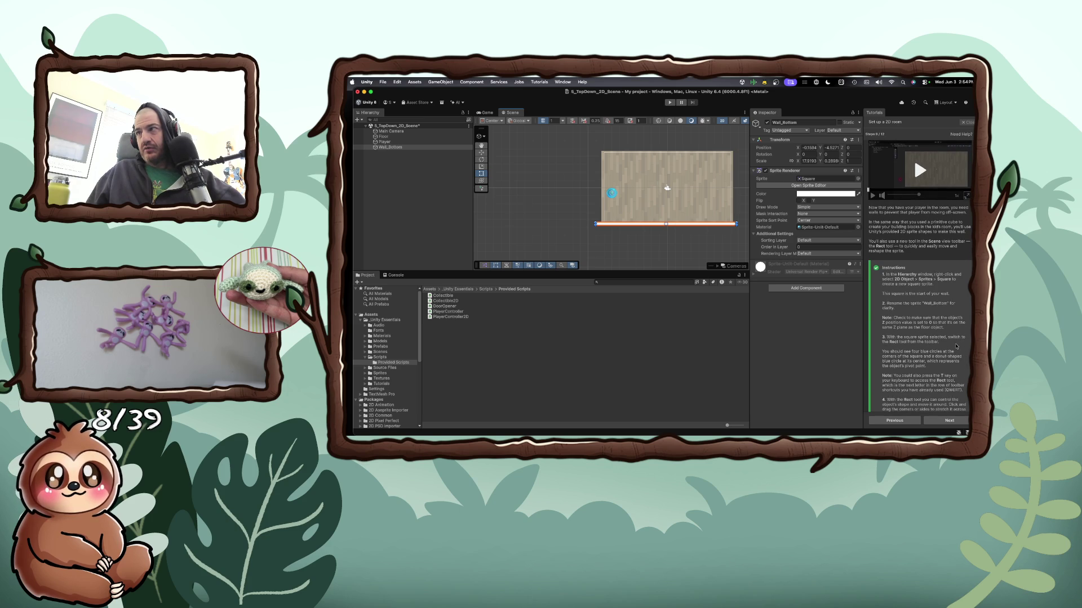
scroll(956, 346, down, 4)
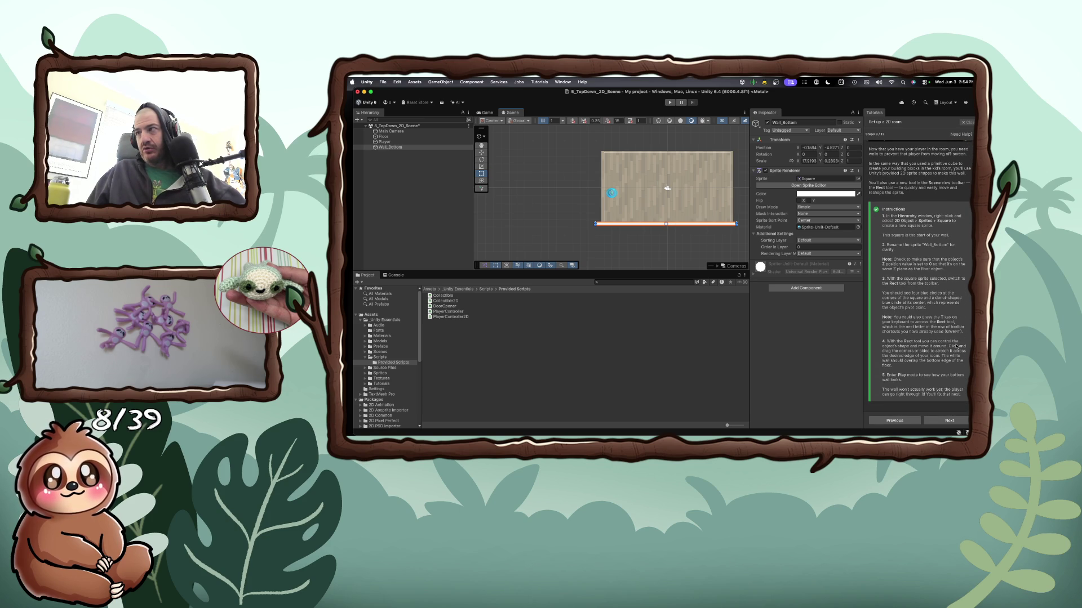
Advance the tutorial to the 'Add 2D colliders' step and open Add Component for the wall
click(949, 420)
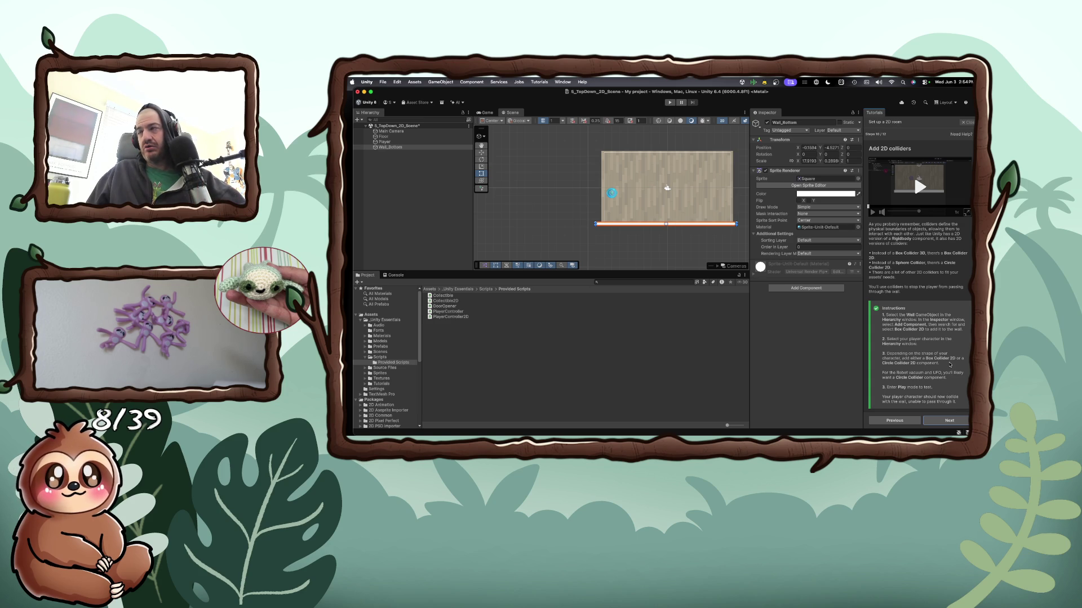
scroll(949, 364, down, 1)
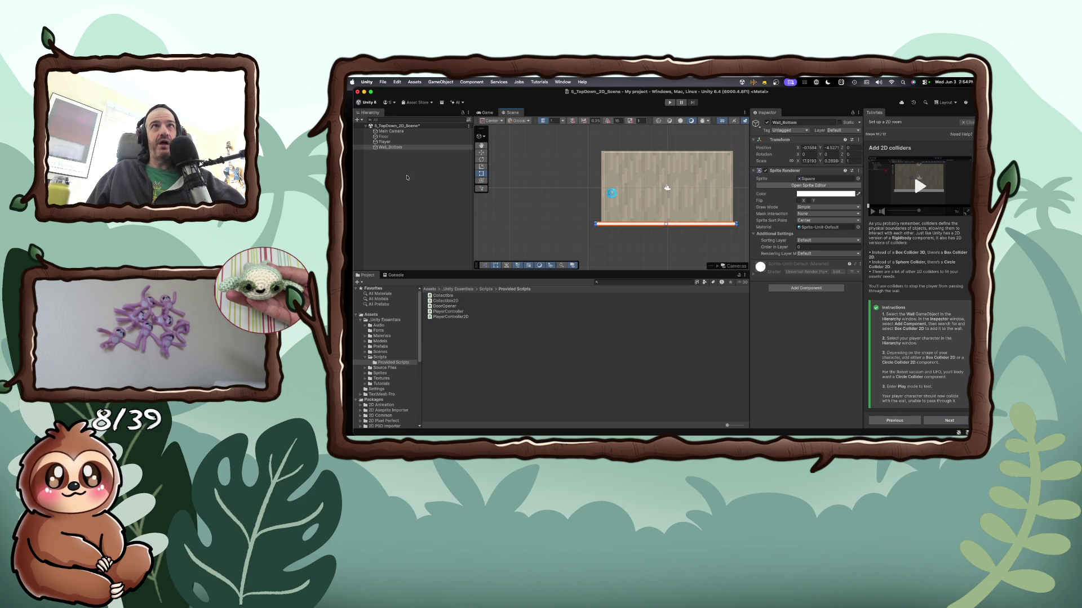
click(787, 287)
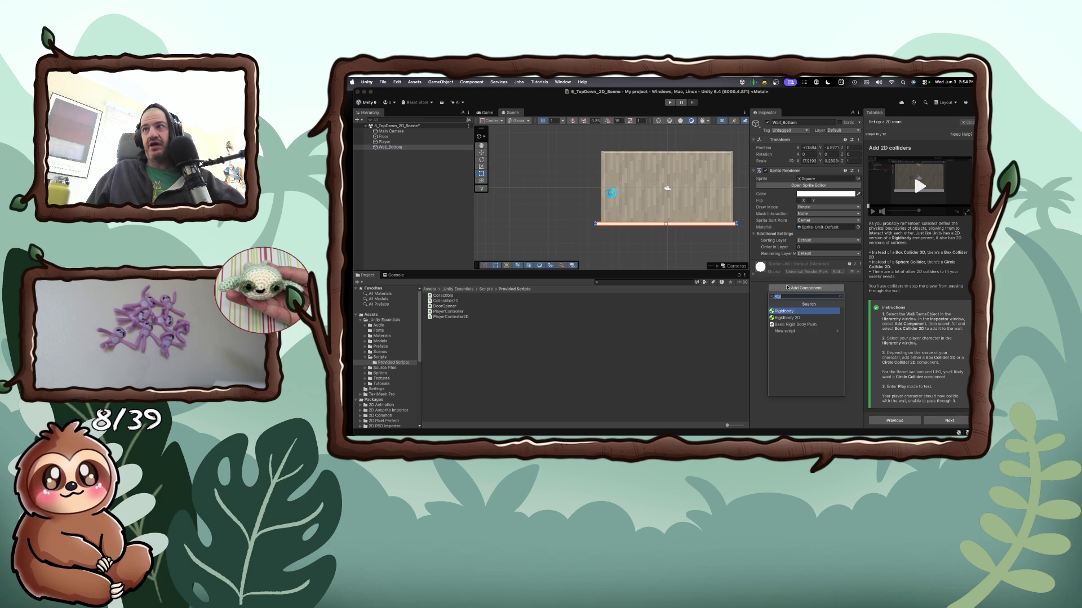
Add a Box Collider 2D to Wall_Bottom via the component search, then select Player
text(Box)
key(Down)
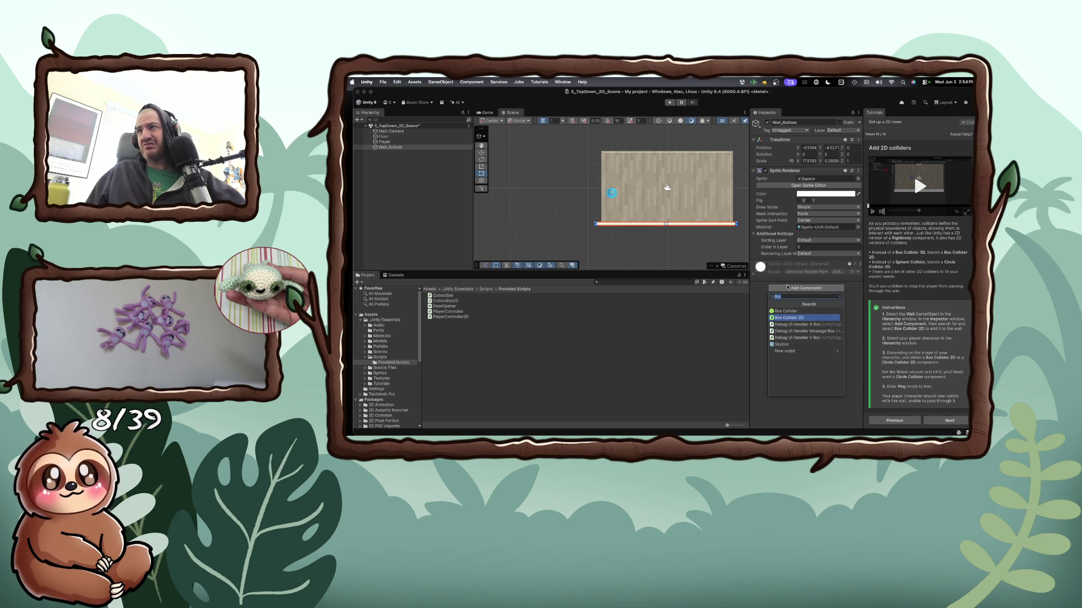
text(Cir)
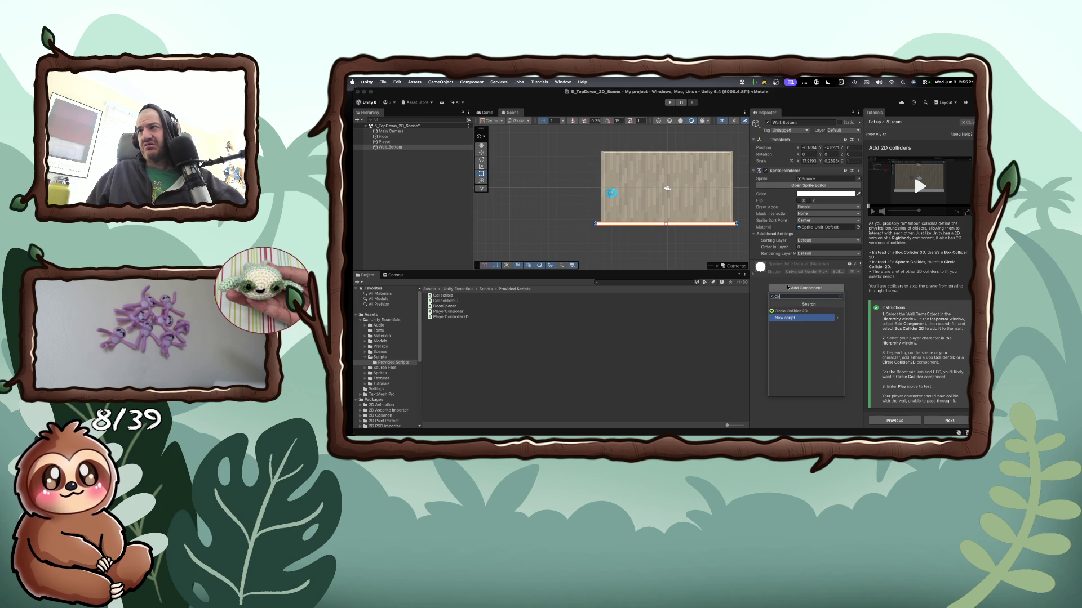
key(Up)
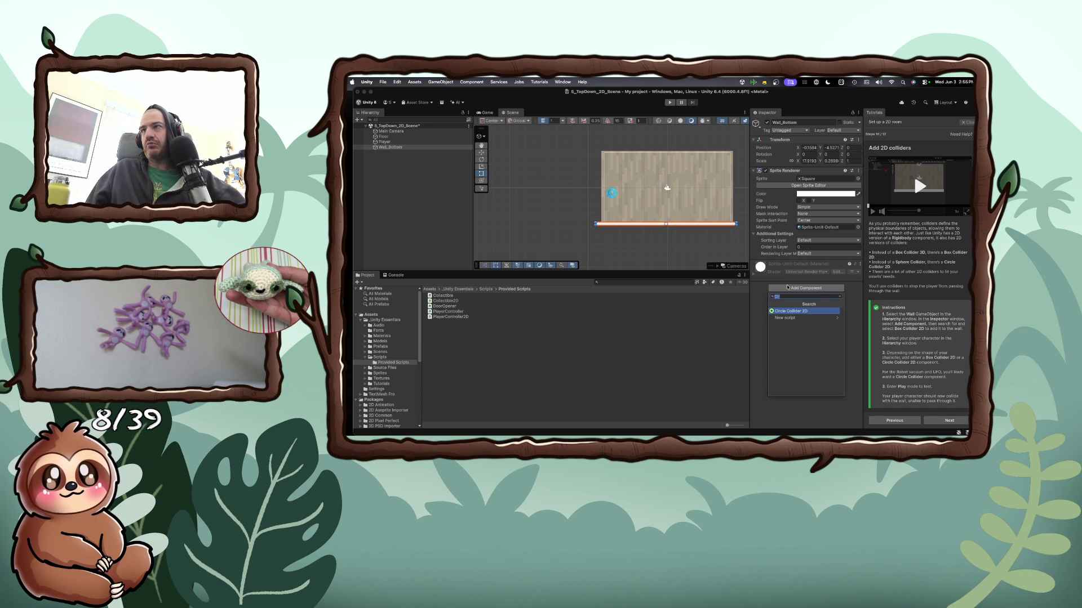
key(BackSpace)
text(box)
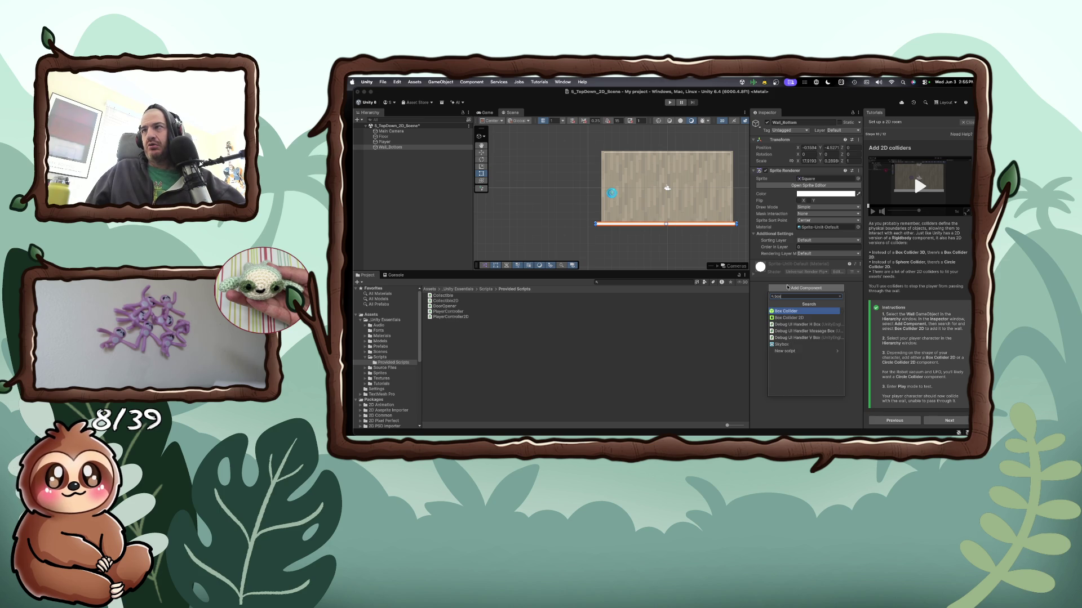
key(Down)
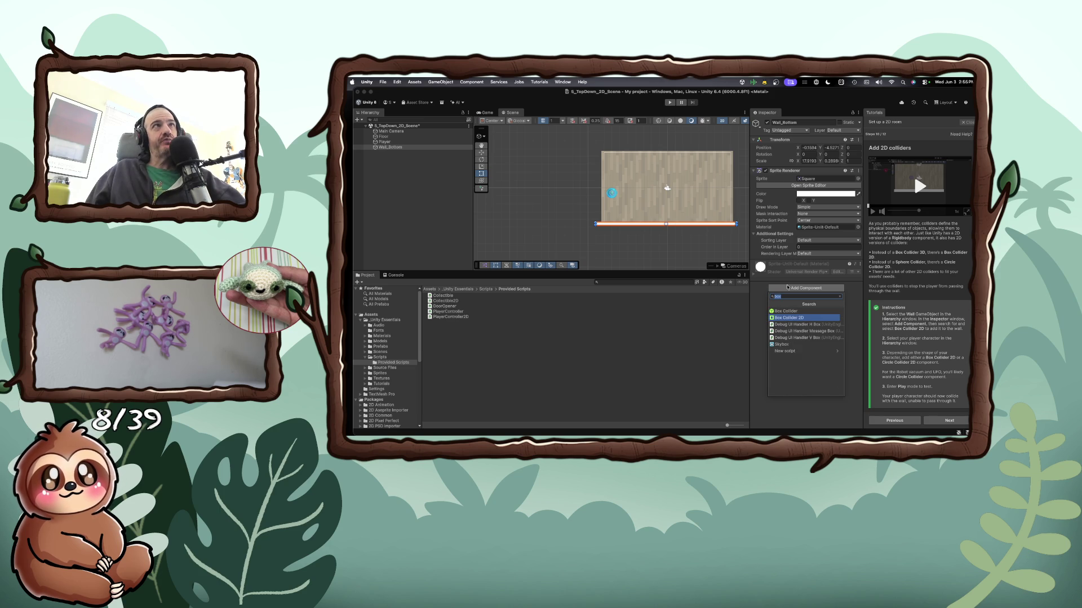
key(Return)
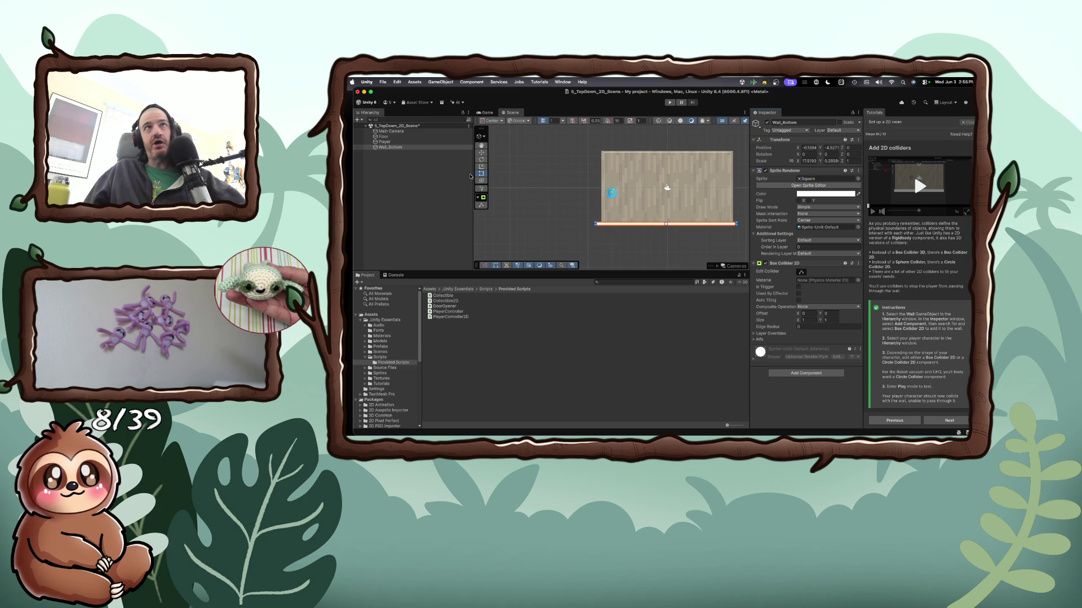
click(392, 142)
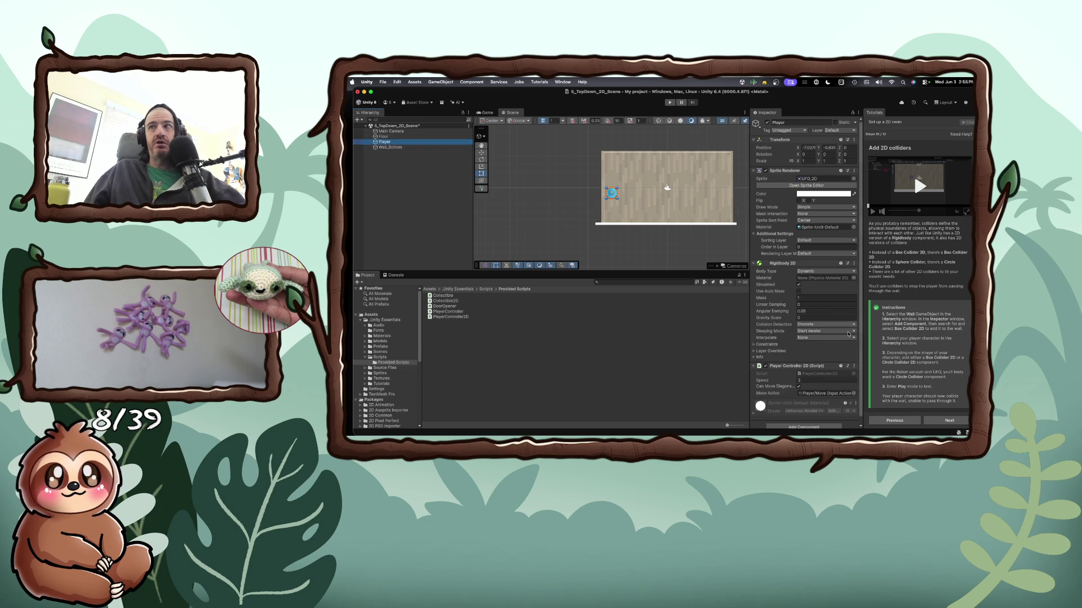
scroll(816, 342, down, 1)
click(800, 422)
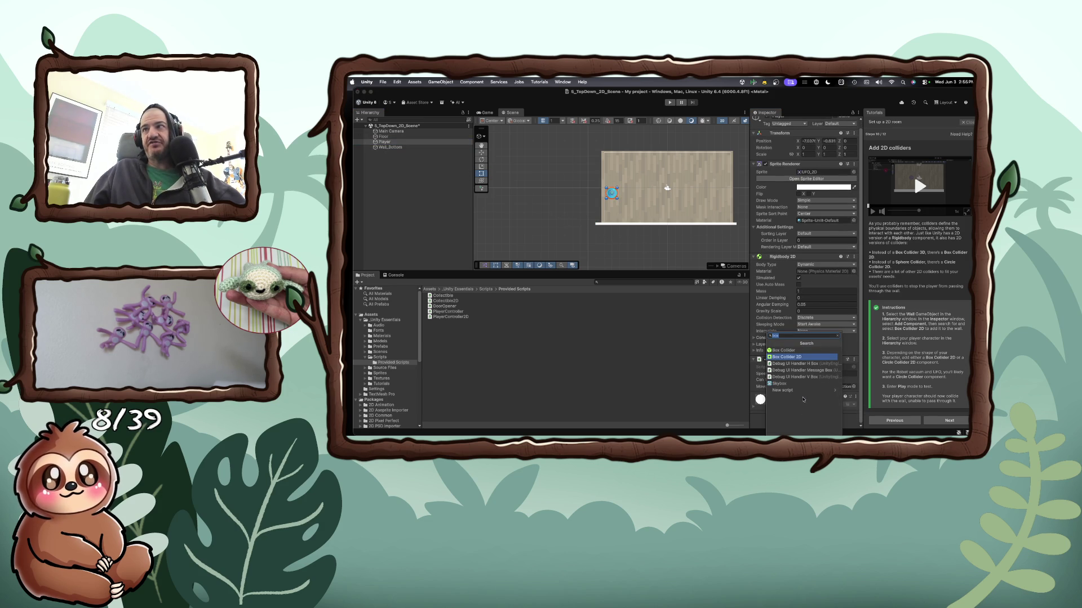
text(box)
key(BackSpace)
key(BackSpace)
key(BackSpace)
text(c)
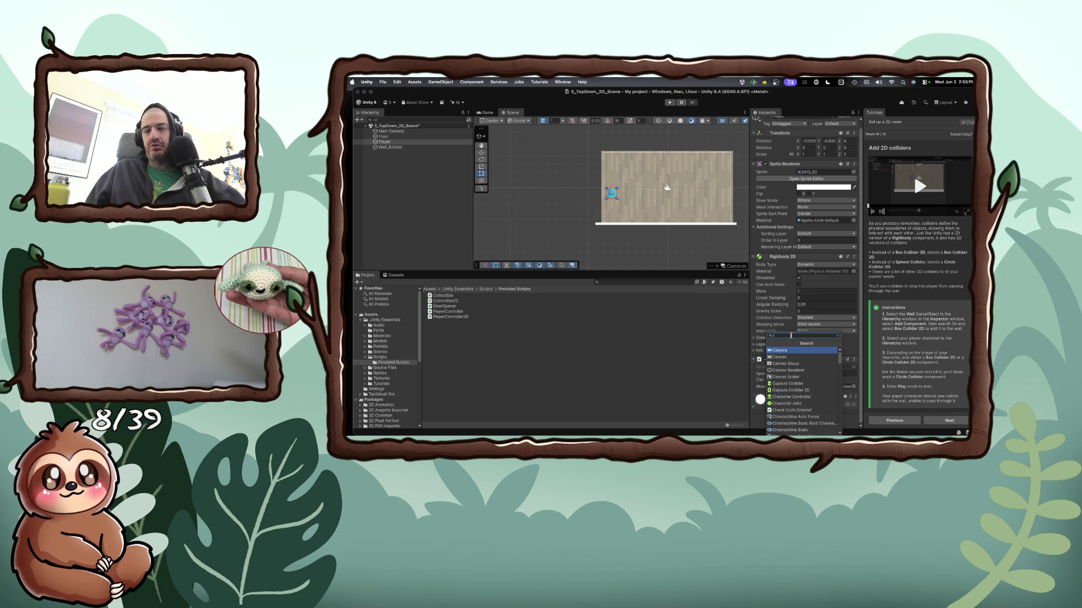
text(ircl)
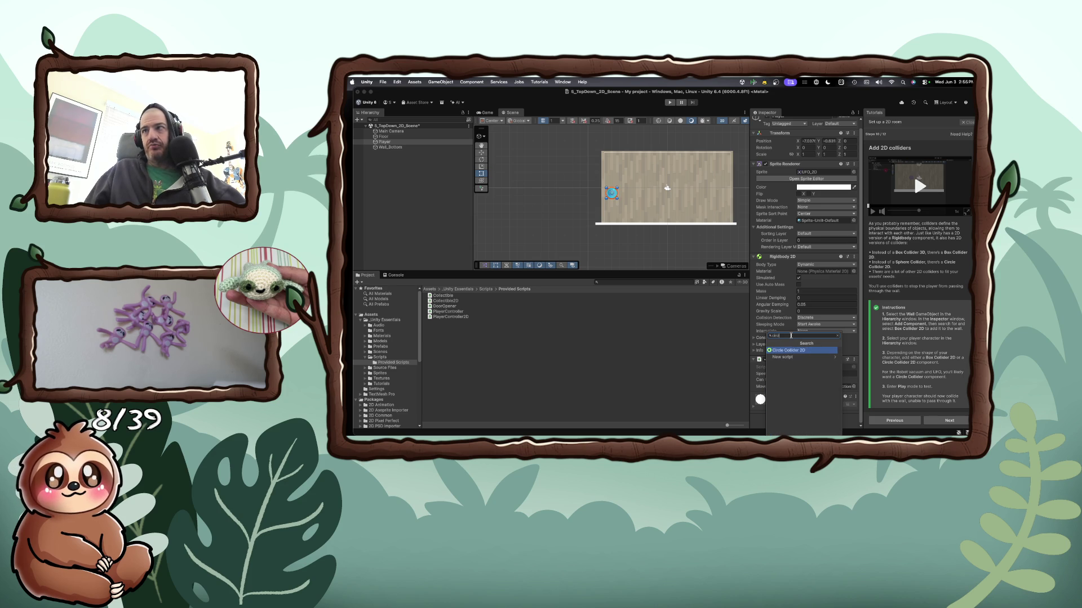
click(798, 351)
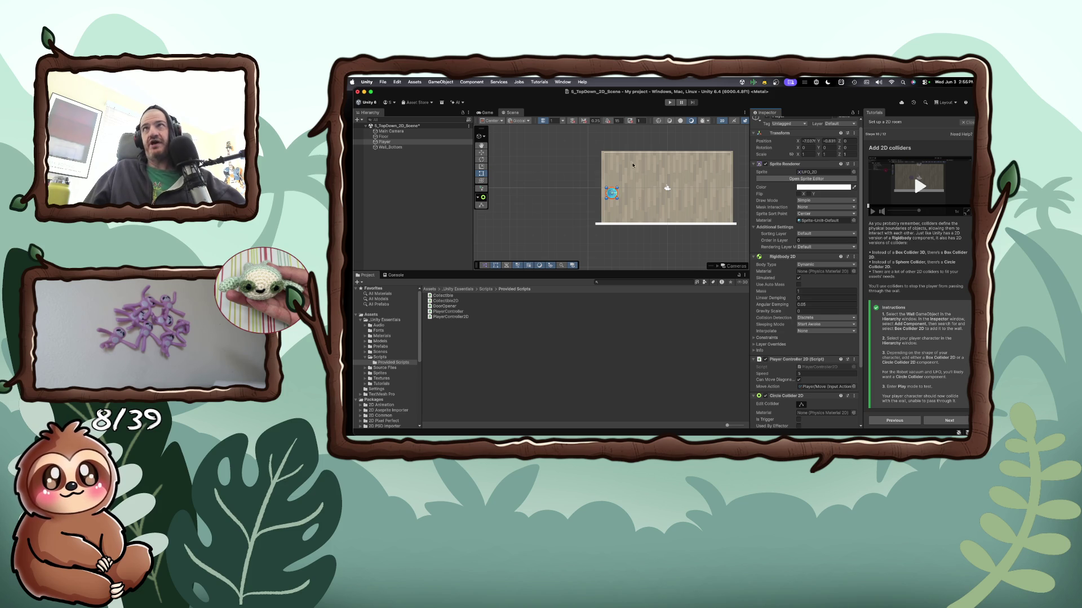
click(668, 103)
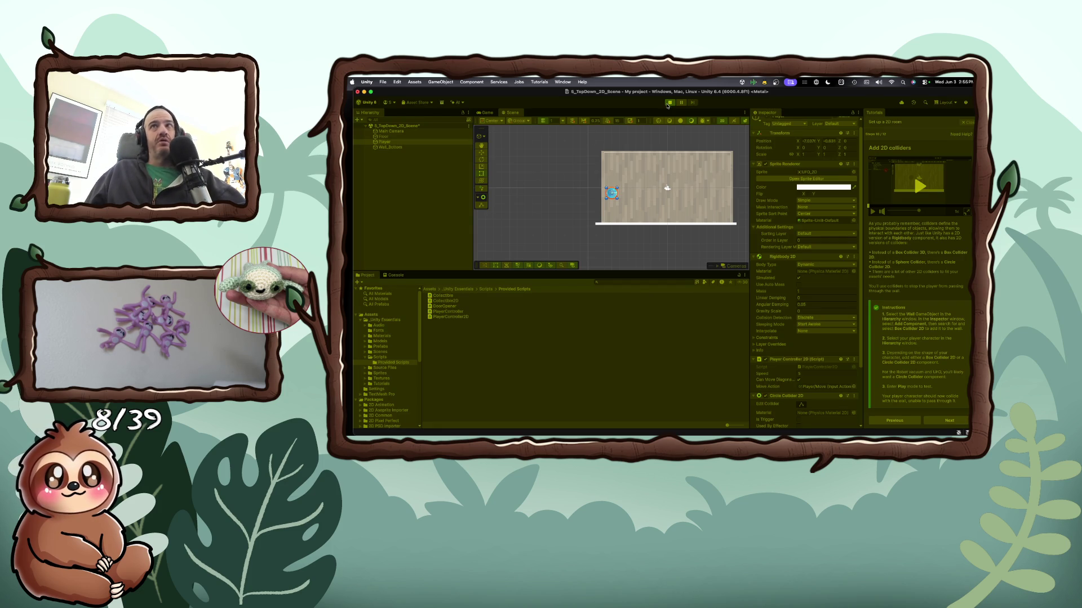
key(Down)
key(Right)
key(Up)
key(Down)
key(Up)
key(Left)
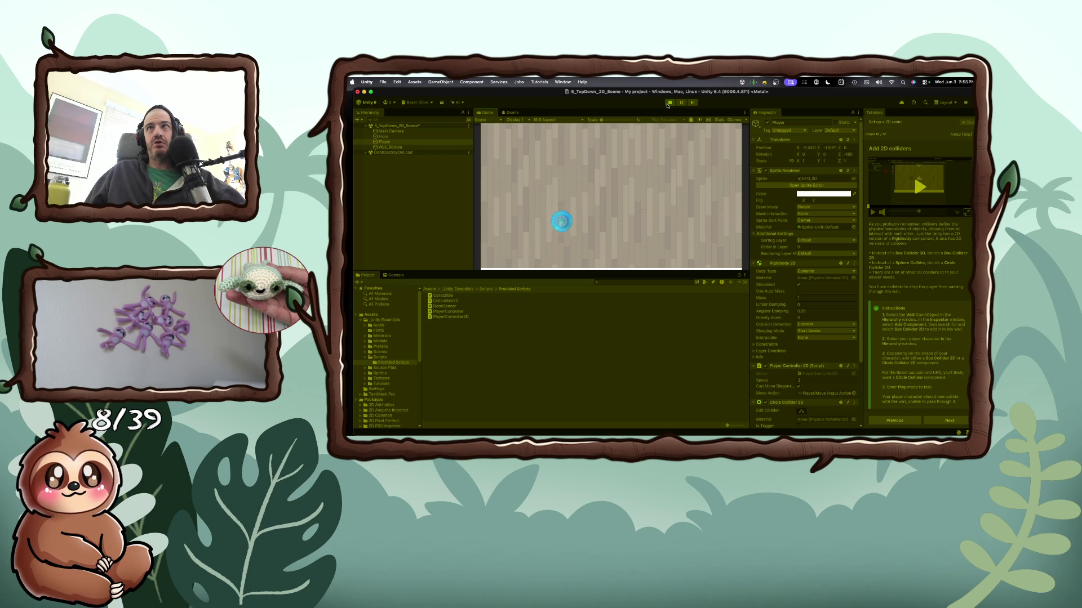
click(669, 103)
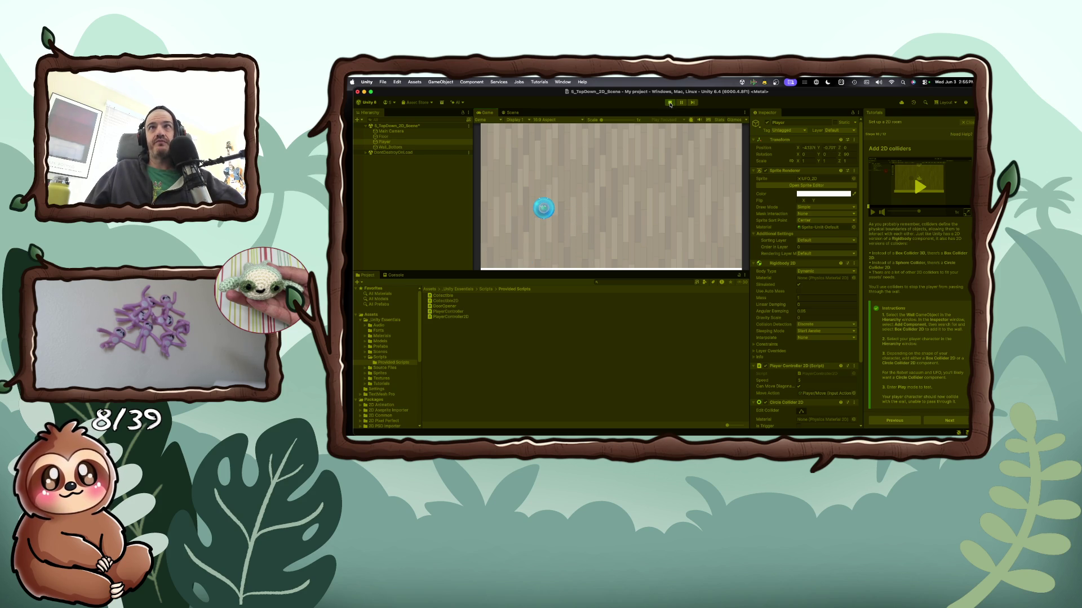
scroll(931, 372, down, 1)
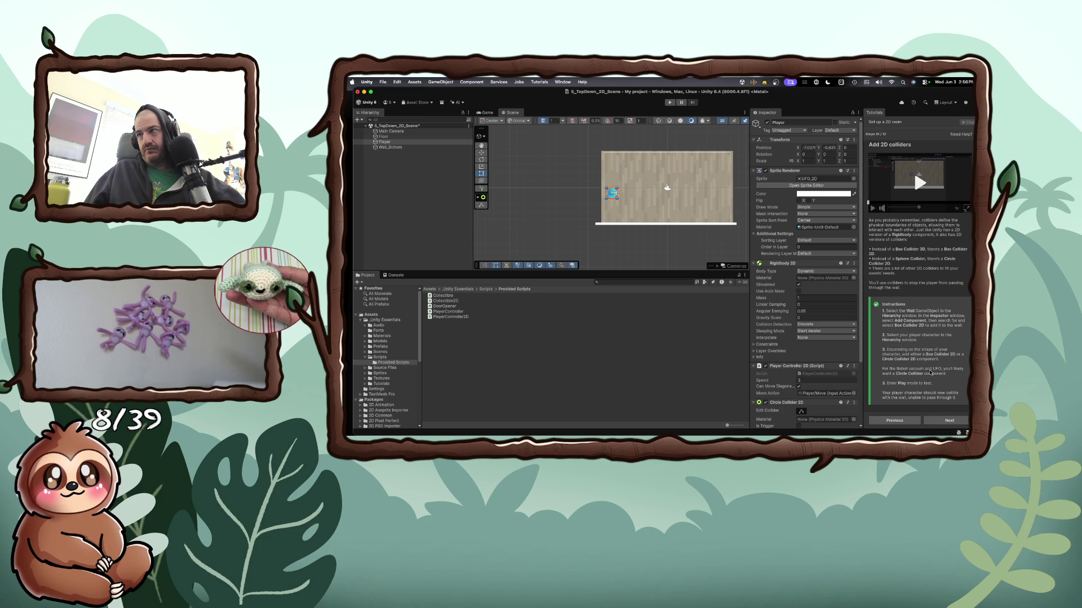
click(947, 421)
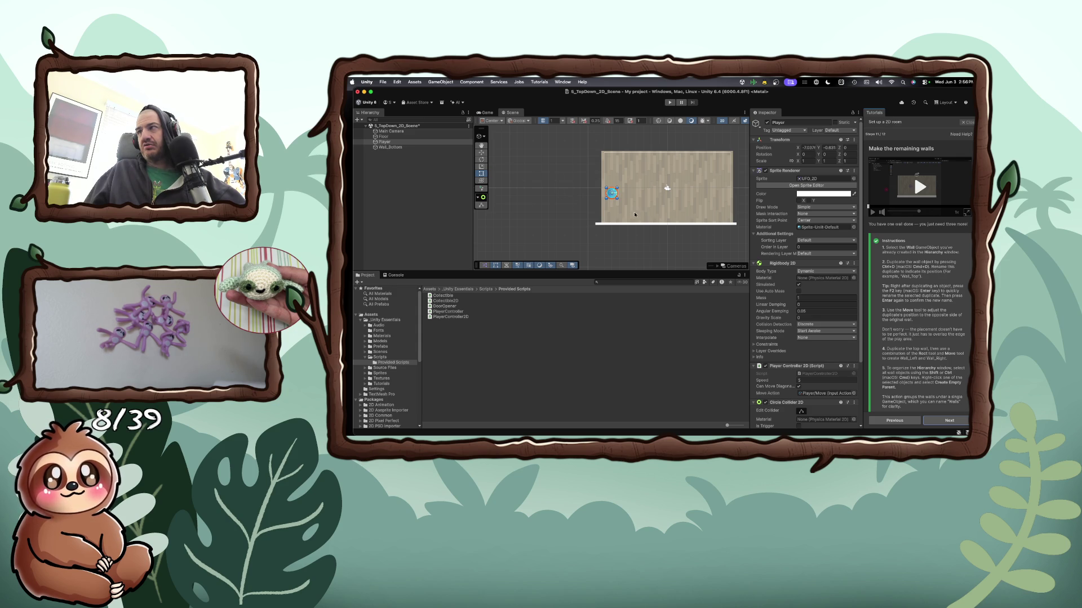
Read the 'Make the remaining walls' instructions and select Wall_Bottom
scroll(642, 213, down, 1)
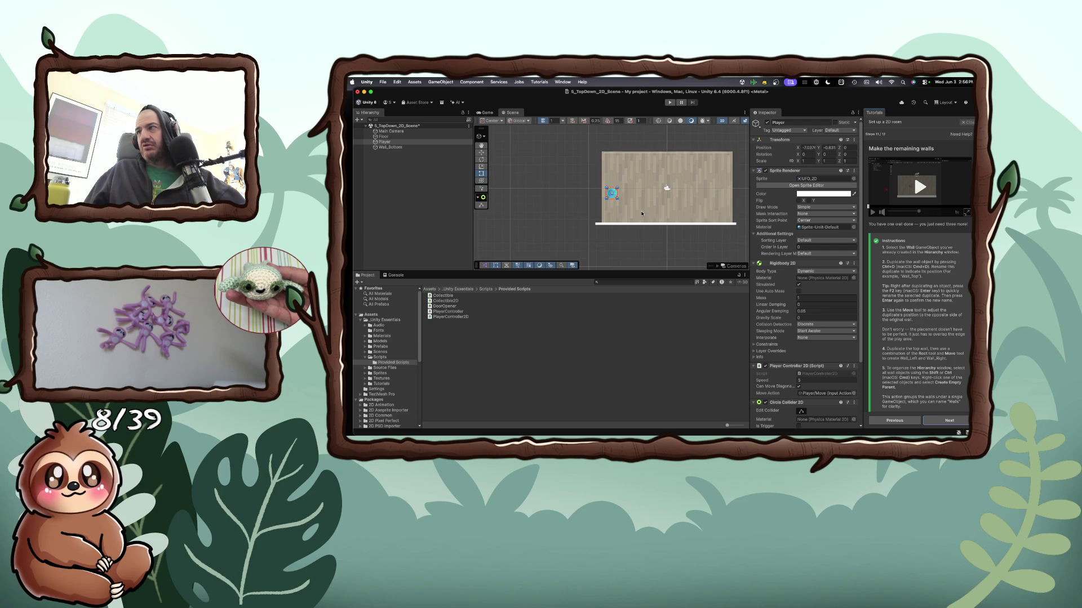
scroll(641, 213, down, 1)
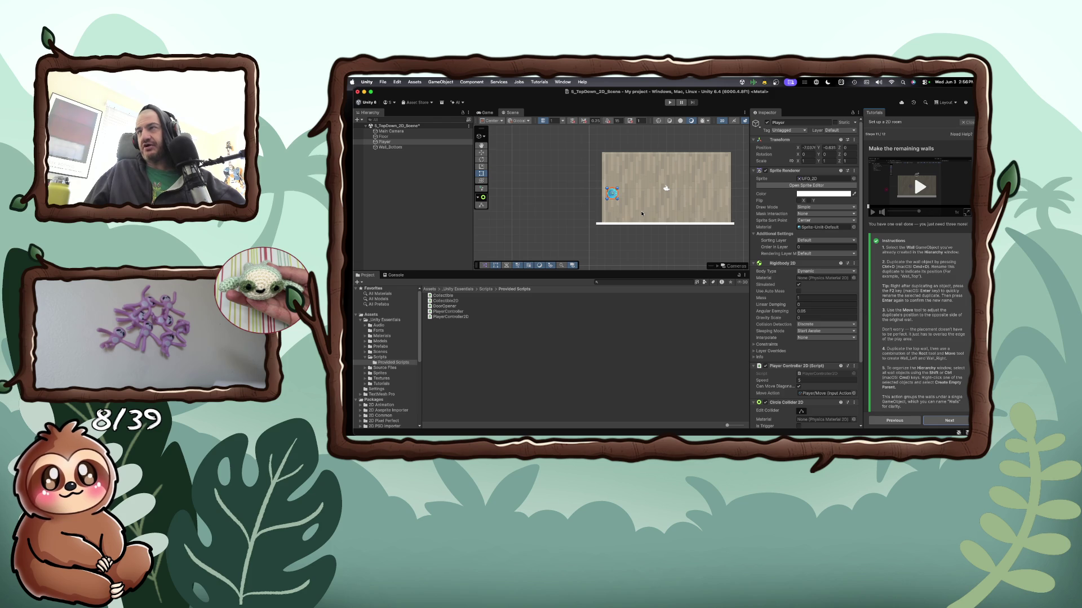
click(395, 147)
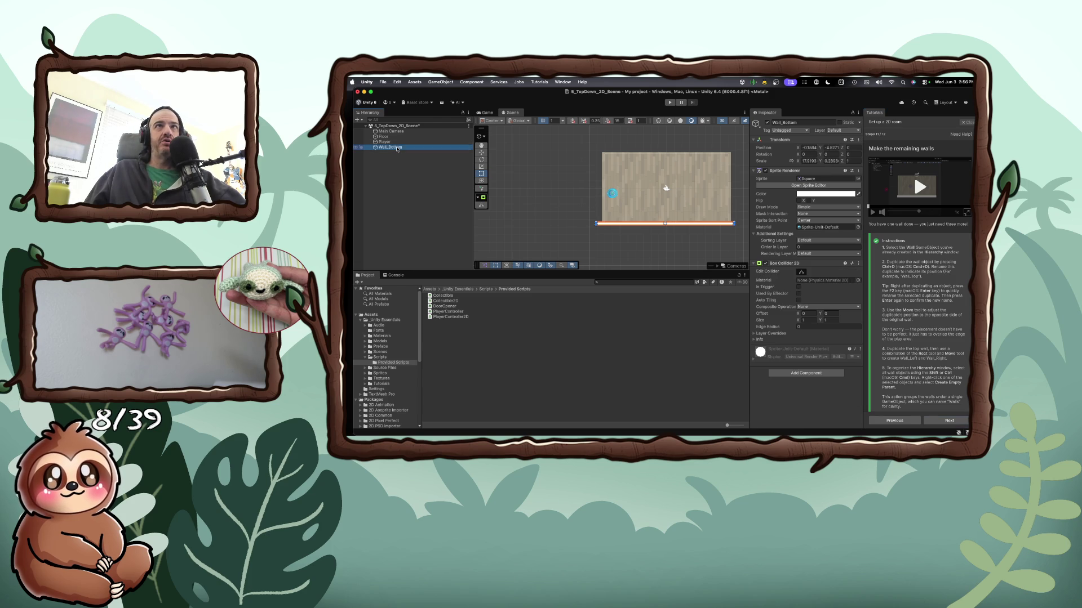
Duplicate Wall_Bottom and move the copy up to the room's top edge
right_click(394, 148)
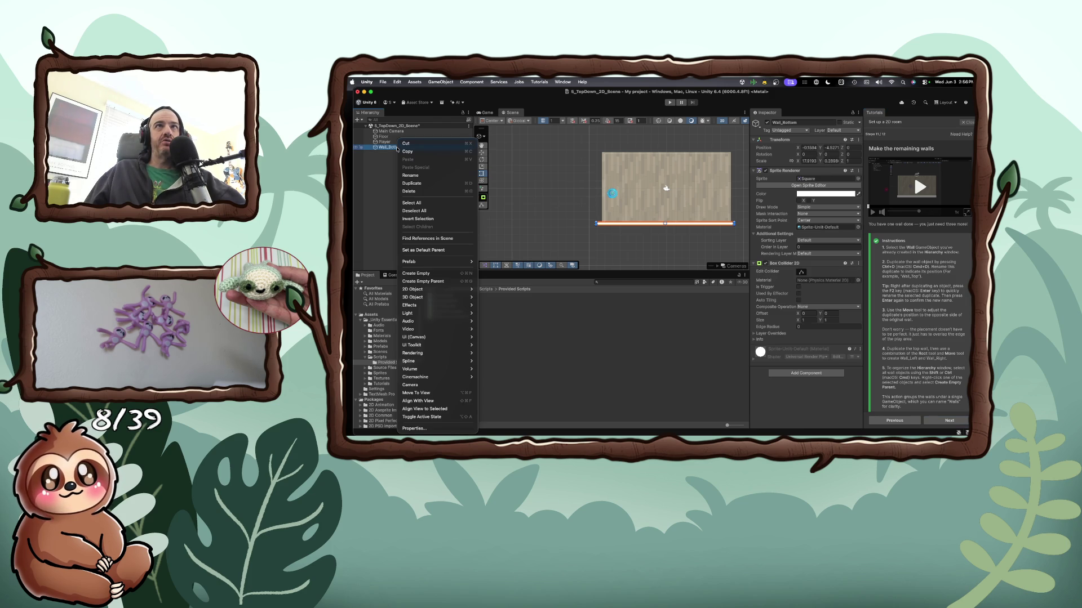
click(412, 183)
click(638, 225)
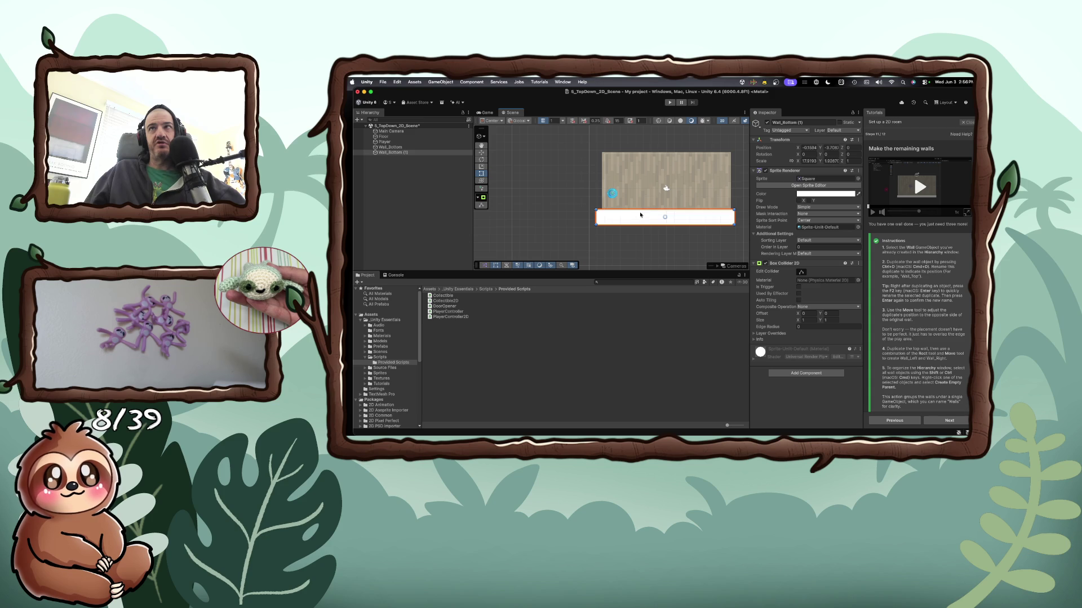
scroll(668, 223, up, 2)
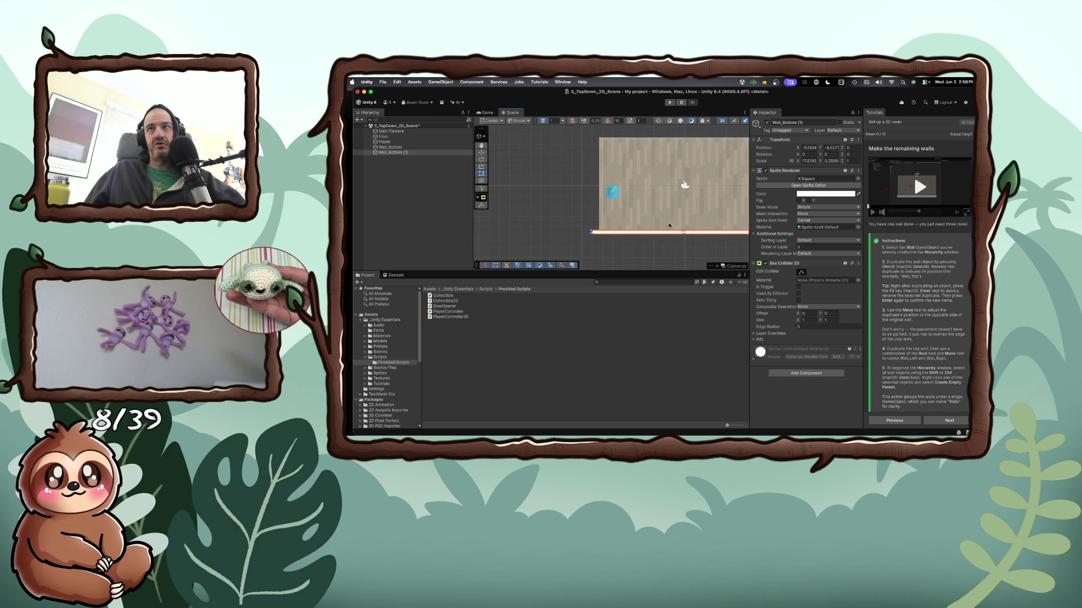
click(482, 153)
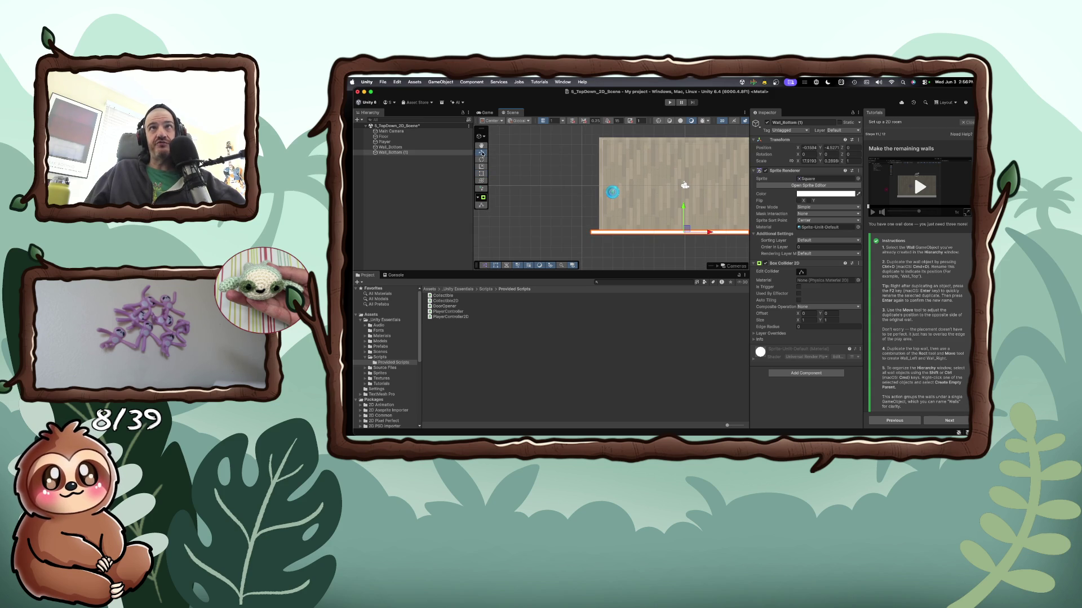
click(644, 205)
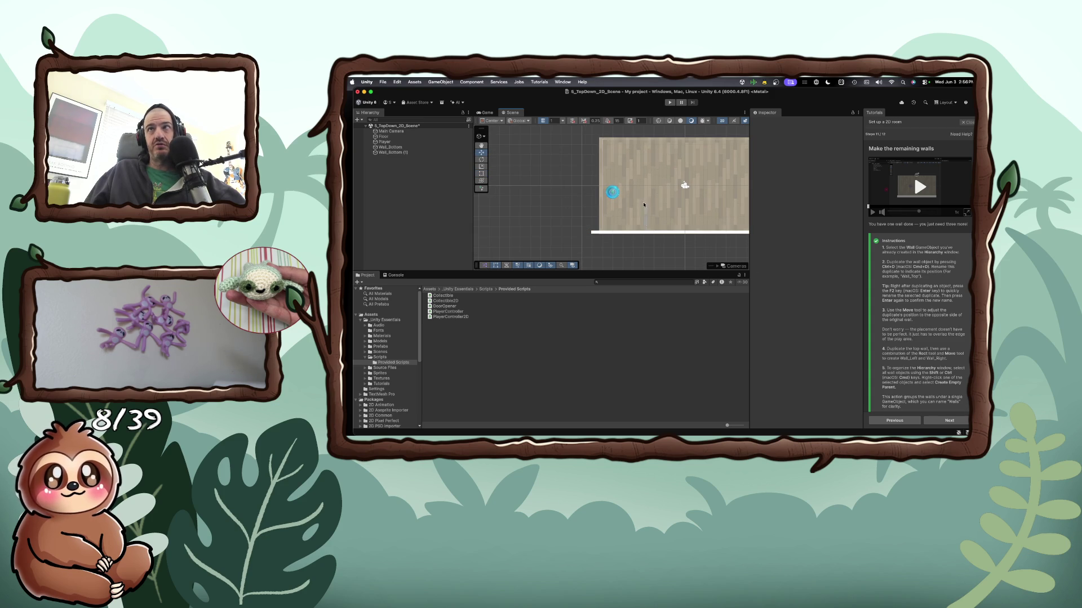
click(654, 231)
drag(687, 229, 686, 135)
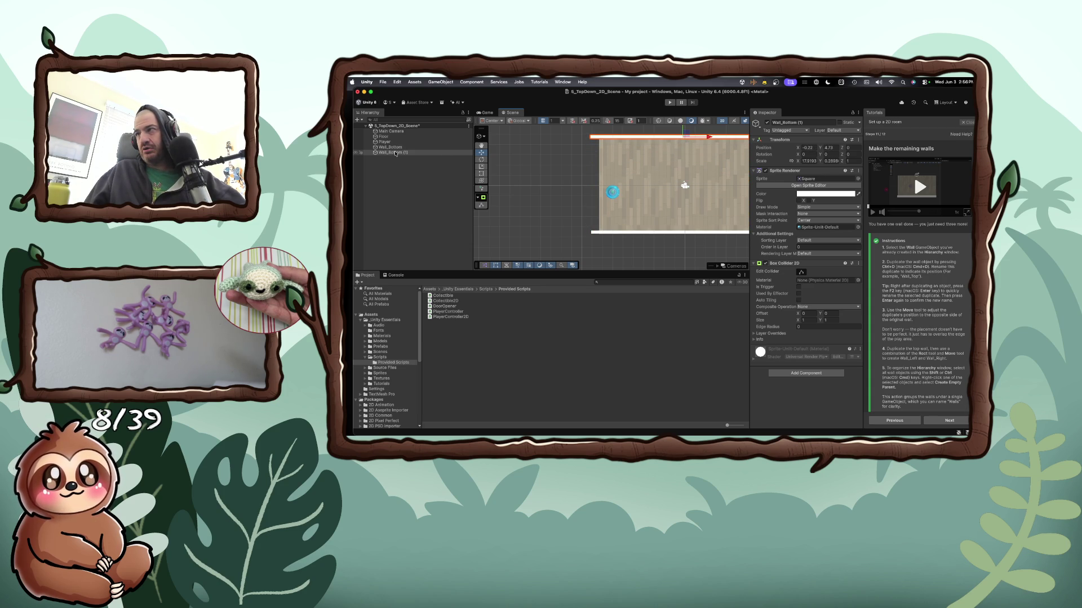
Make Wall_Bottom (1) a top-level object and duplicate it into Wall_Bottom (2)
drag(395, 152, 393, 147)
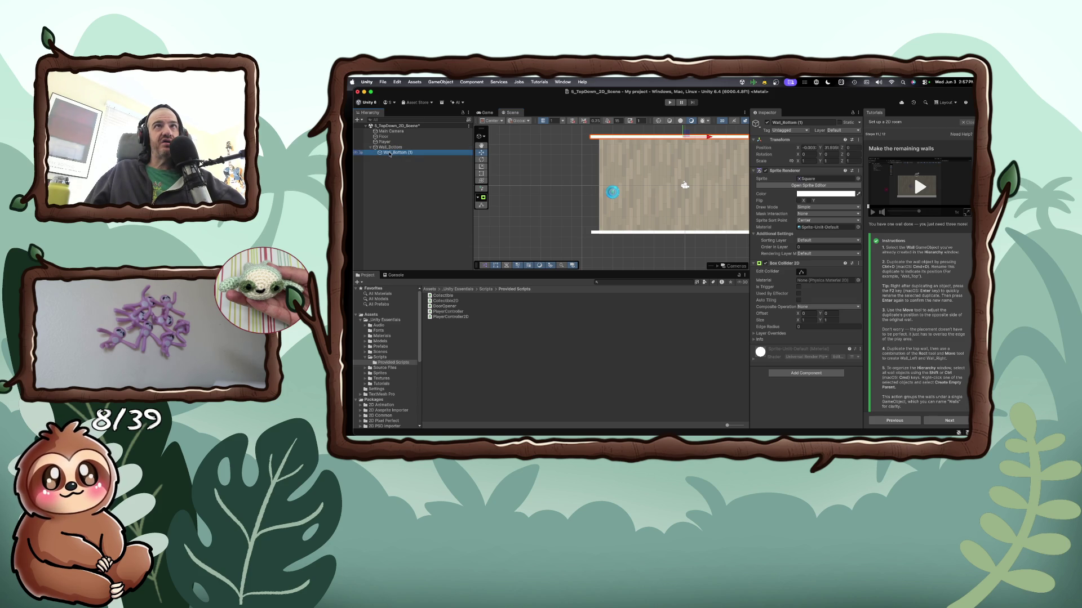
drag(377, 151, 384, 155)
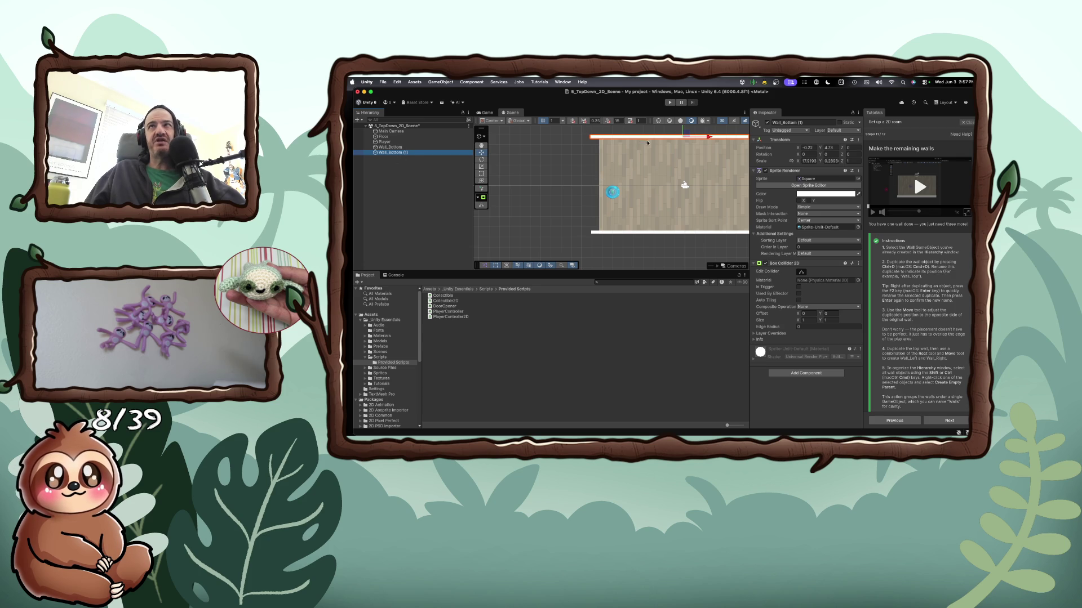
key(super+d)
click(649, 157)
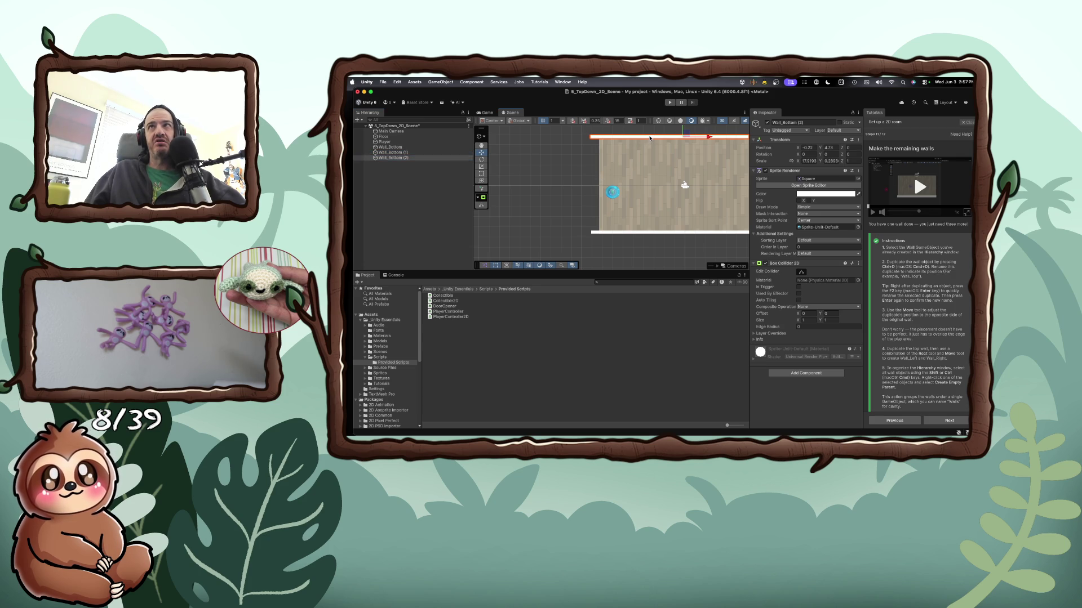
click(647, 136)
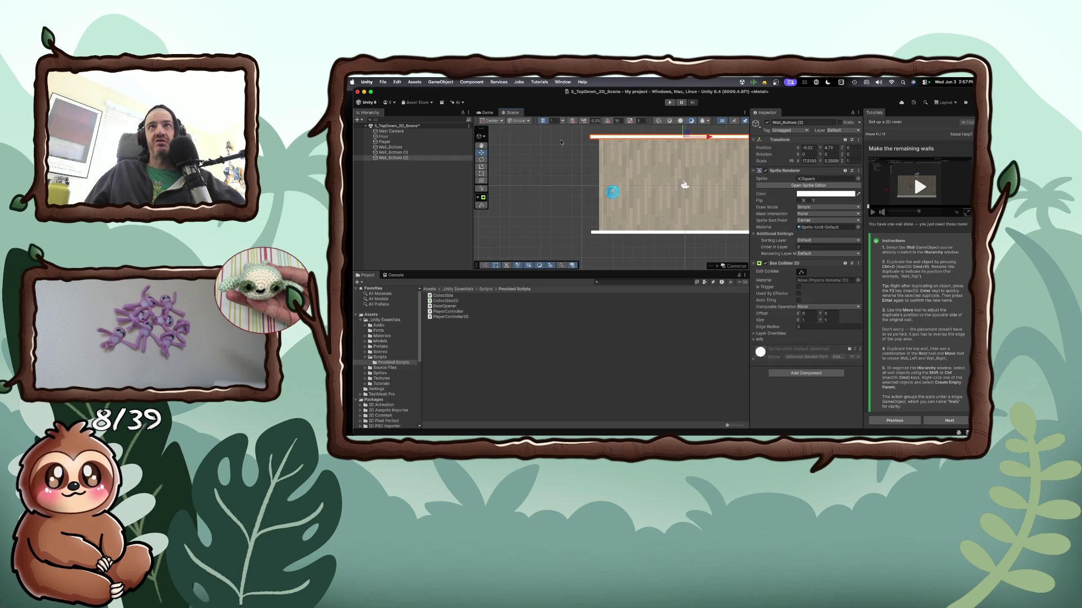
mouse_move(642, 137)
mouse_down()
mouse_move(643, 147)
mouse_move(599, 142)
mouse_up()
click(482, 152)
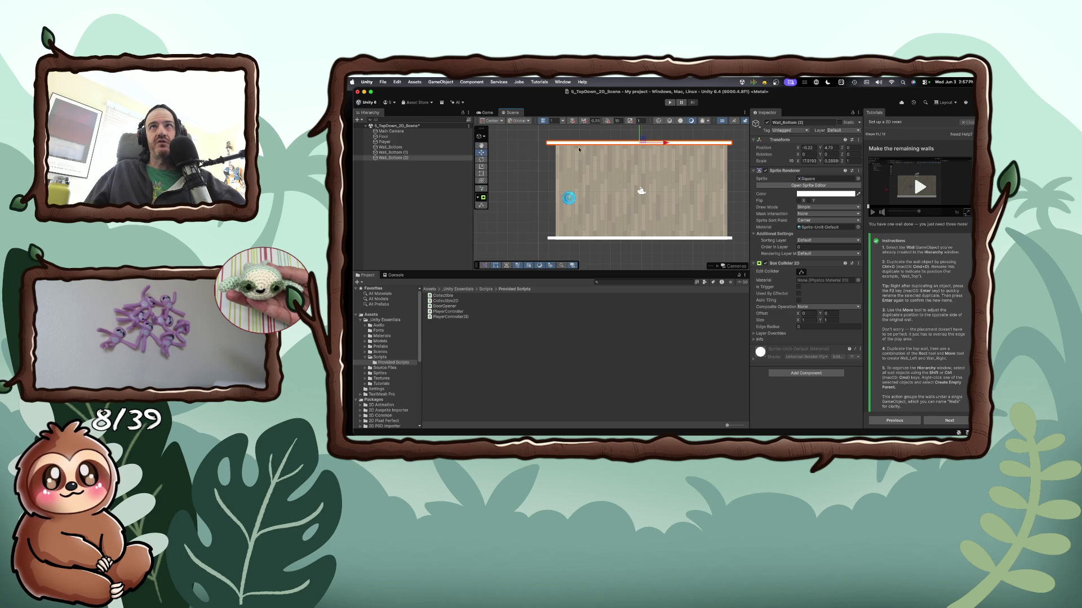
Turn the Wall_Bottom (2) copy upright by setting its Rotation Z to -90
click(524, 151)
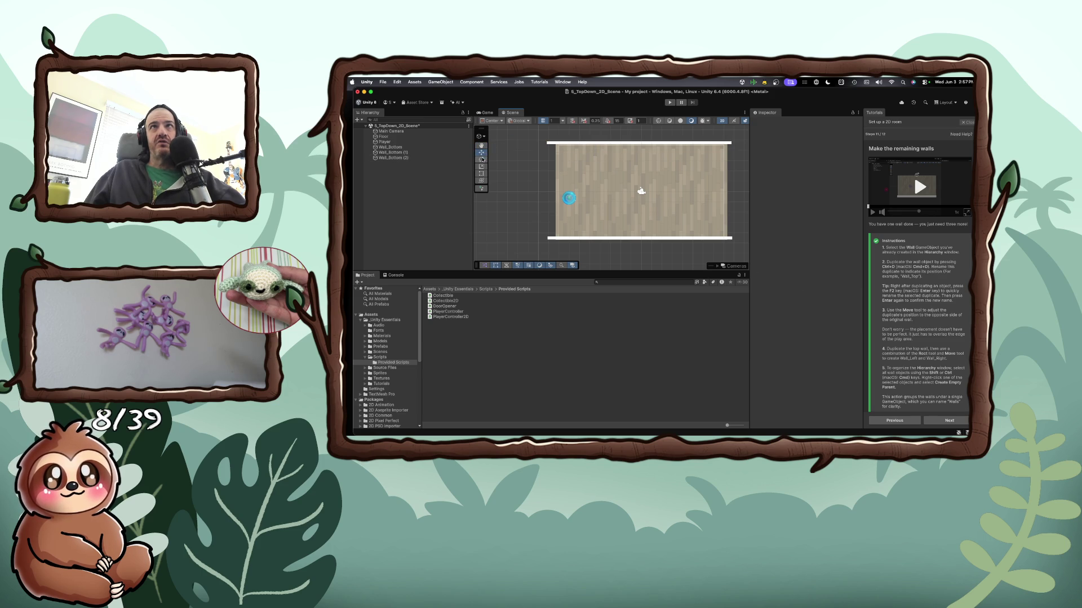
click(575, 145)
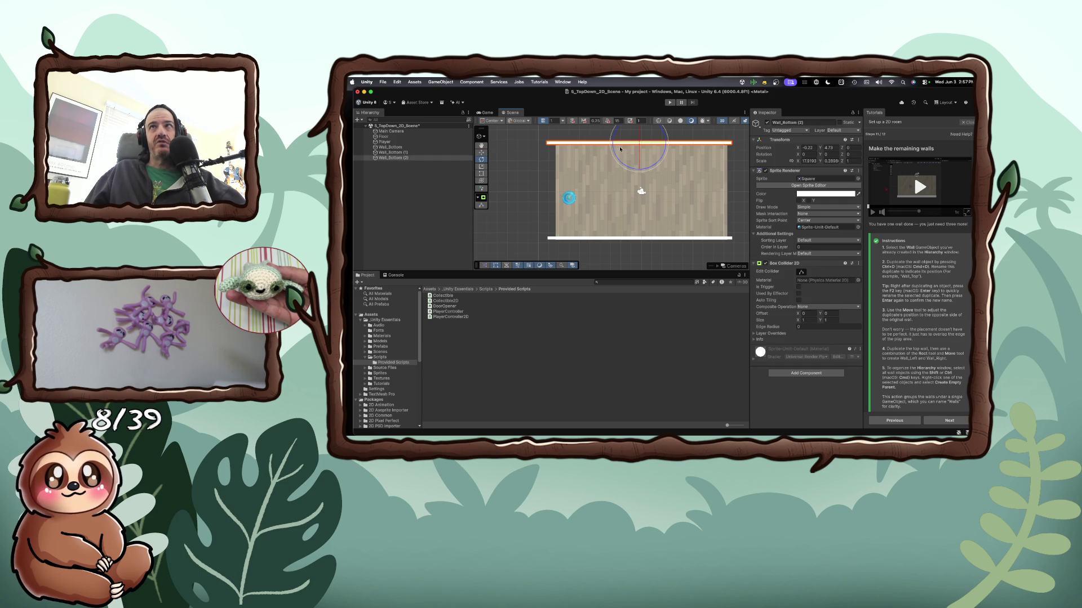
mouse_move(619, 149)
mouse_down()
mouse_move(626, 161)
mouse_move(599, 168)
mouse_up()
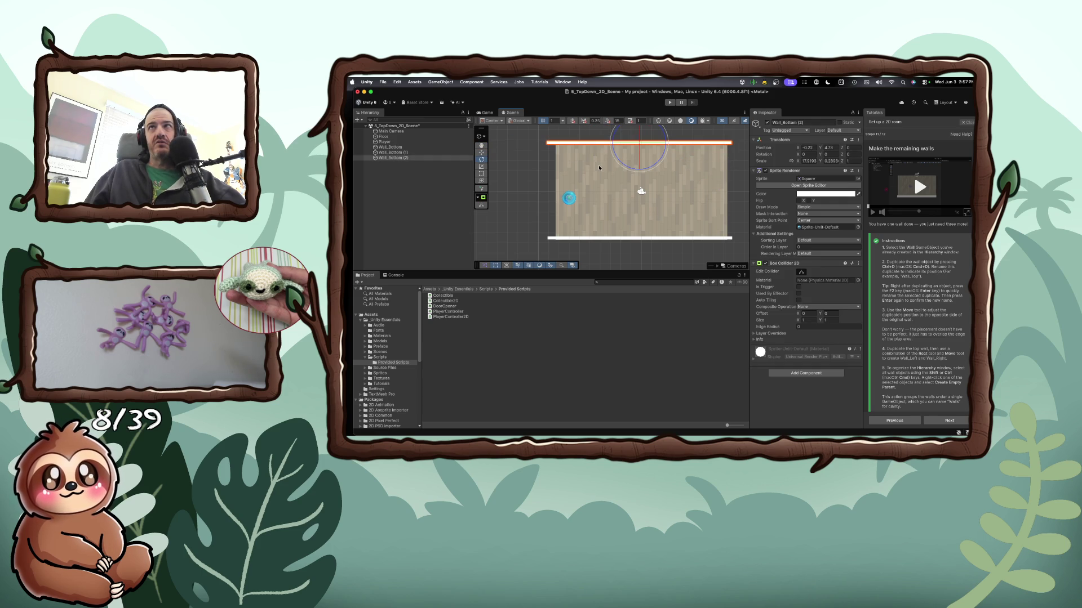
mouse_move(667, 169)
mouse_down()
mouse_move(638, 173)
mouse_move(594, 132)
mouse_move(575, 87)
mouse_move(594, 79)
mouse_up()
click(856, 154)
click(858, 153)
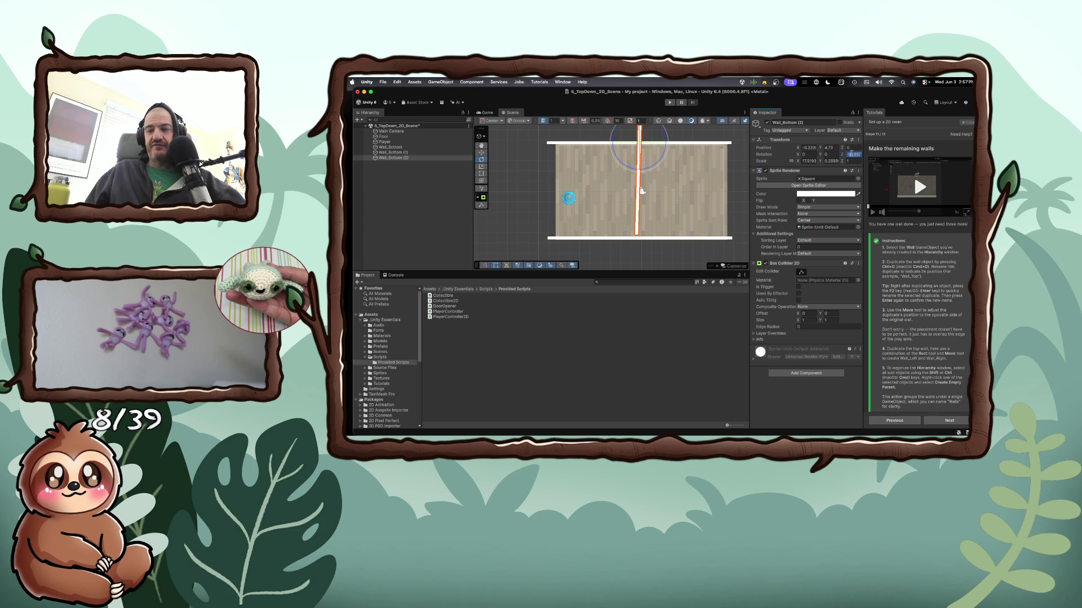
text(-90)
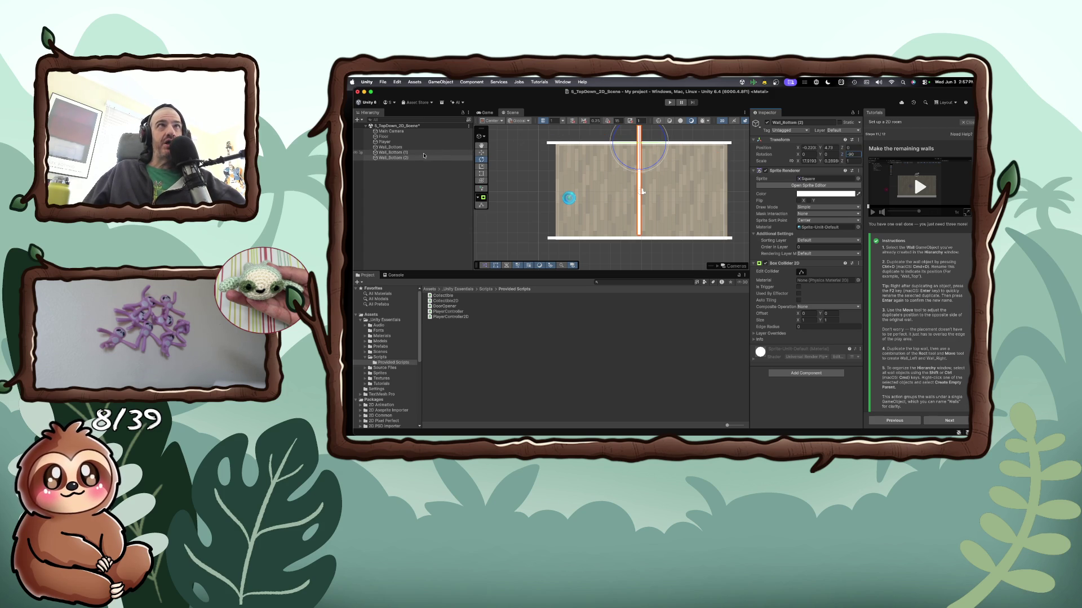
Rename Wall_Bottom (1) to Wall_left in the Hierarchy
double_click(401, 153)
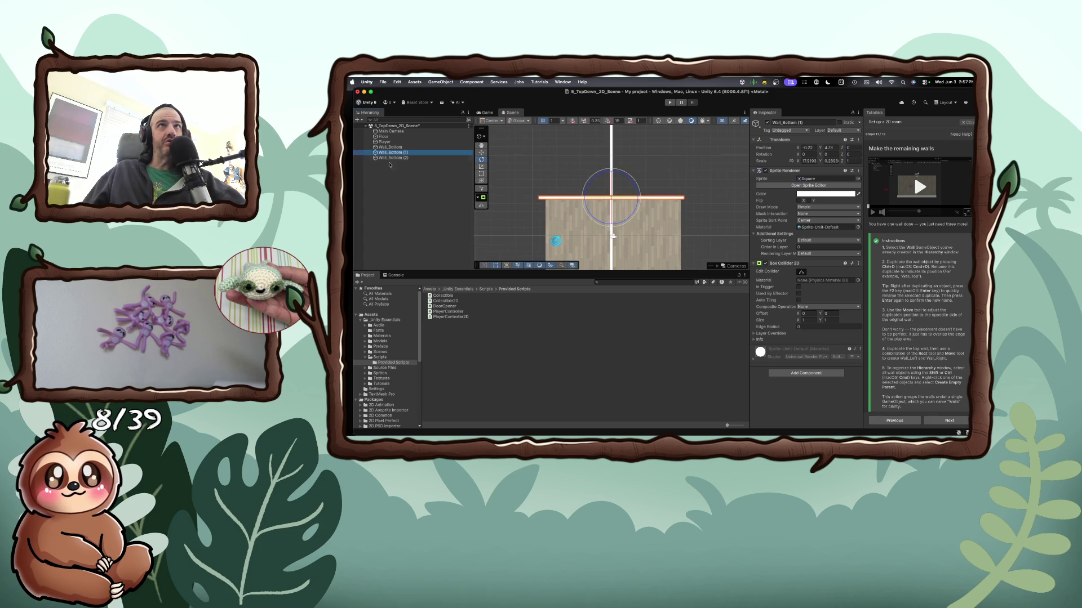
right_click(389, 153)
click(402, 175)
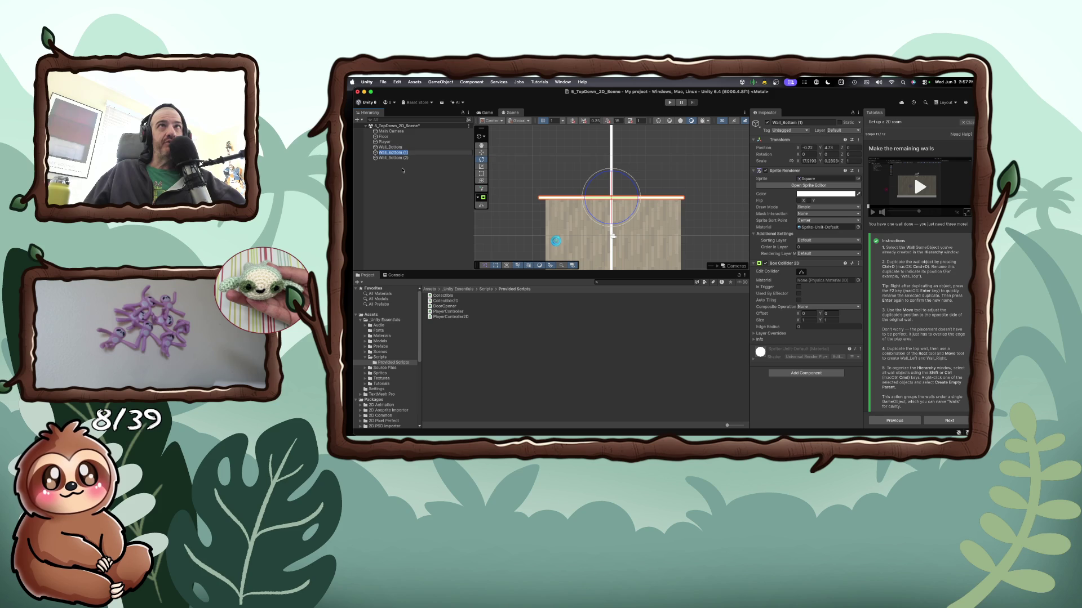
text(Bottom)
key(Return)
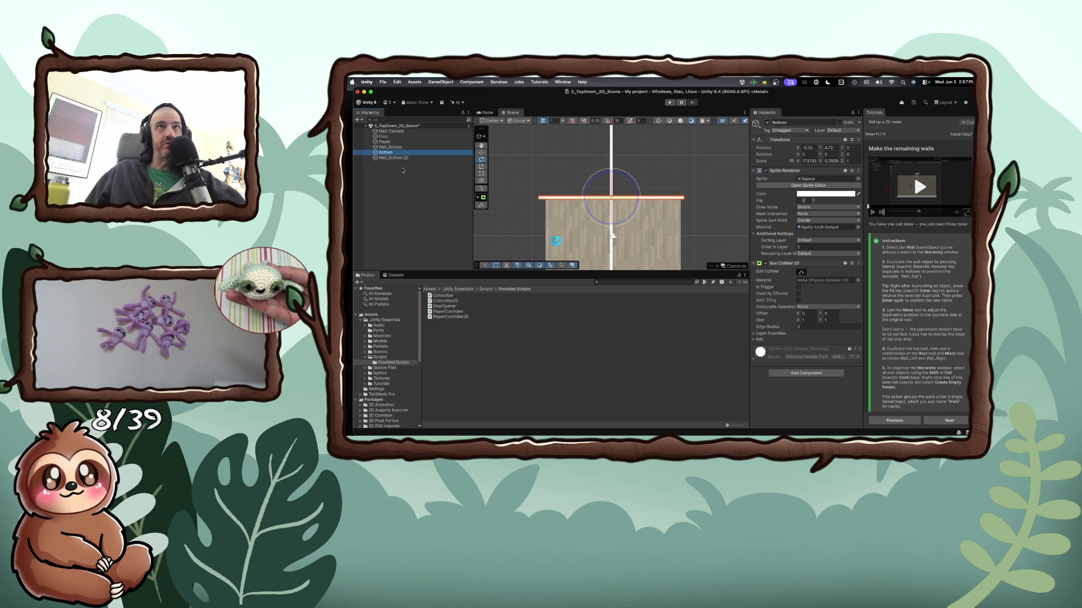
key(ctrl+z)
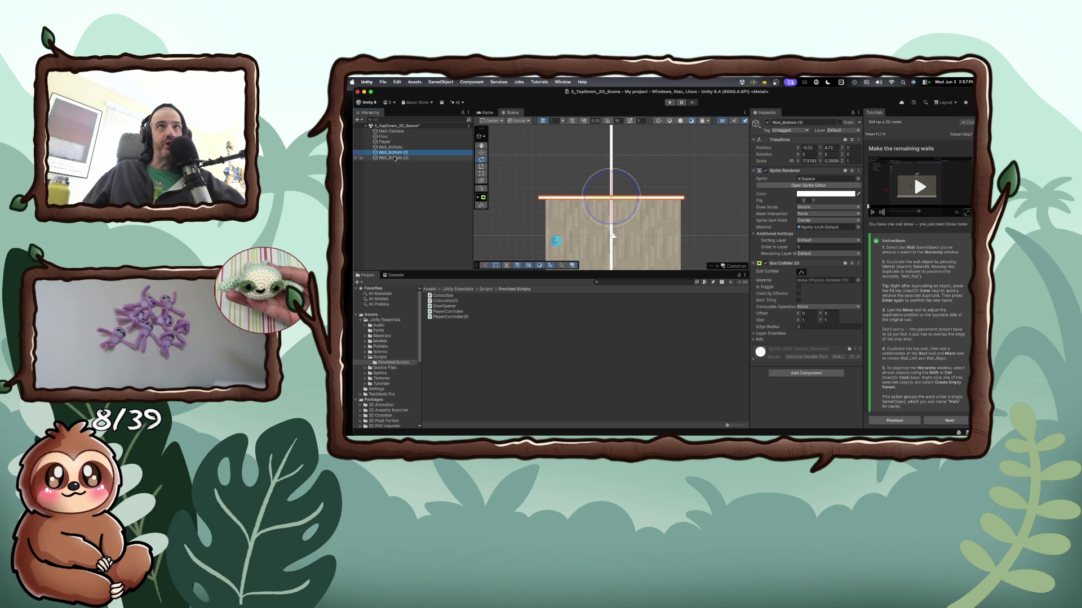
key(Return)
key(BackSpace)
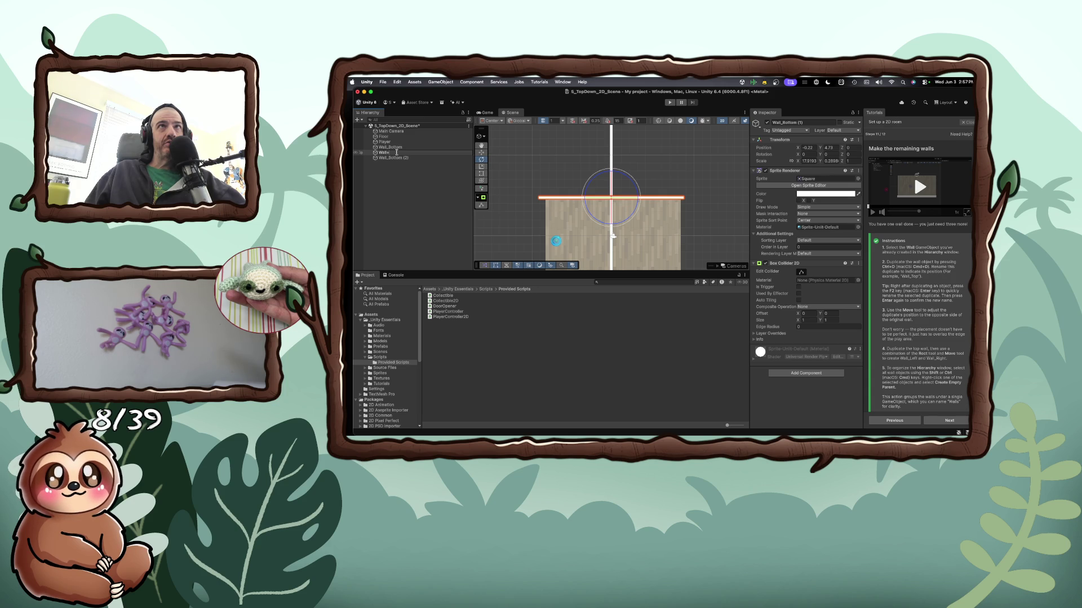
key(BackSpace)
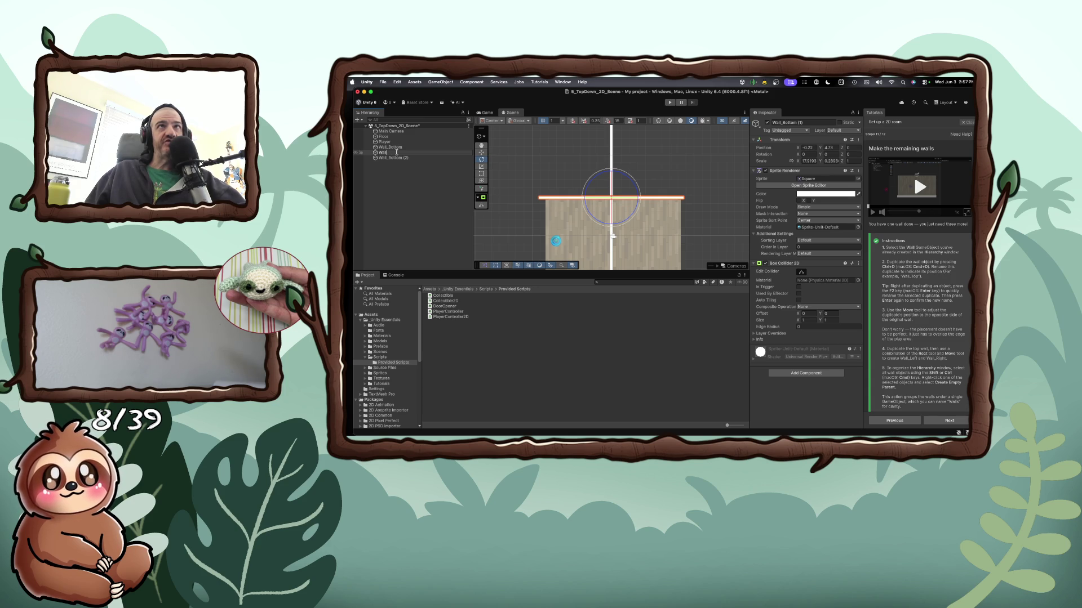
text(_Left)
text(Left)
key(Return)
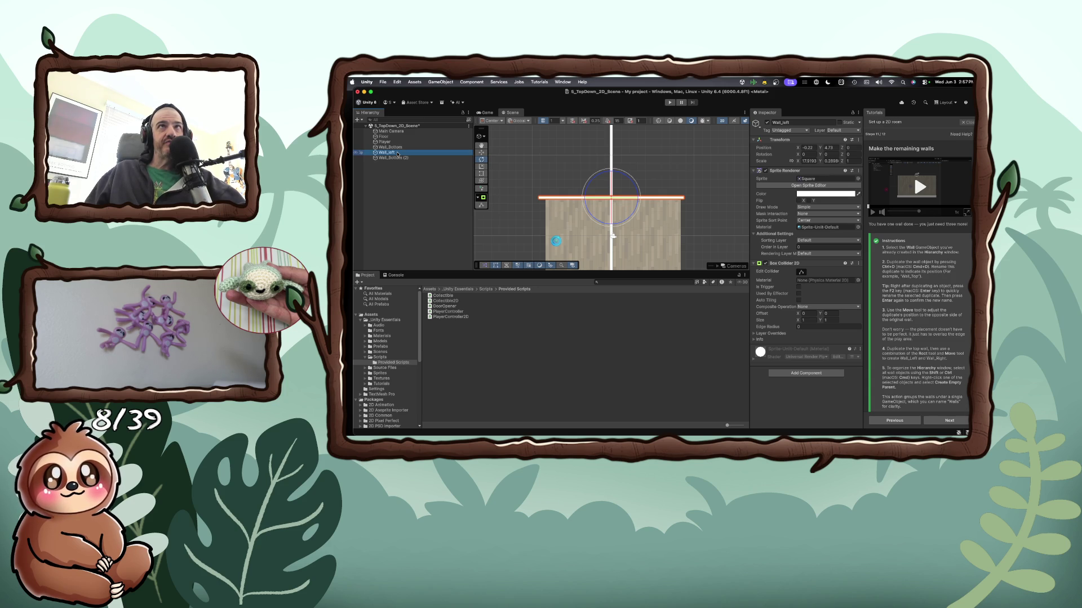
click(398, 158)
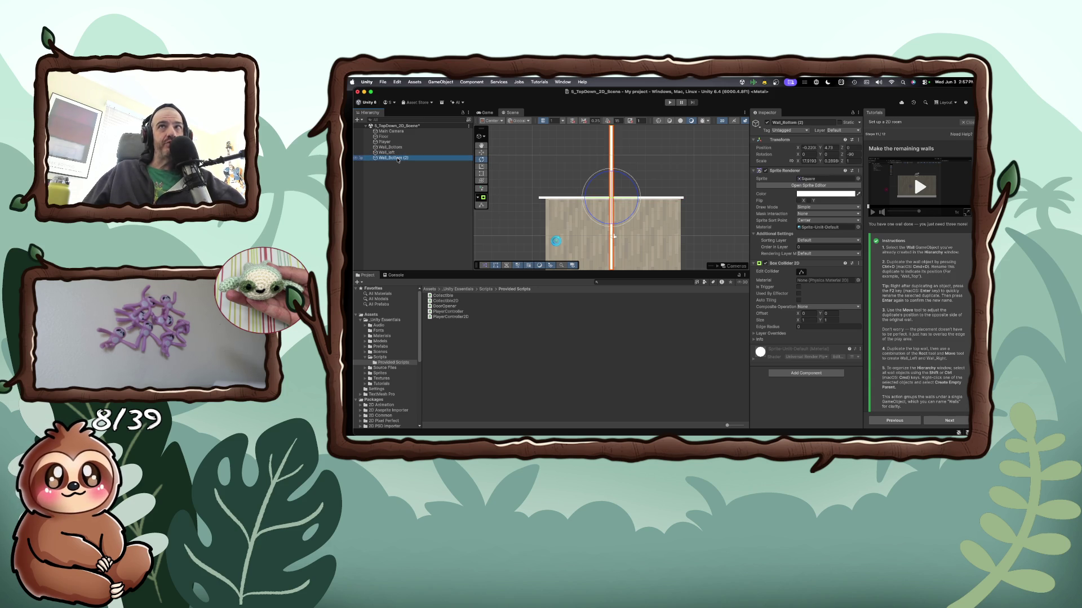
Rename the Wall_Bottom (2) copy to Wall_Top and capitalise Wall_left as Wall_Left
click(397, 147)
click(396, 159)
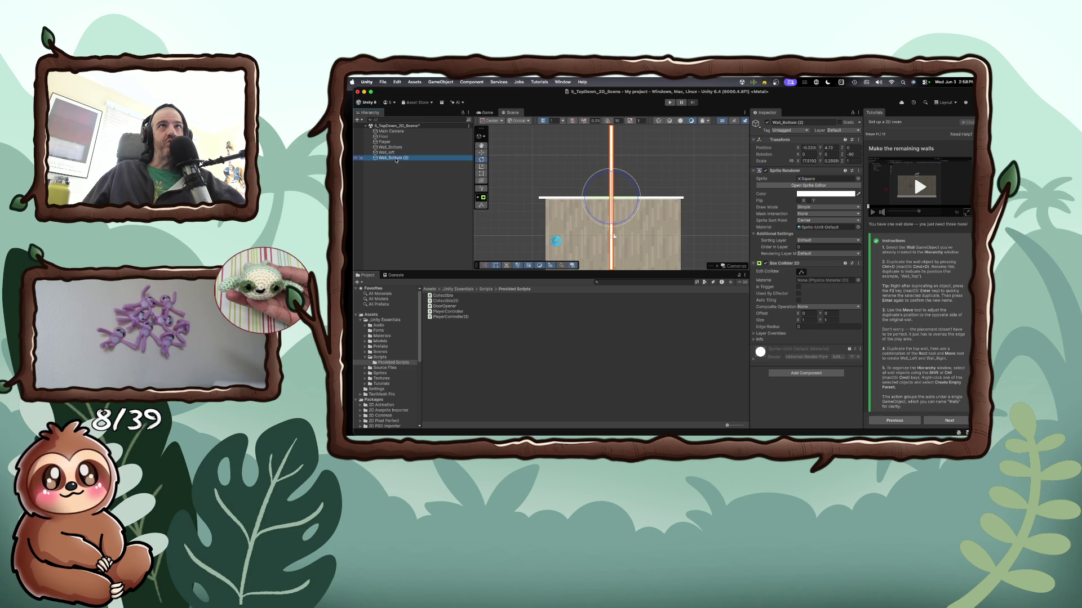
key(Return)
text(Wall_top)
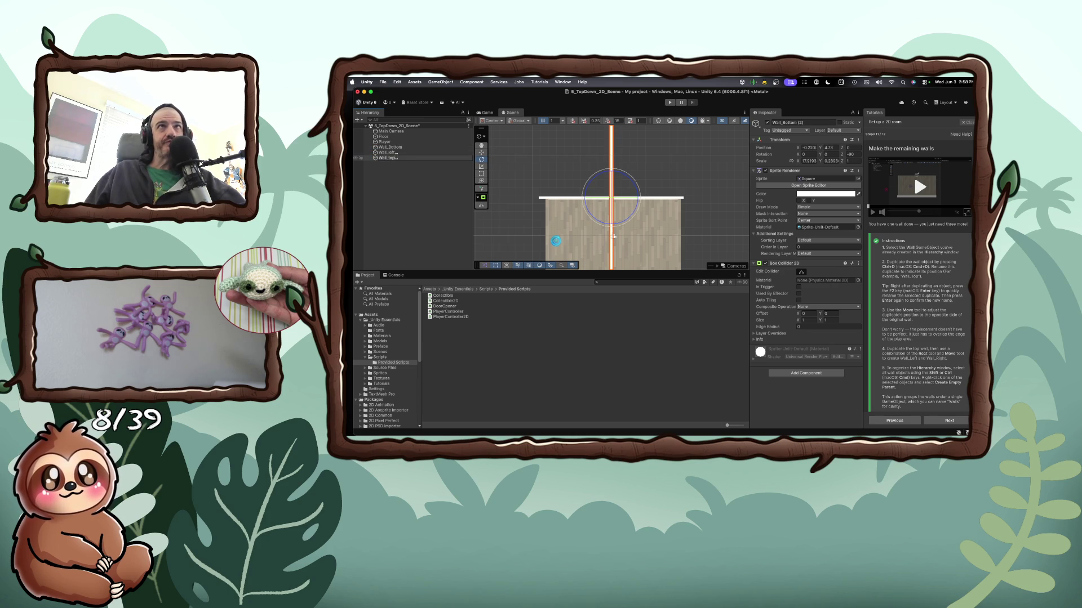
key(Return)
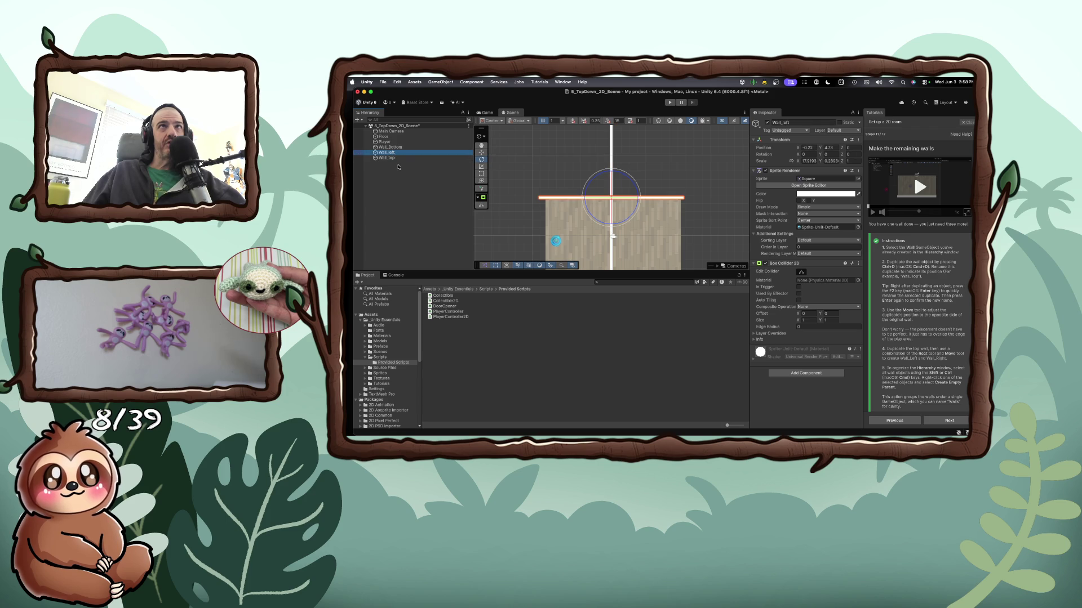
click(387, 152)
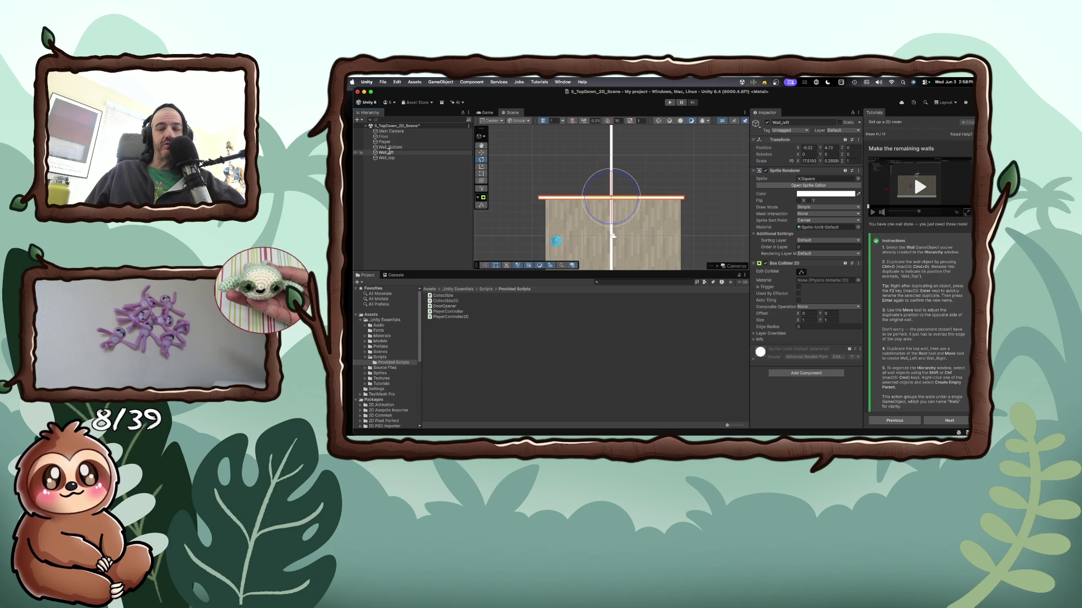
click(392, 157)
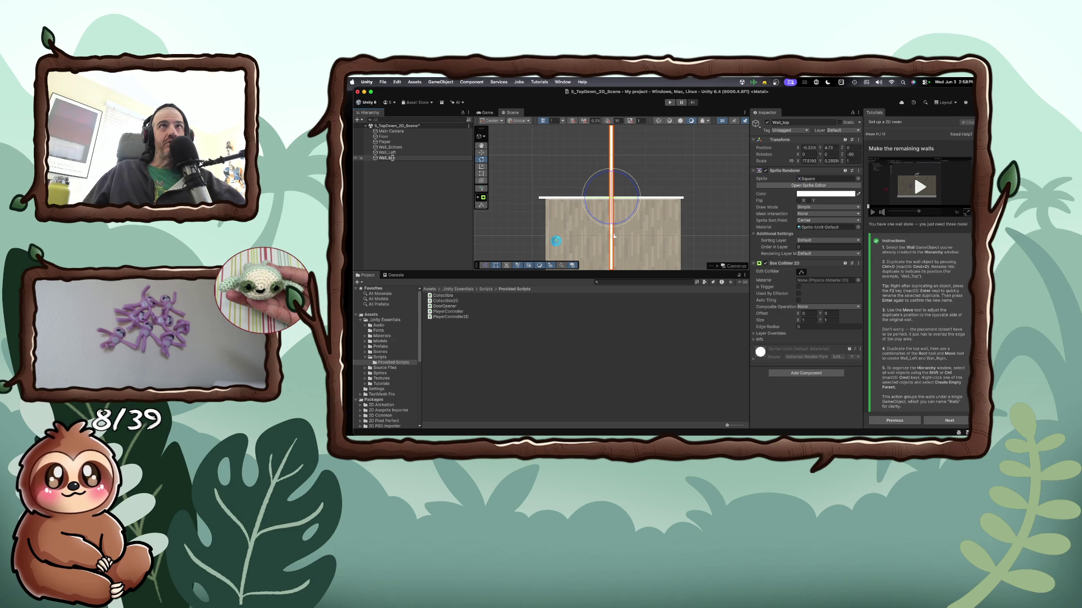
Duplicate Wall_Top to create Wall_Top (1)
click(396, 175)
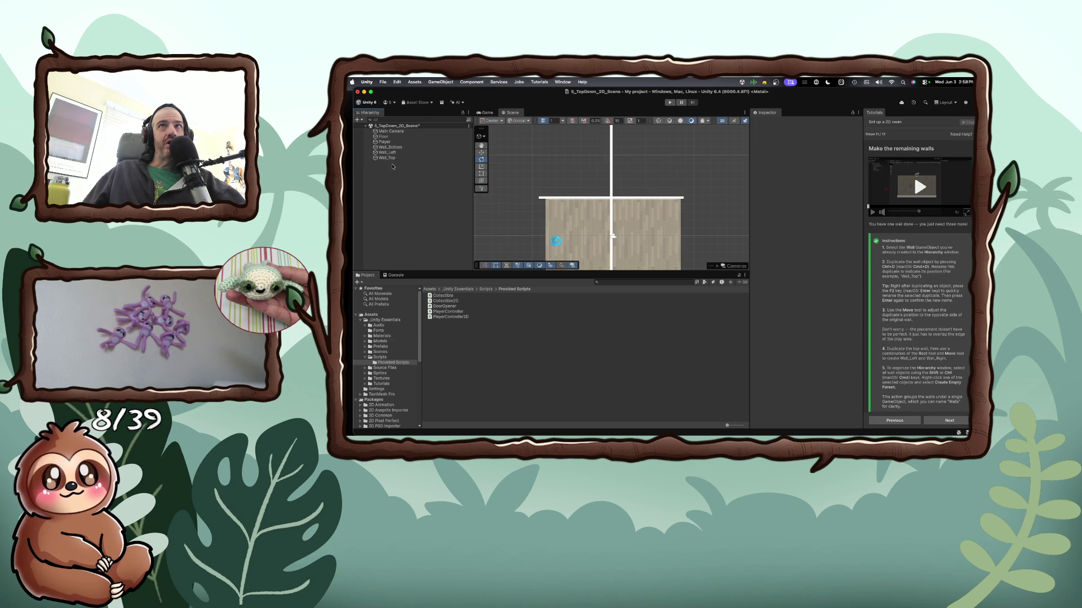
right_click(392, 165)
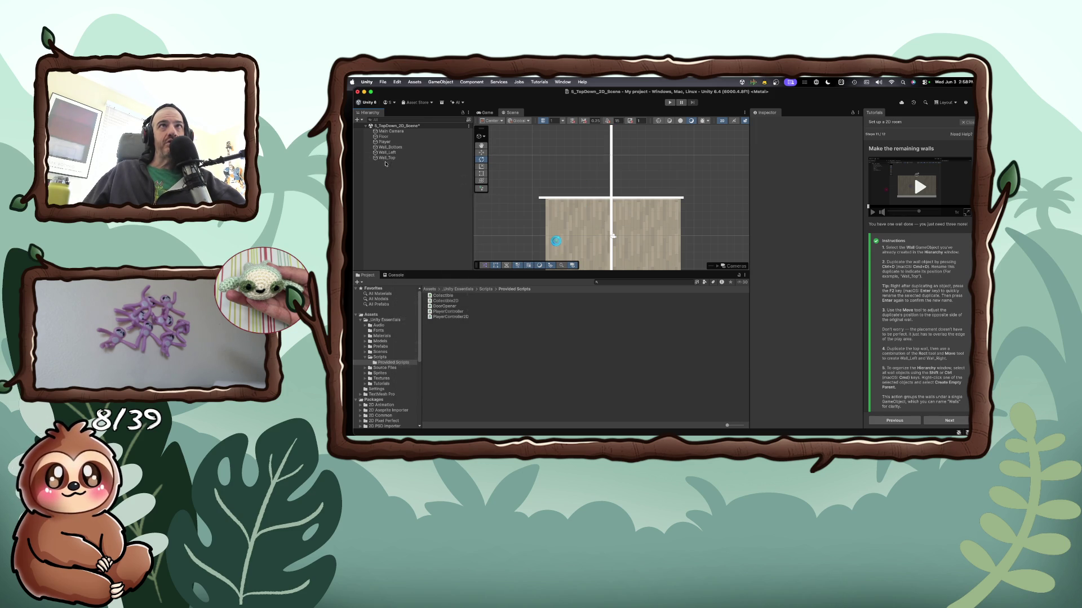
click(392, 158)
key(super+d)
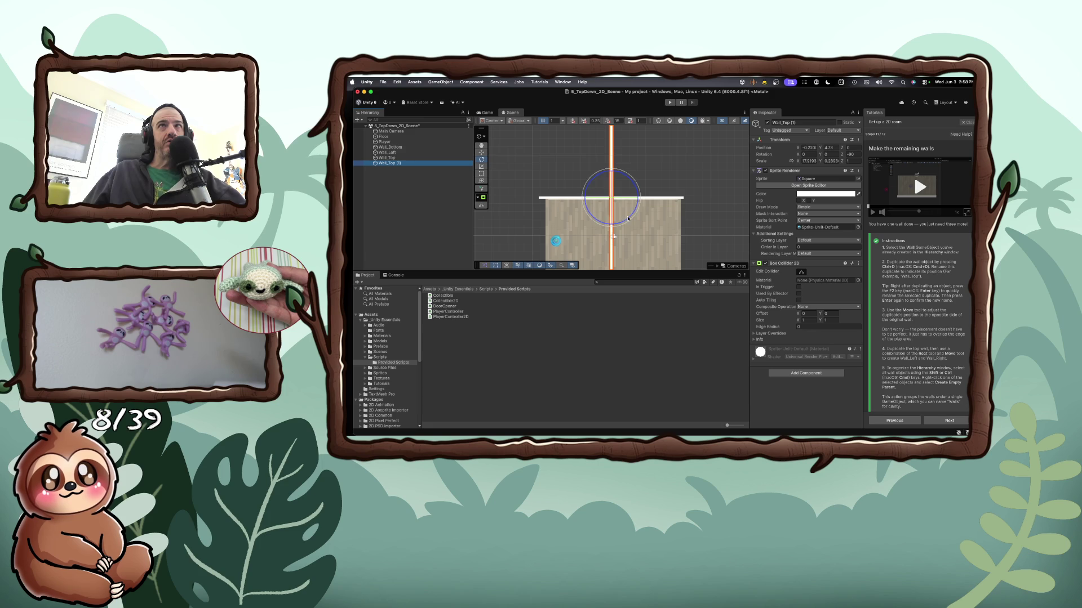
Centre the room in the Scene view and frame Wall_Left to see which wall each name refers to
key(w)
click(618, 229)
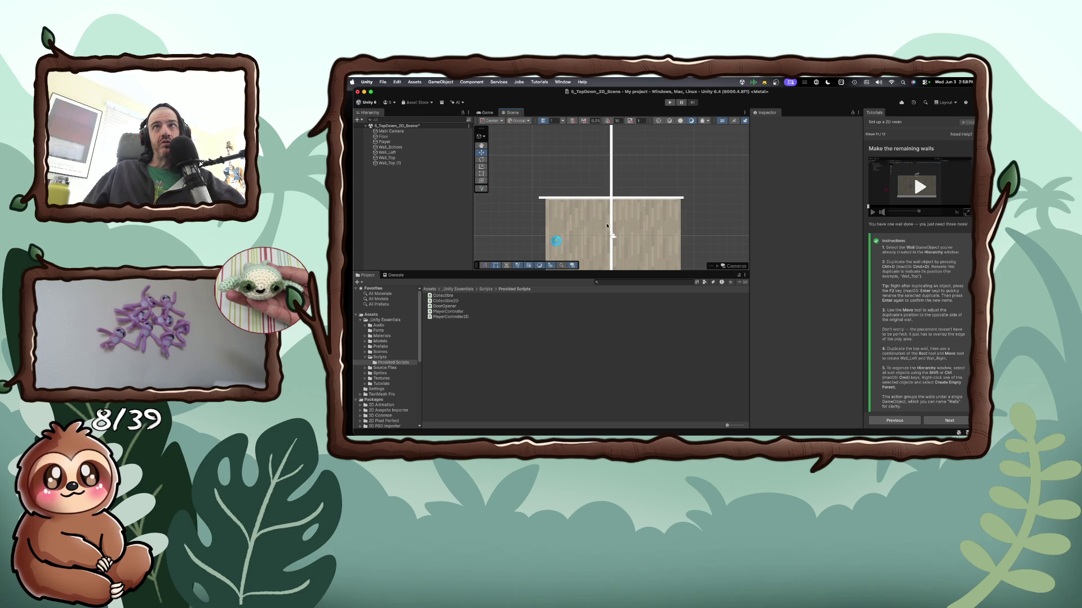
click(471, 163)
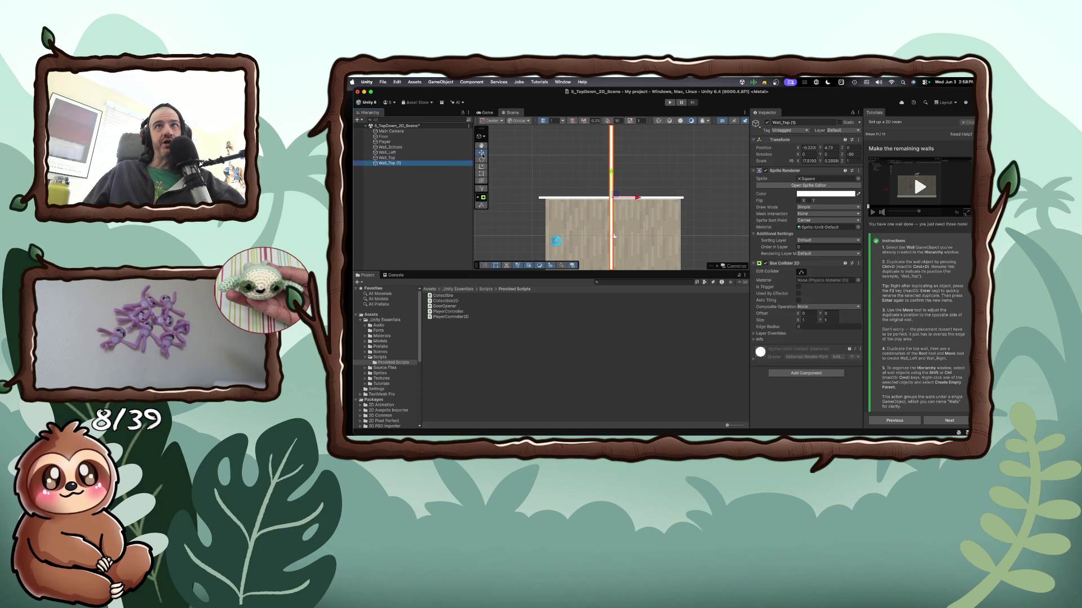
click(624, 230)
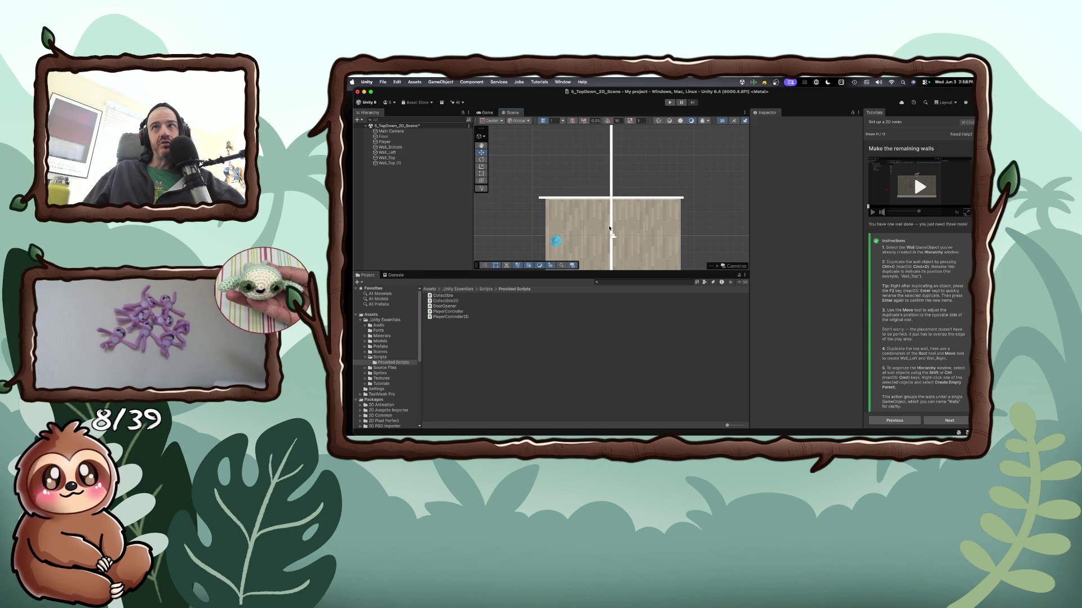
click(481, 146)
mouse_move(628, 233)
mouse_down()
mouse_move(654, 233)
mouse_move(601, 186)
mouse_up()
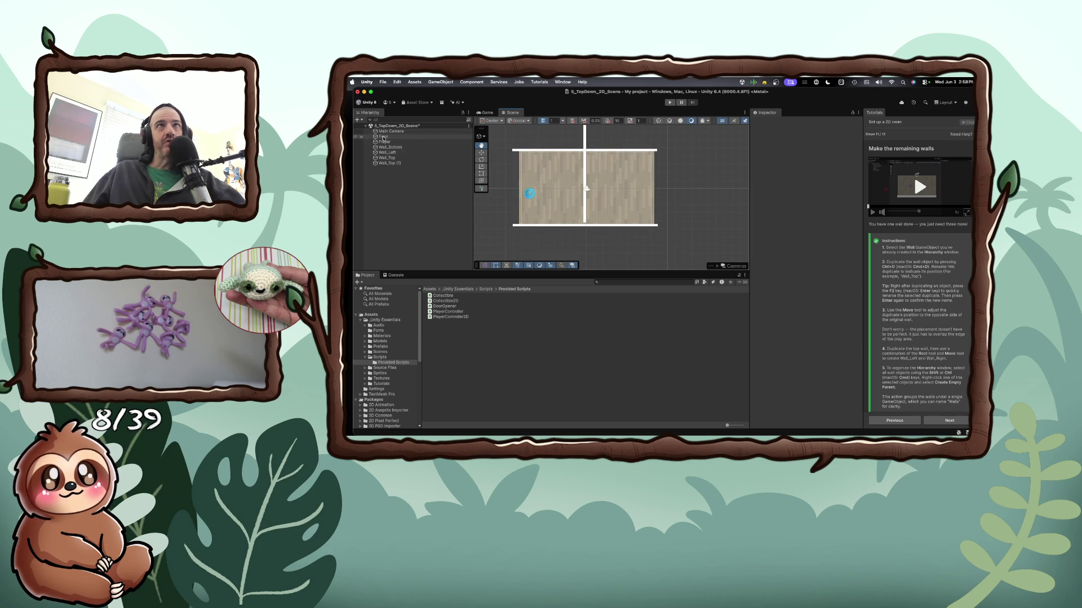
click(387, 152)
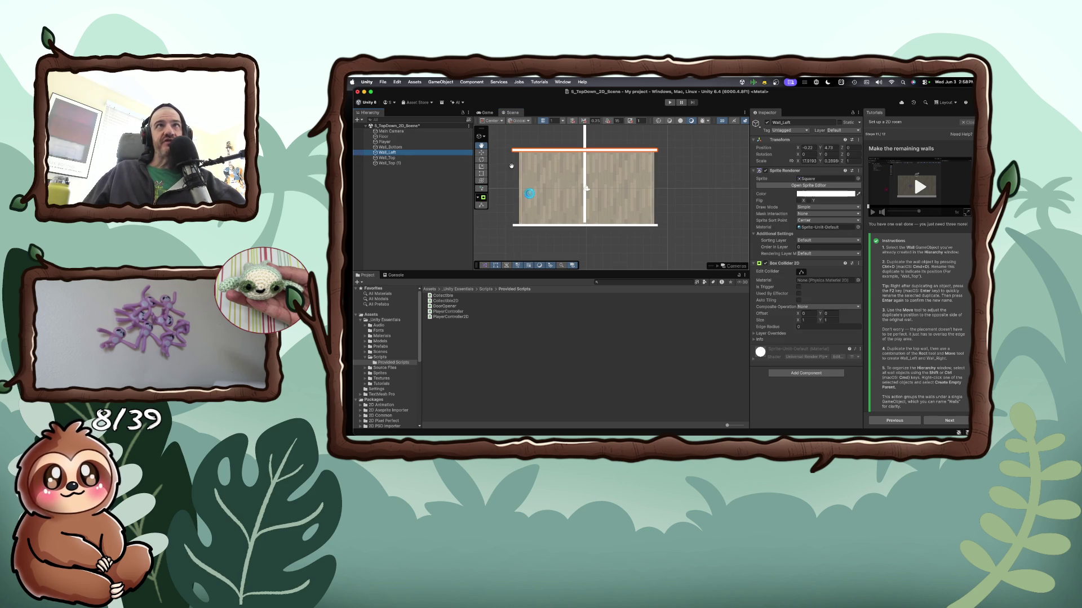
click(394, 158)
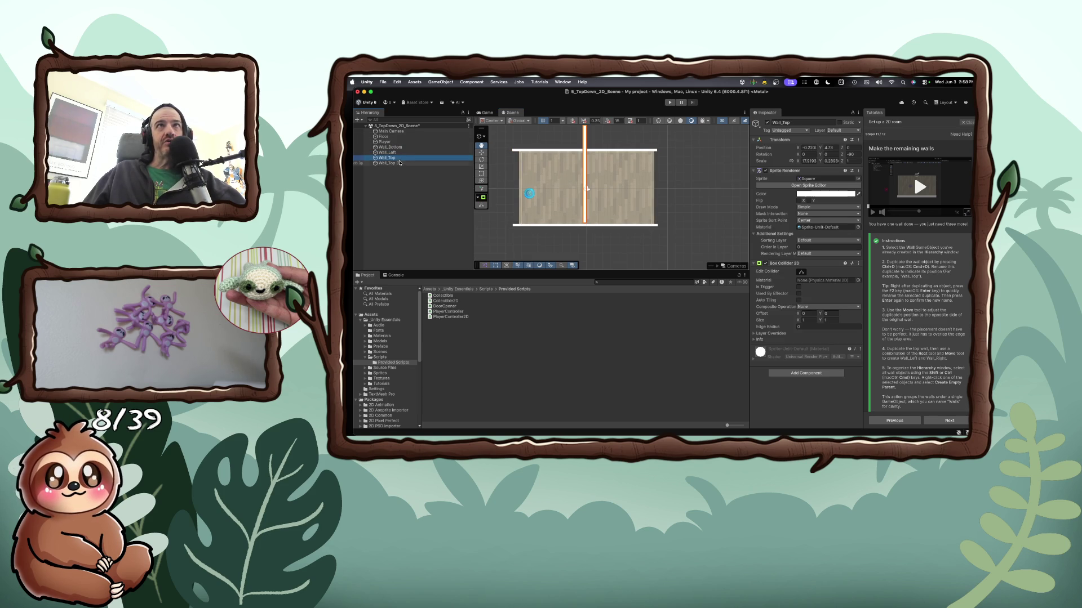
click(395, 152)
key(f)
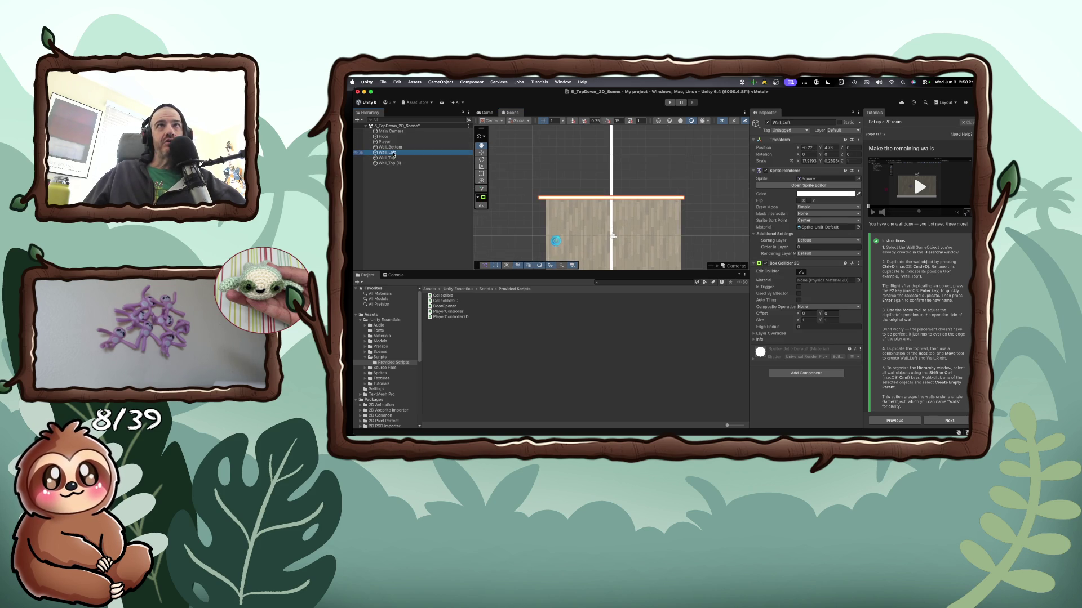
Swap the names so the vertical wall is Wall_Left and the horizontal wall is Wall_Top
click(392, 158)
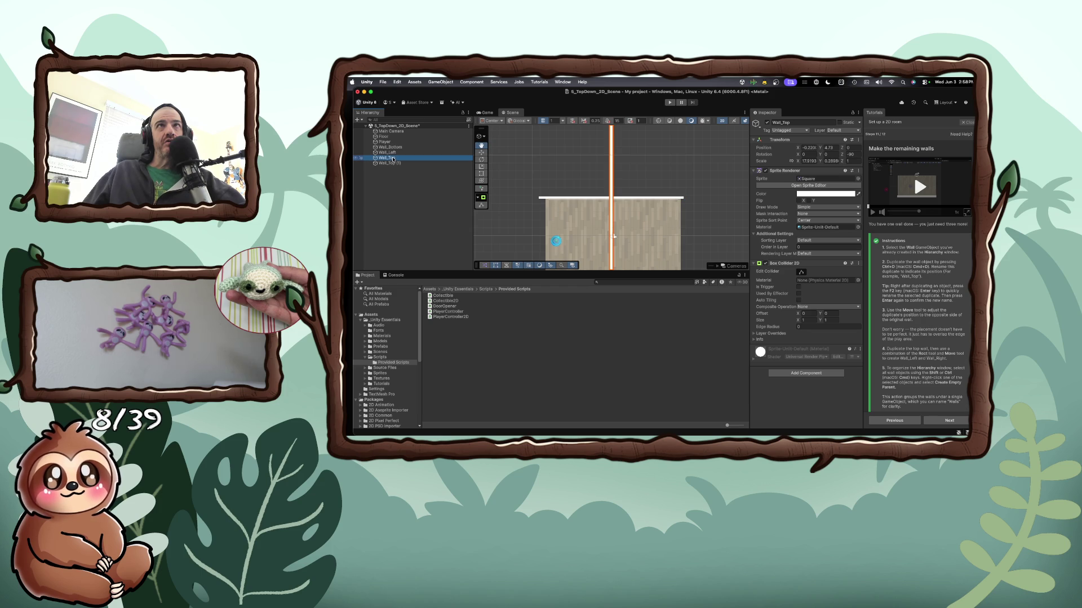
key(Return)
key(BackSpace)
key(BackSpace)
key(BackSpace)
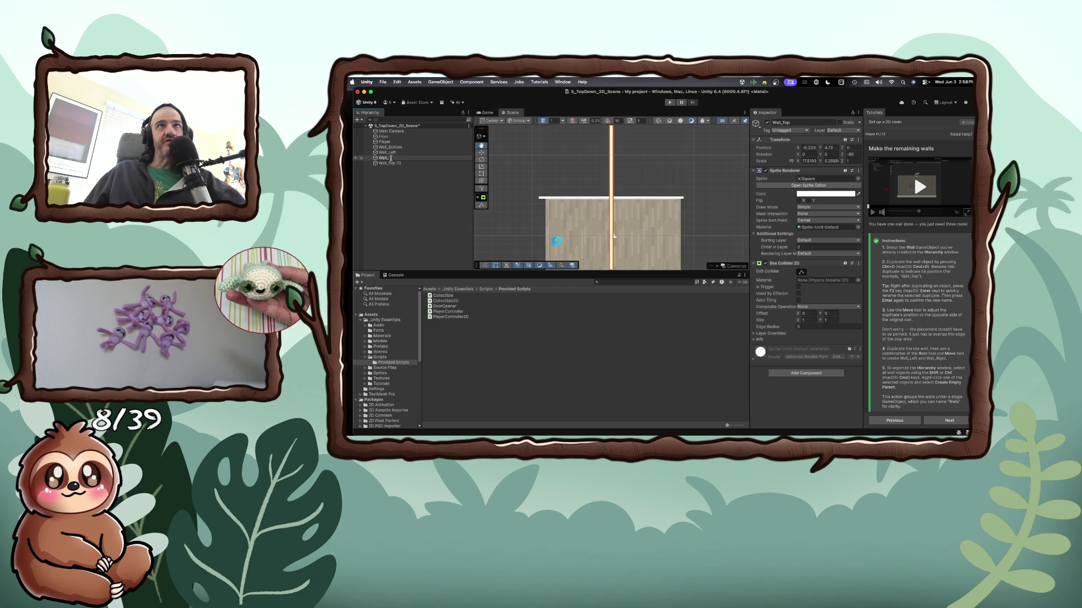
text(Left)
key(Return)
click(393, 153)
click(392, 153)
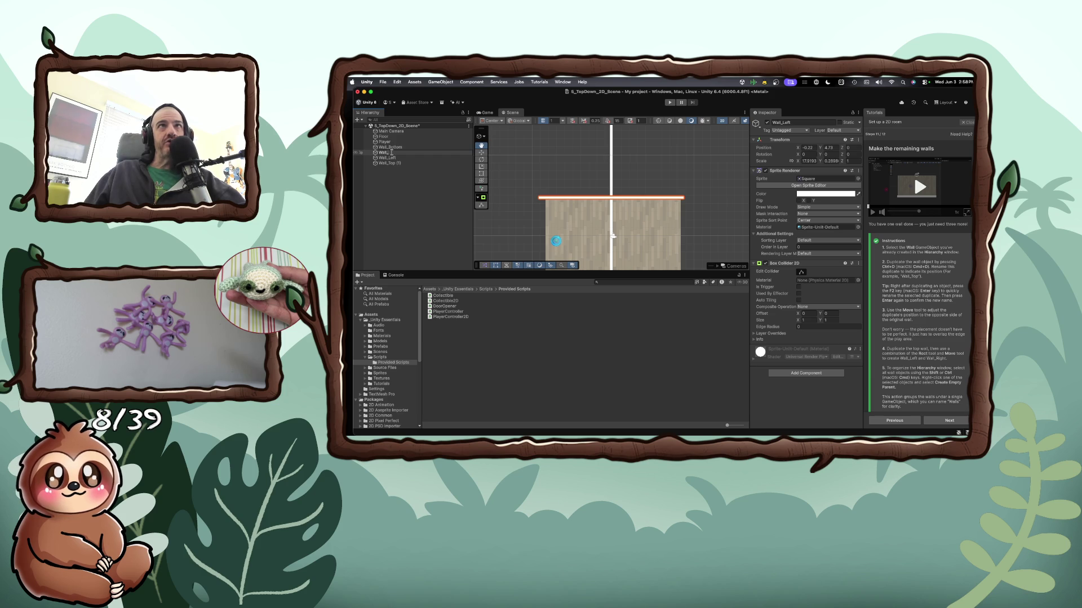
text(Top)
key(Return)
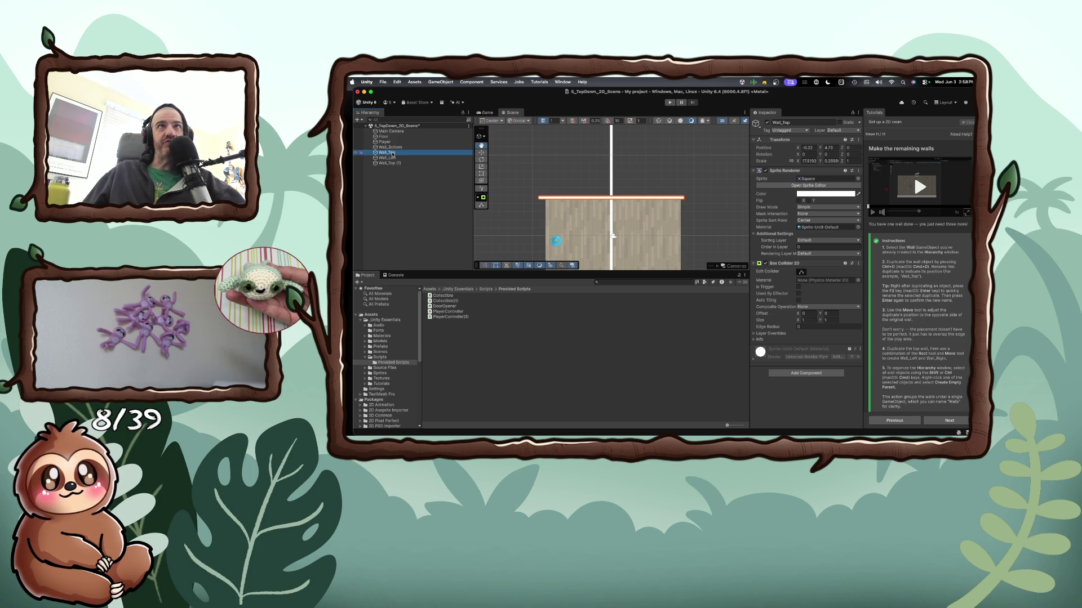
Rename the duplicate Wall_Top (1) to Wall_Right
click(397, 163)
click(388, 153)
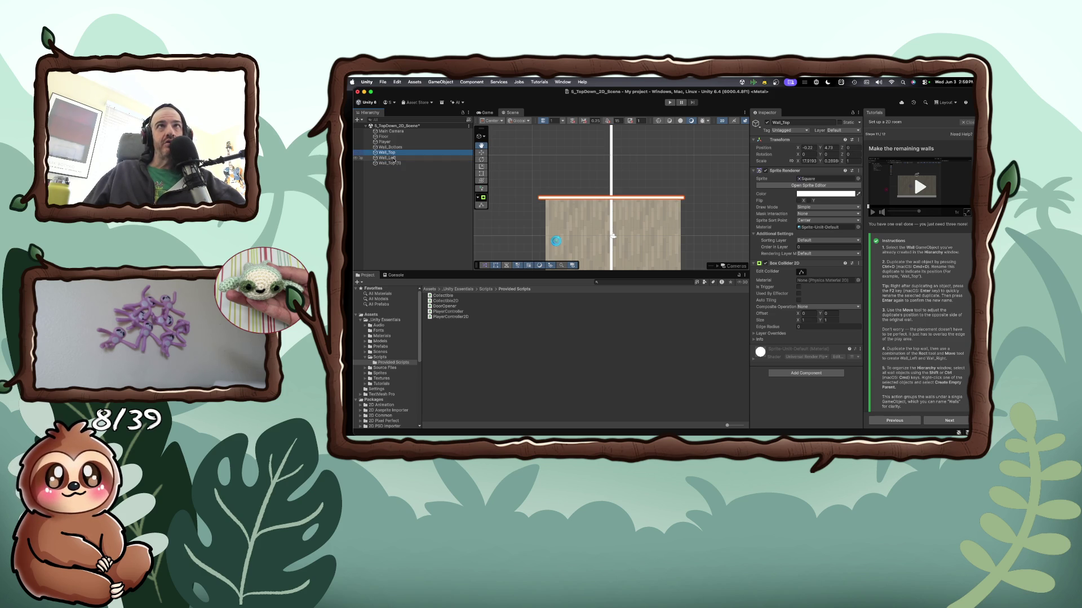
click(396, 163)
key(Return)
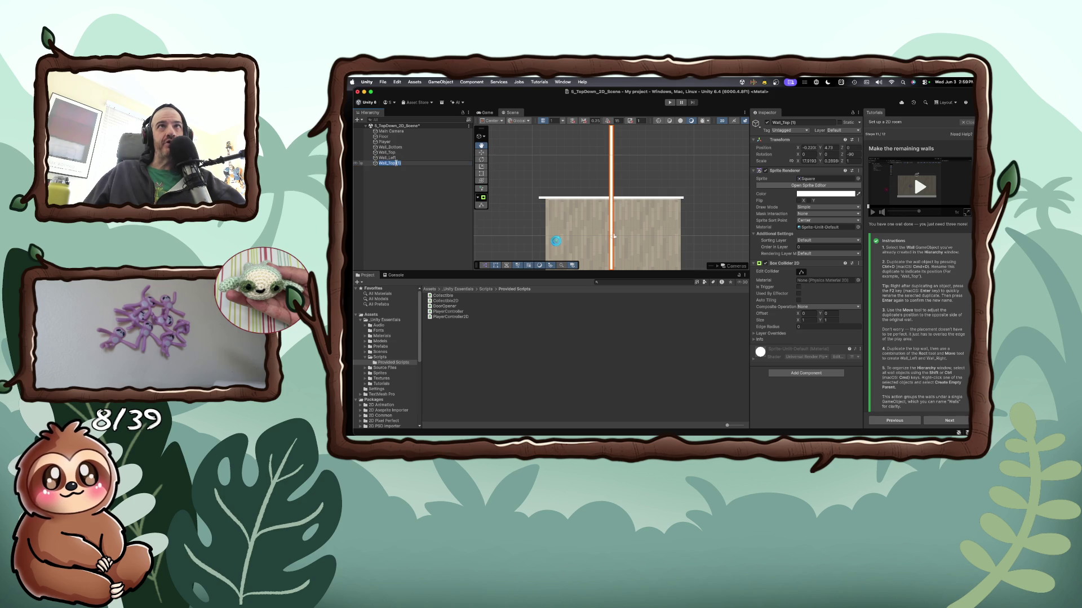
key(Return)
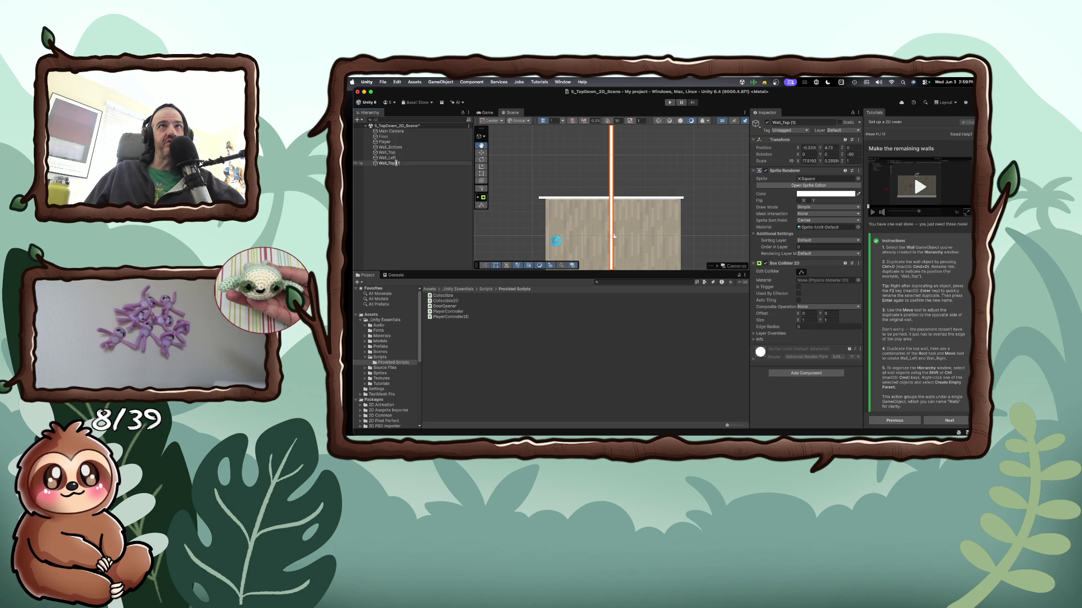
text(Wall_Right)
key(Return)
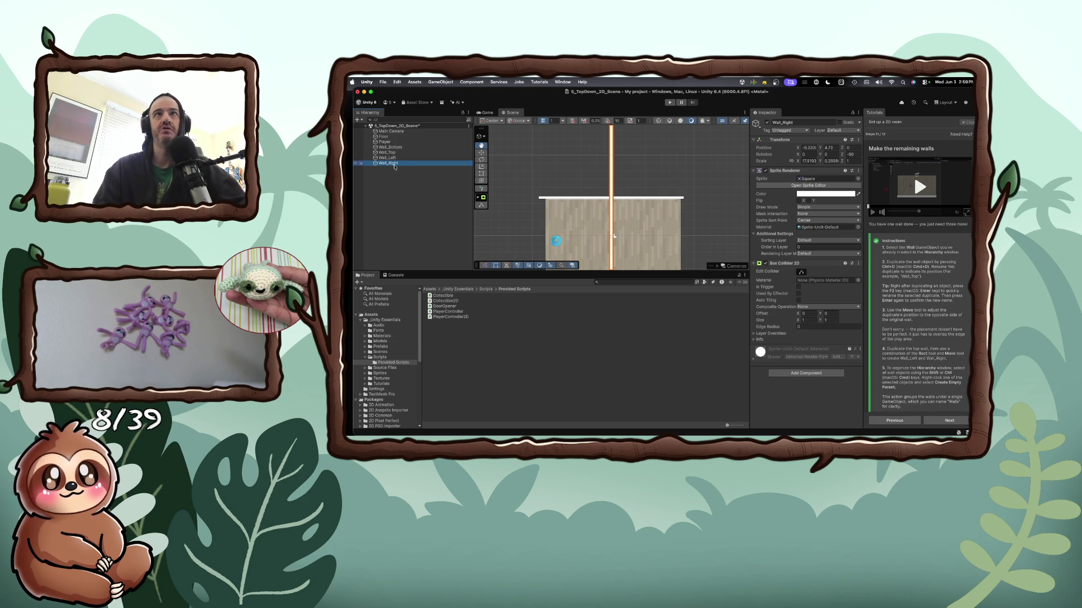
Select Wall_Right and scrub its Position X to shift it slightly right
click(481, 152)
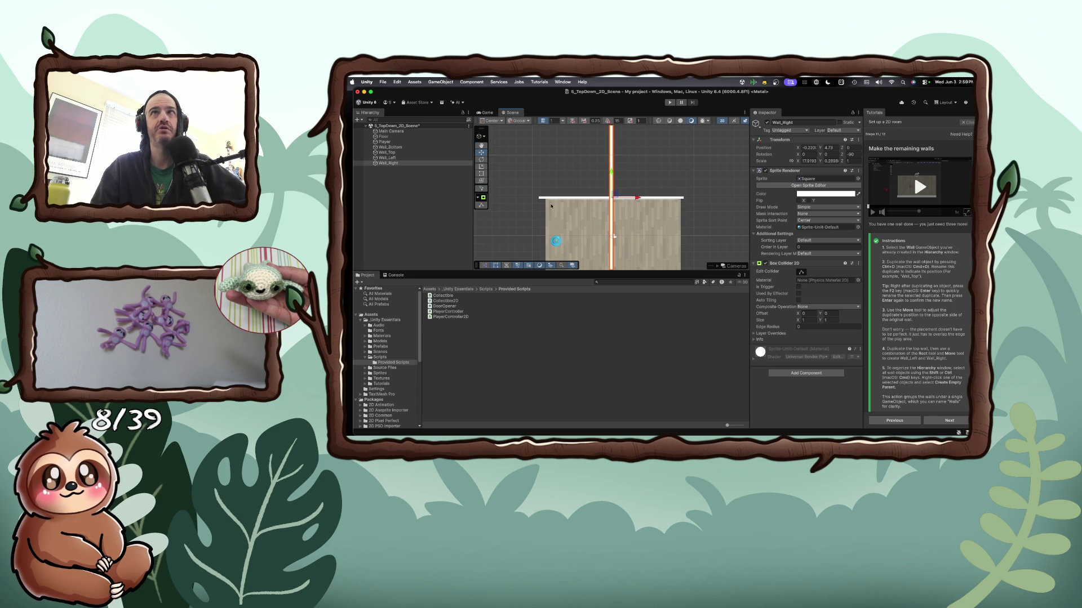
drag(612, 221, 653, 222)
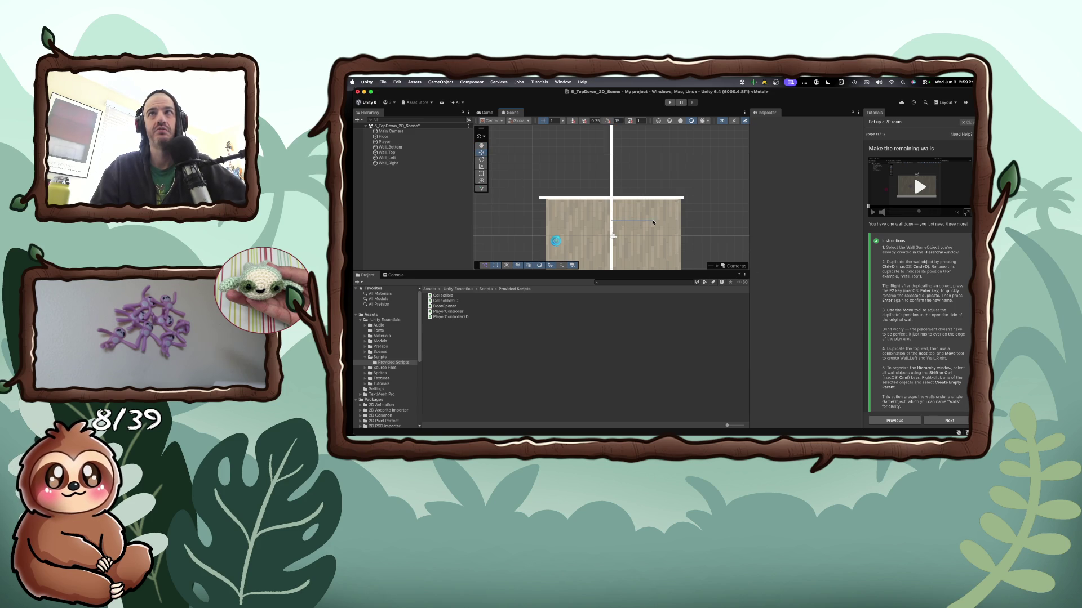
scroll(625, 222, up, 5)
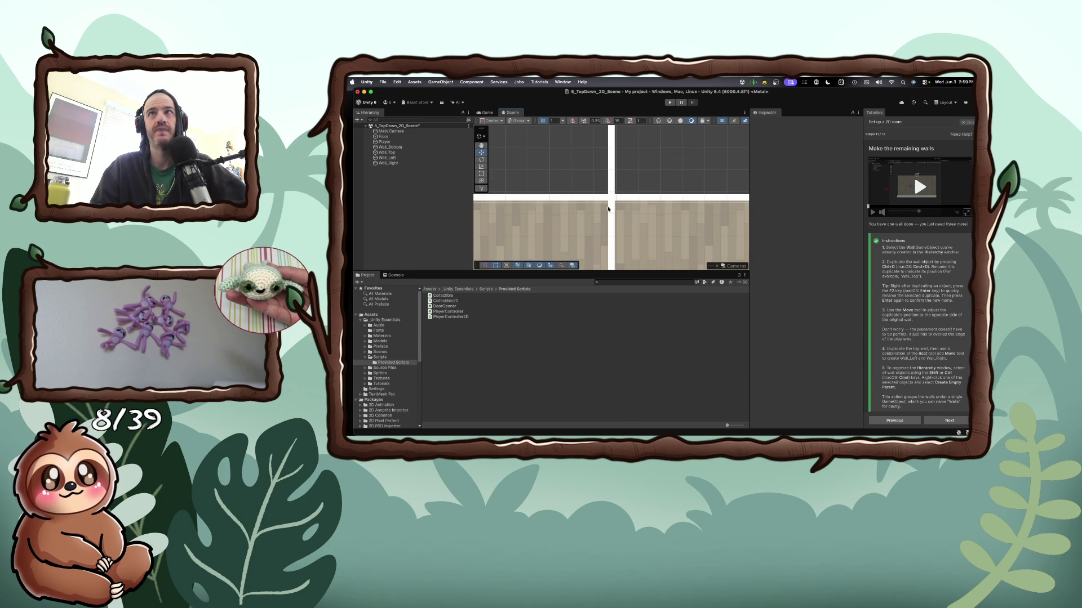
click(609, 178)
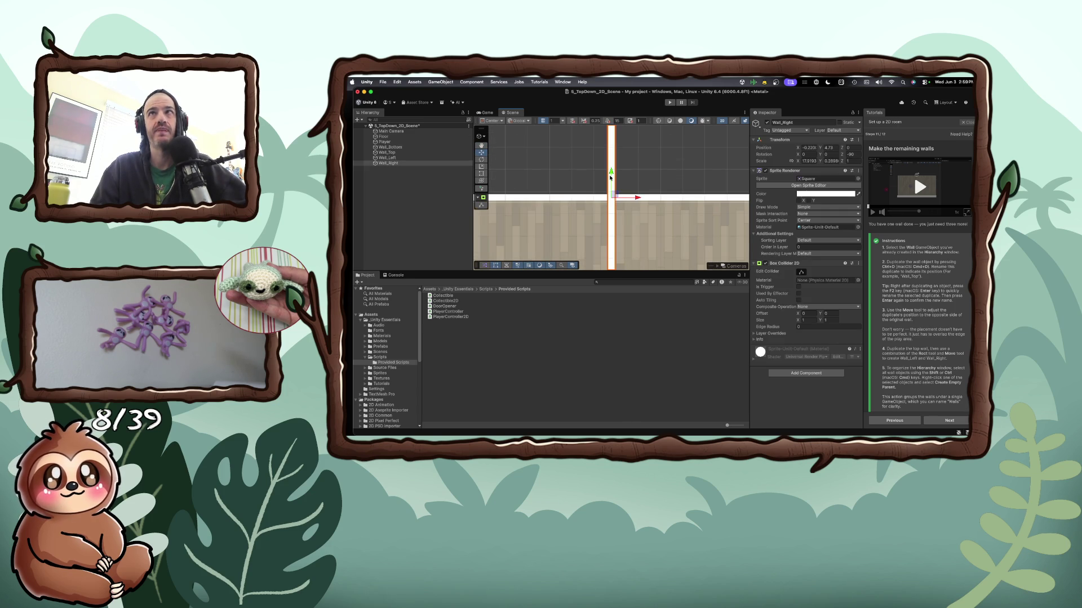
scroll(597, 226, down, 5)
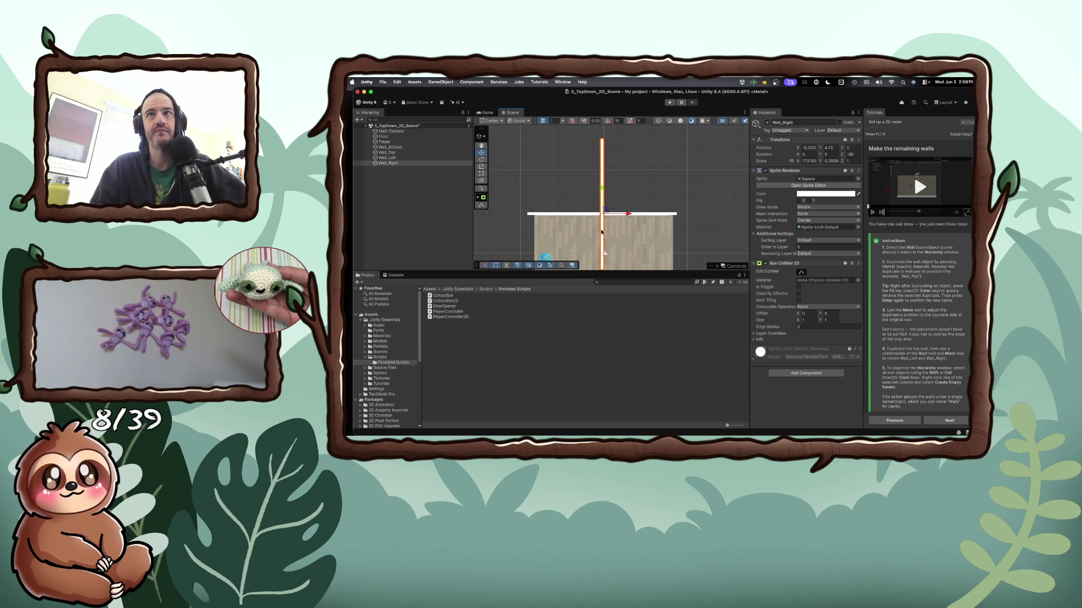
click(611, 232)
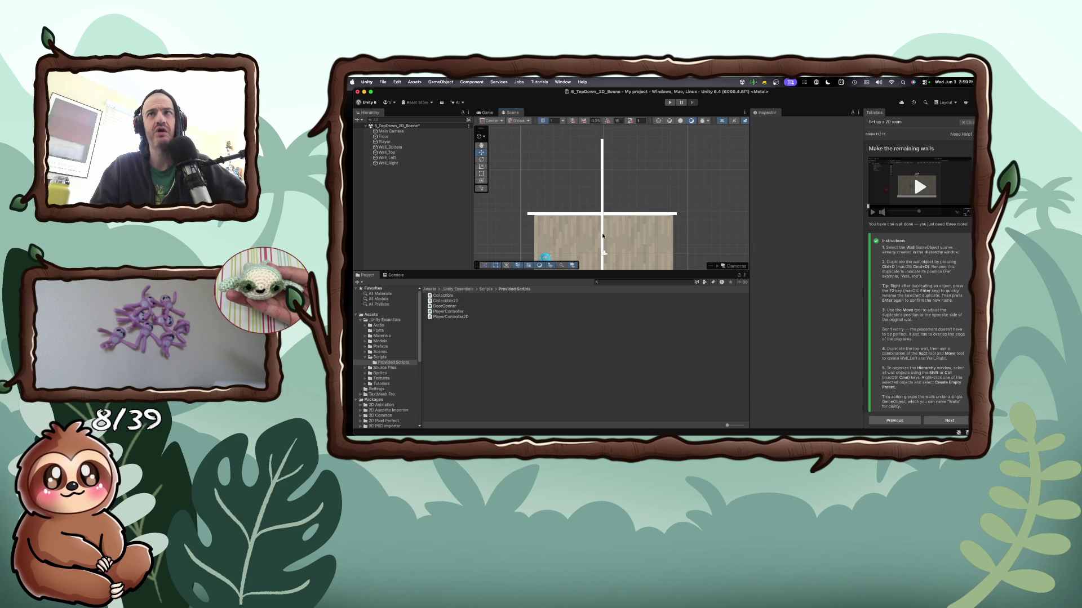
click(602, 236)
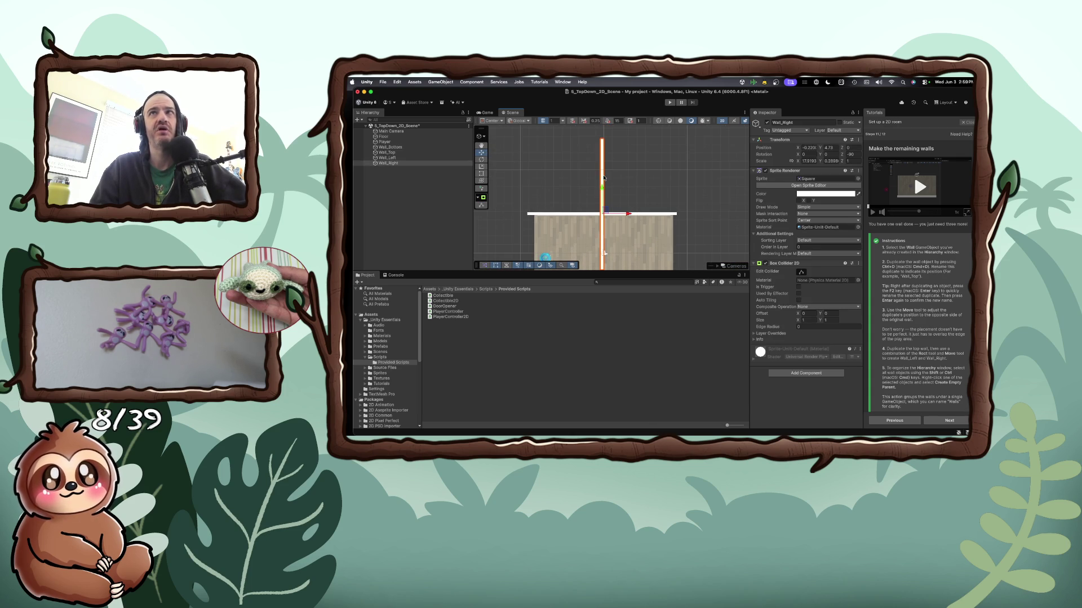
click(647, 182)
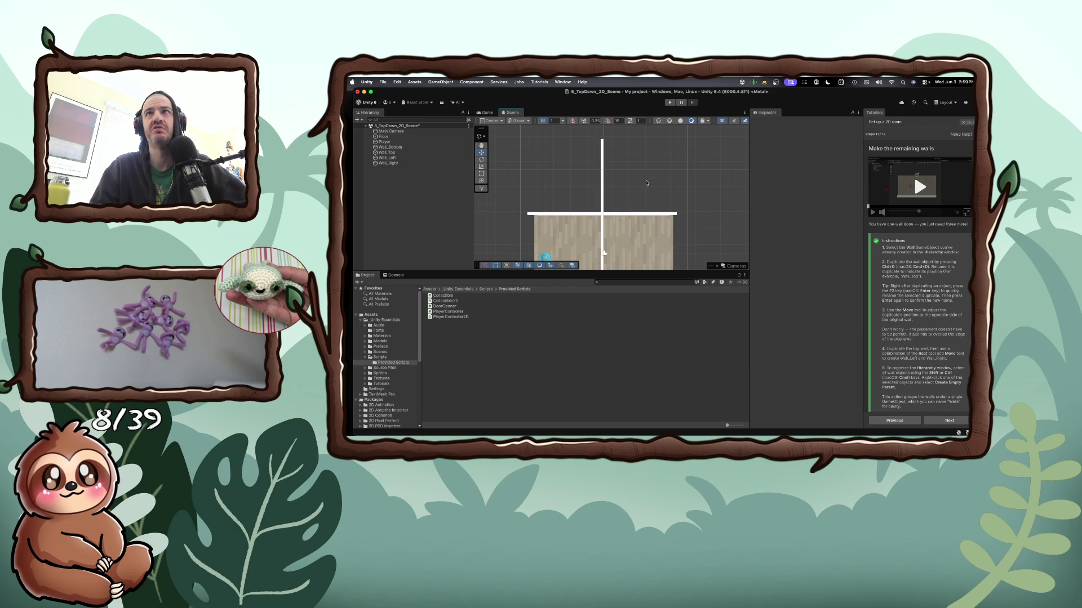
click(602, 192)
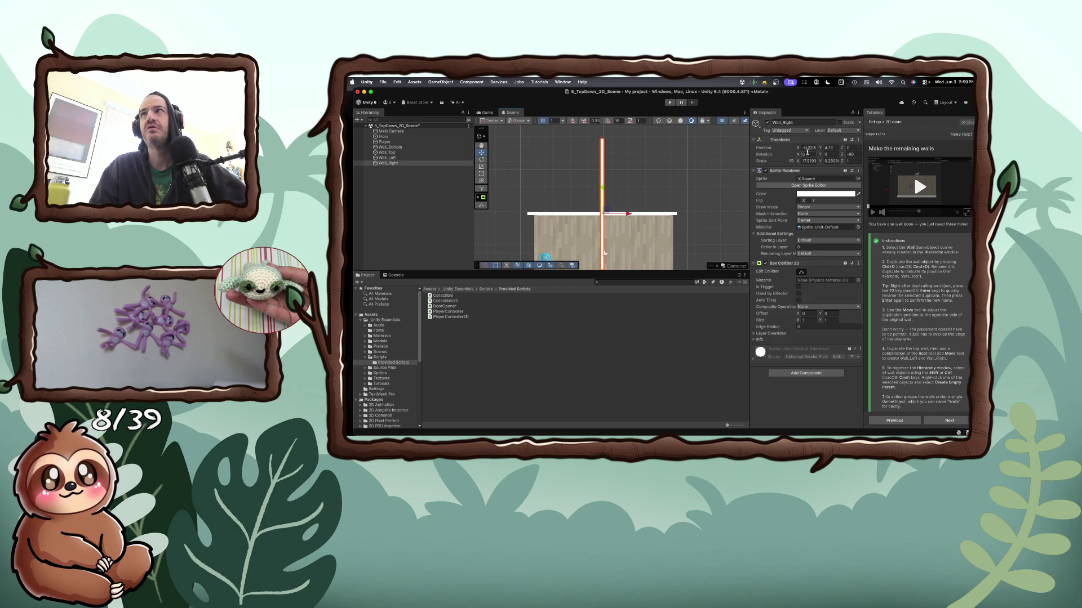
drag(799, 149, 895, 151)
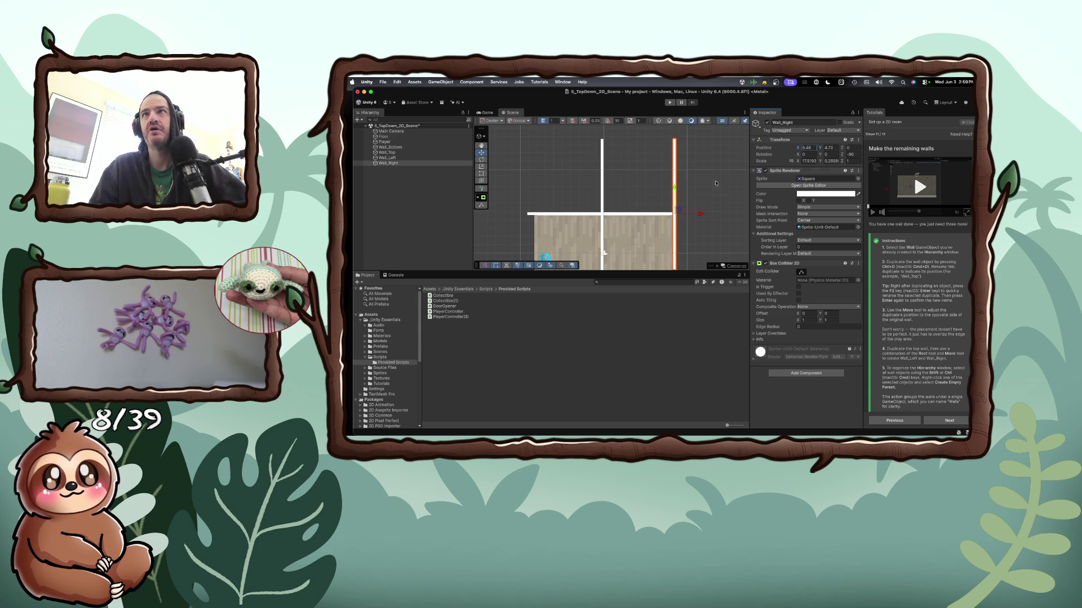
Slide Wall_Left far left, lower both side walls, and test the room in Play mode
click(601, 169)
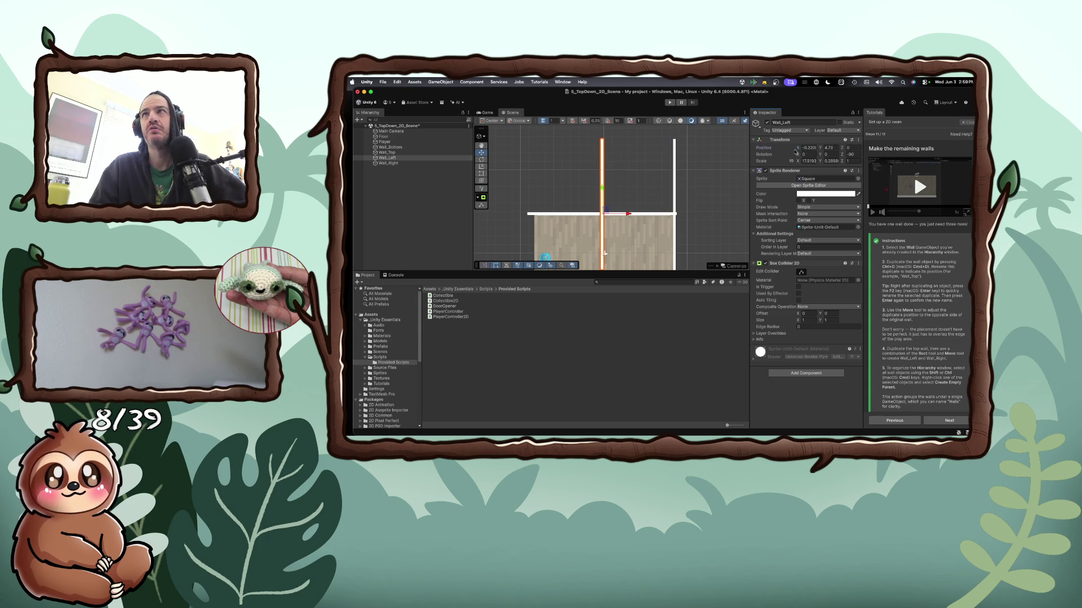
drag(796, 147, 709, 151)
click(825, 147)
drag(822, 148, 726, 149)
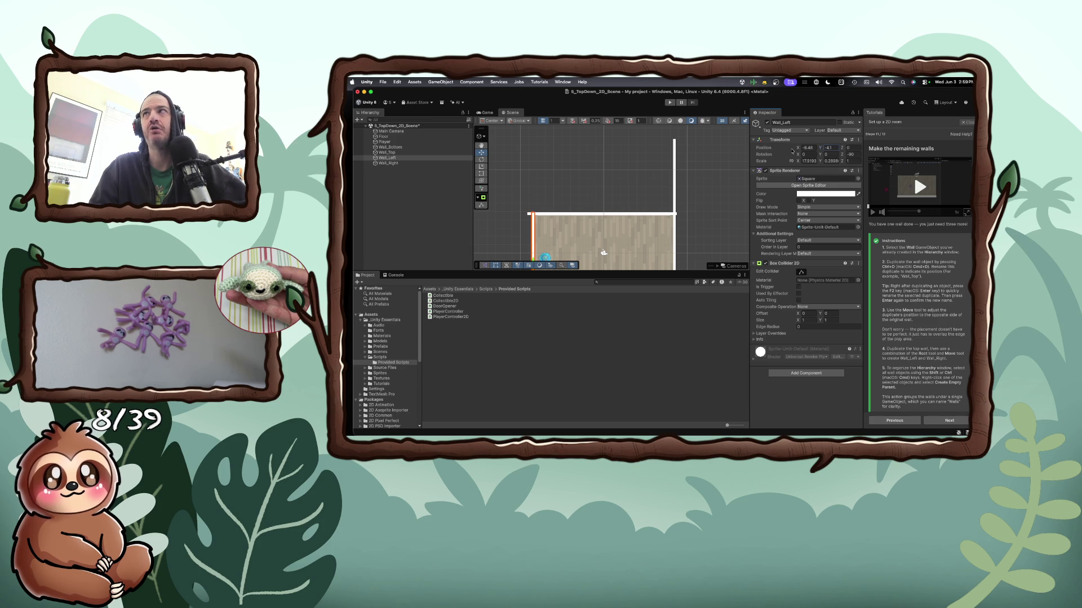
click(675, 199)
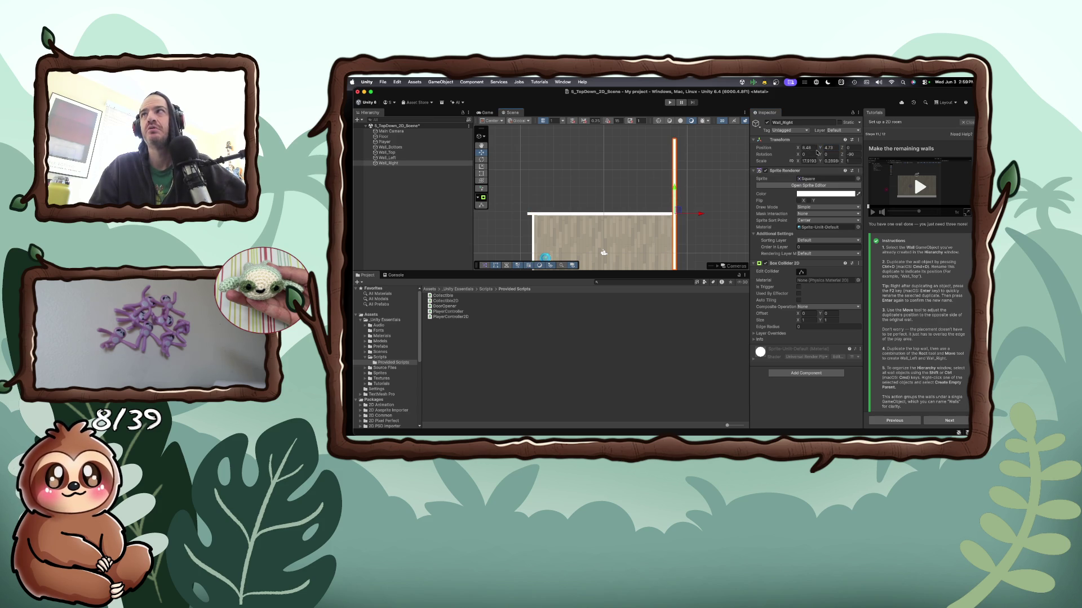
drag(819, 150, 776, 153)
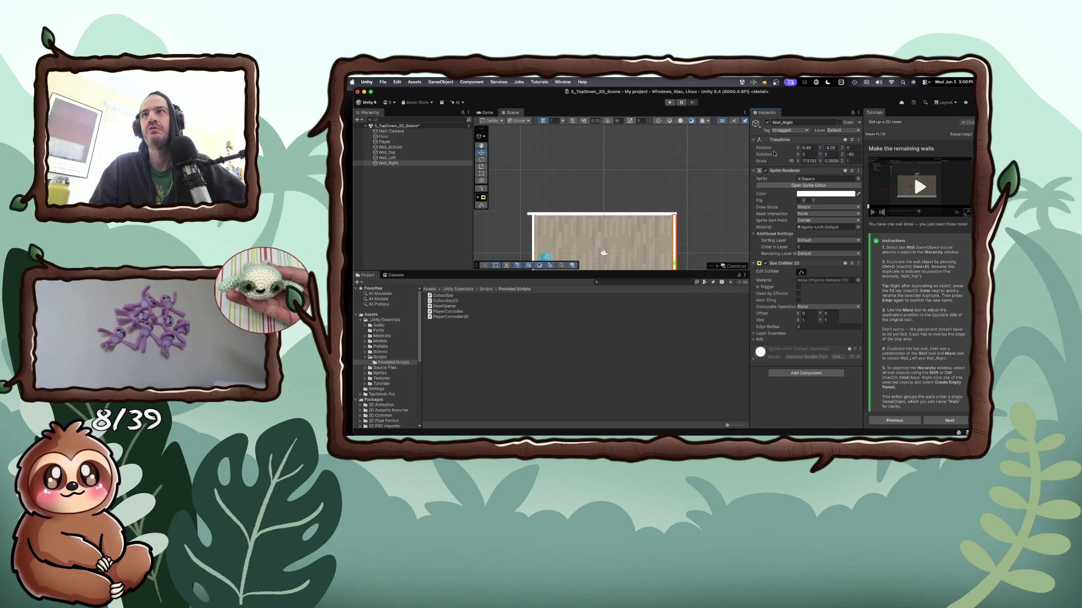
scroll(591, 212, down, 3)
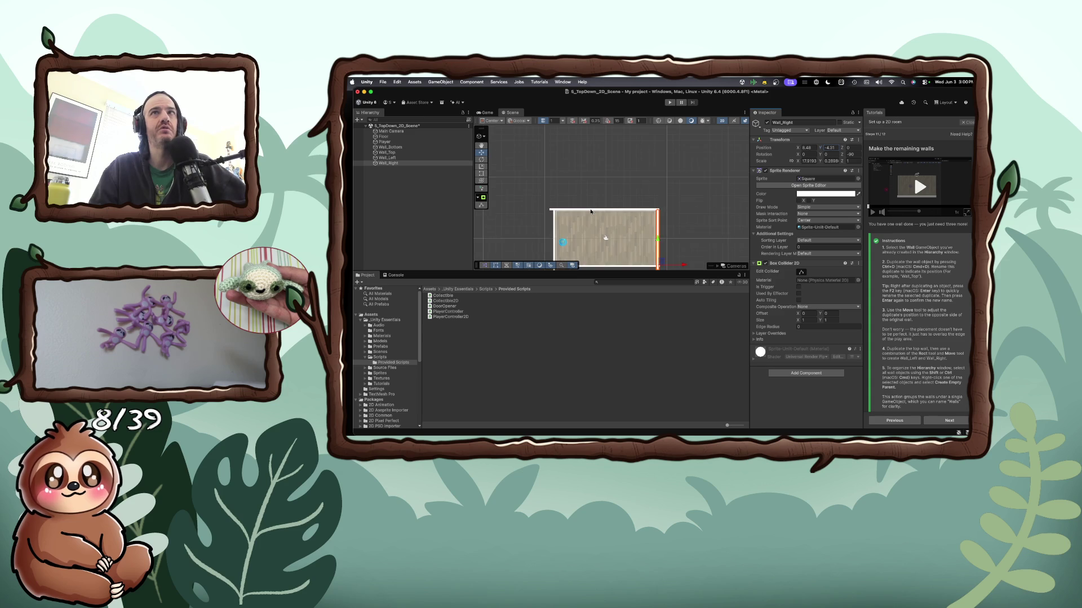
scroll(591, 211, down, 2)
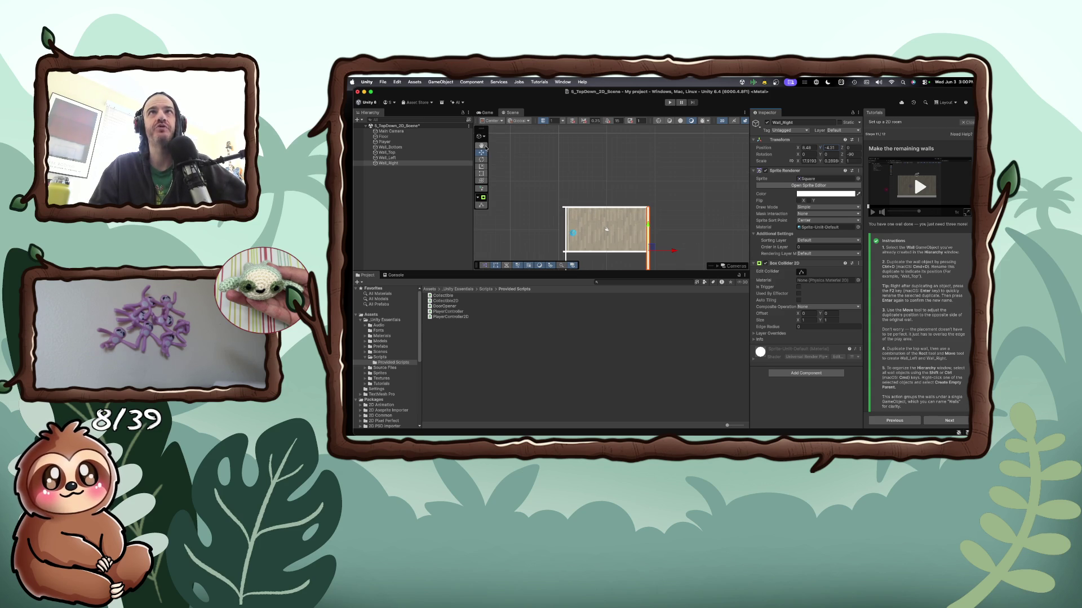
click(669, 102)
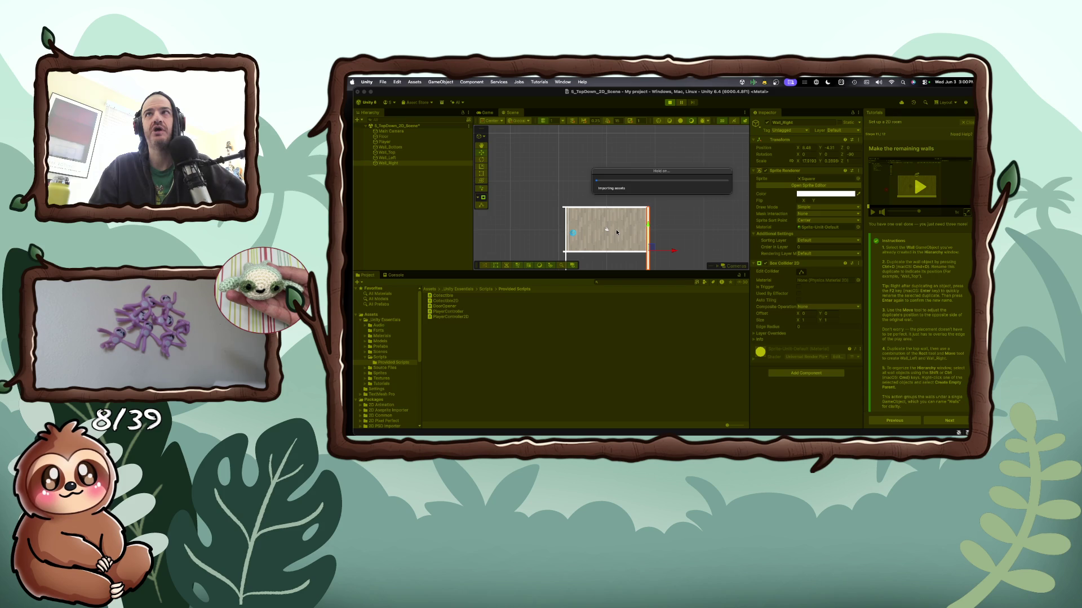
key(w)
key(s)
key(a)
key(d)
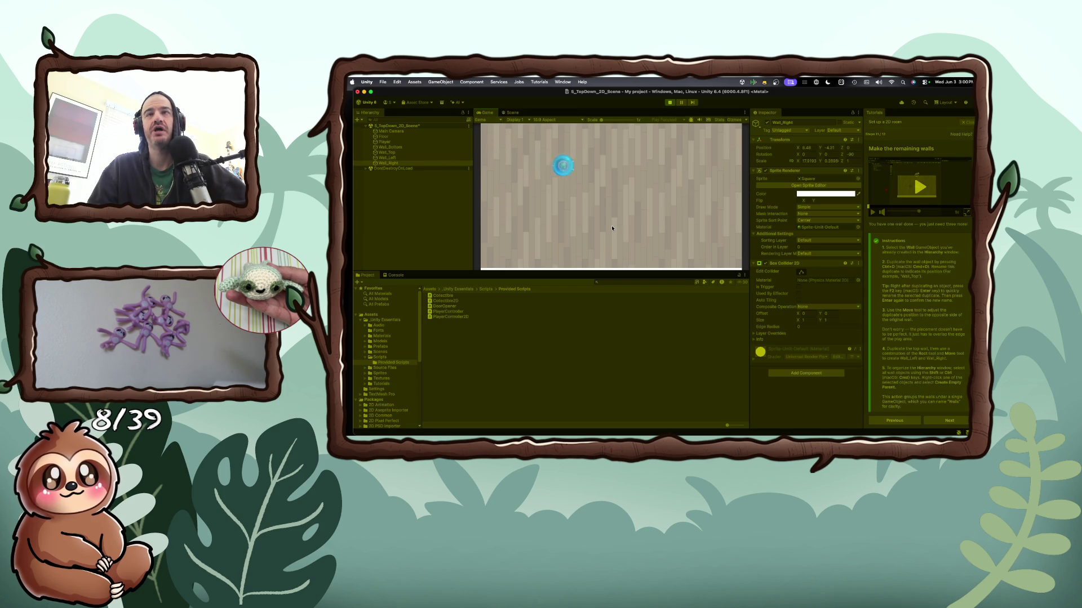
key(s)
key(d)
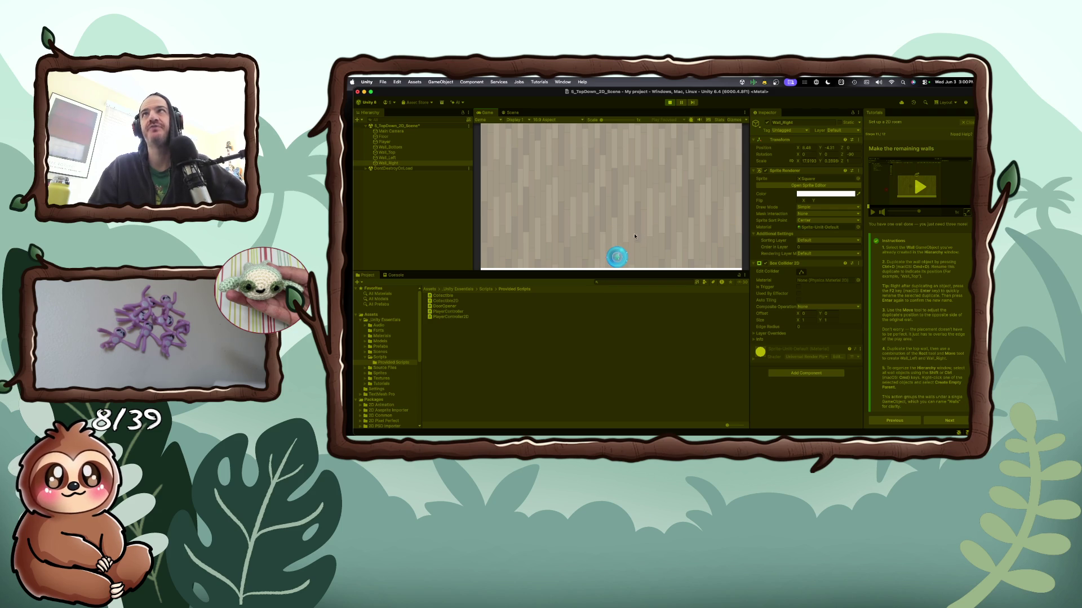
key(ctrl+p)
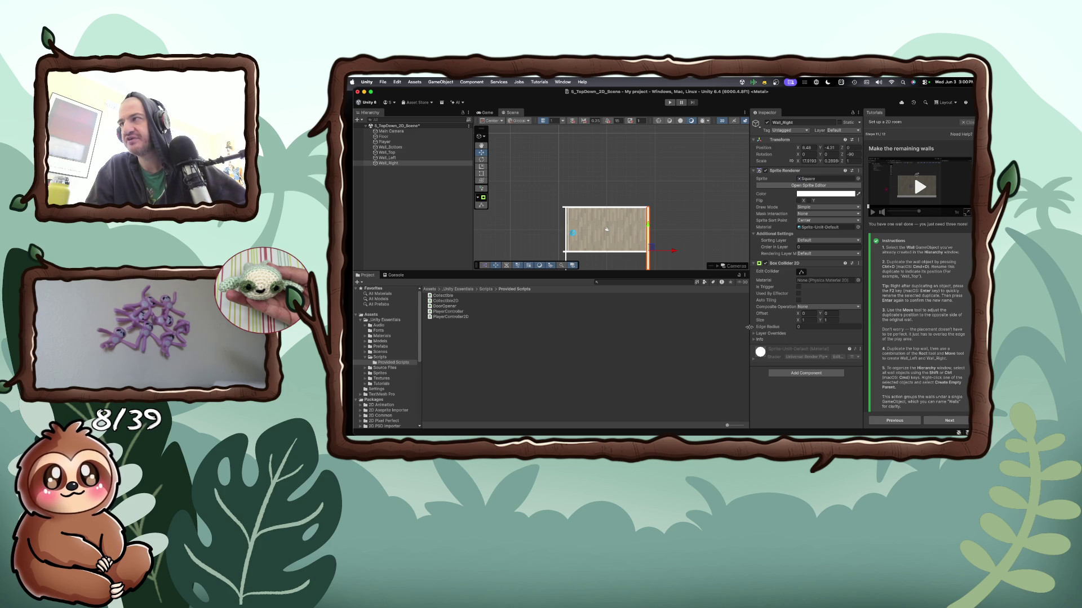
Group the four walls under a new empty parent named GameObject
shift+click(387, 158)
shift+click(388, 153)
shift+click(391, 148)
right_click(391, 148)
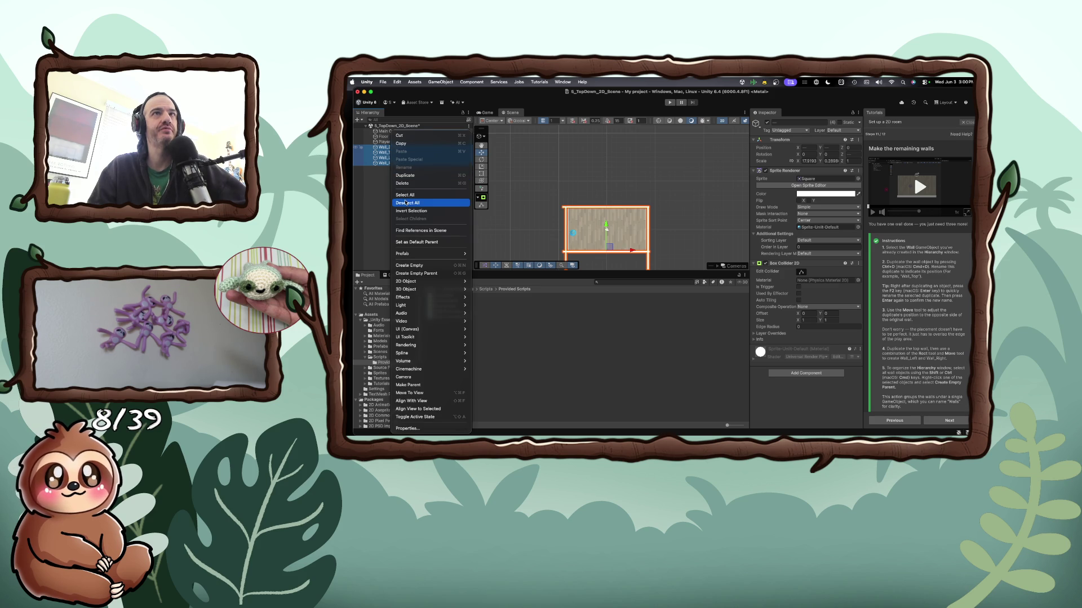
click(416, 273)
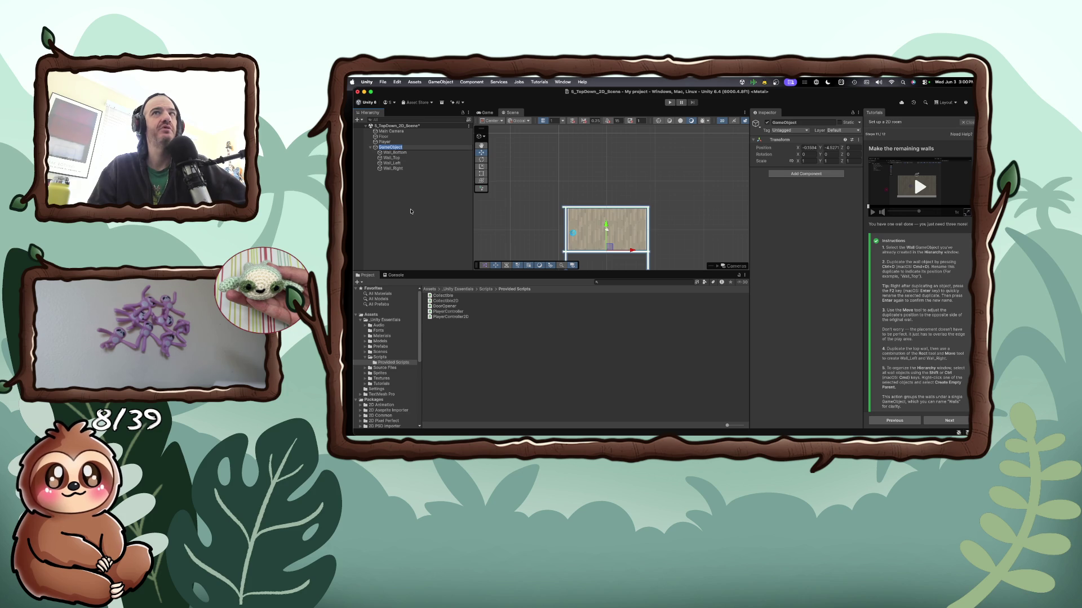
click(411, 212)
Show the PlayerController script's code from the Project panel
scroll(918, 326, down, 2)
scroll(919, 327, down, 1)
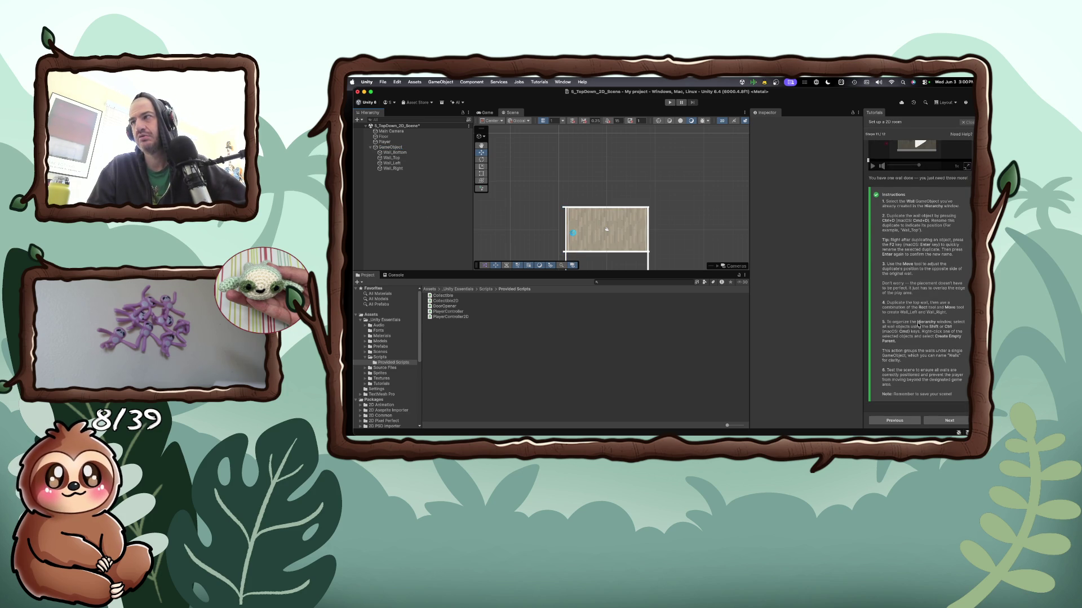
click(448, 312)
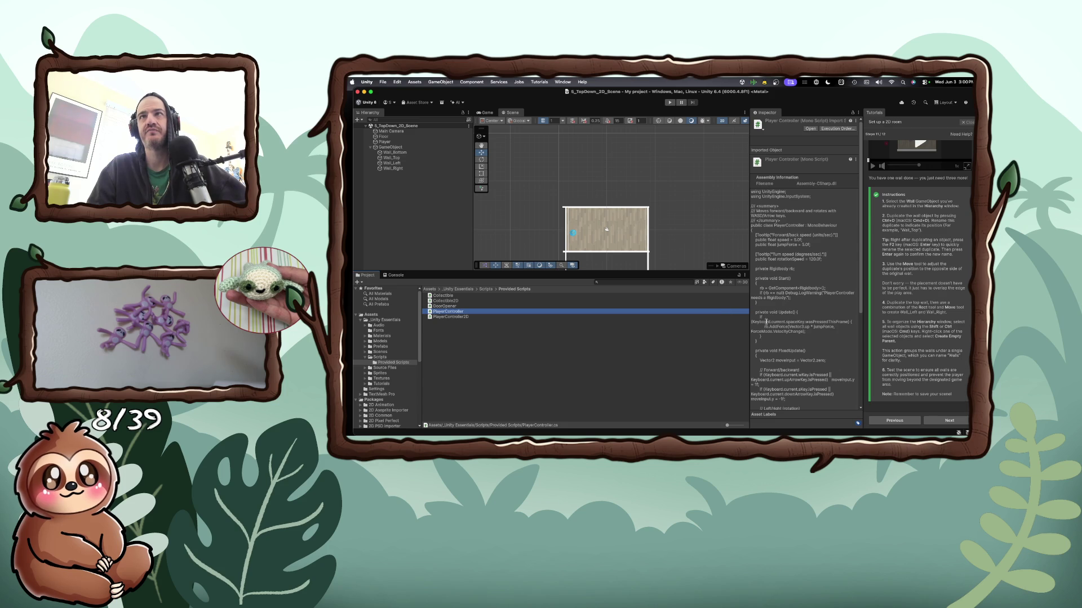
scroll(648, 261, down, 1)
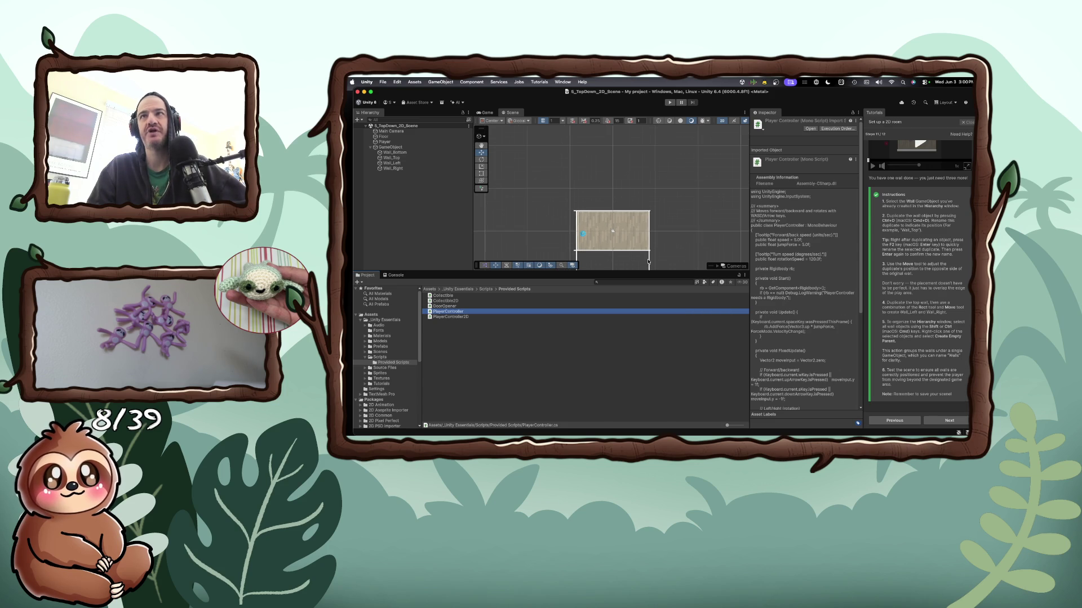
Enlarge the Scene view, lengthen Wall_Right's Scale X slightly and move its Position X to about 9.1
click(649, 260)
scroll(649, 260, down, 2)
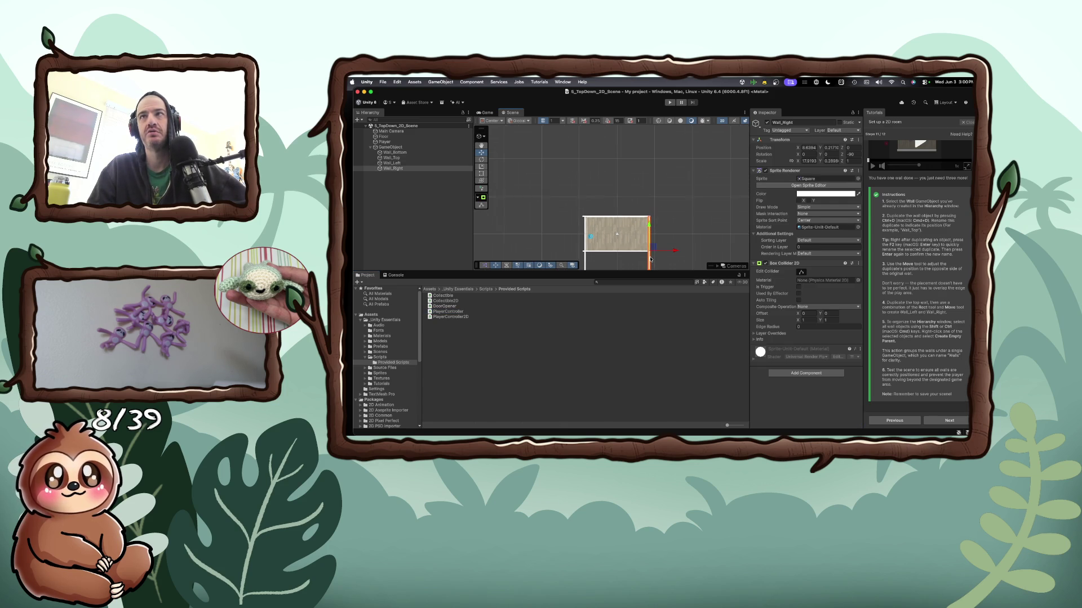
drag(668, 272, 668, 341)
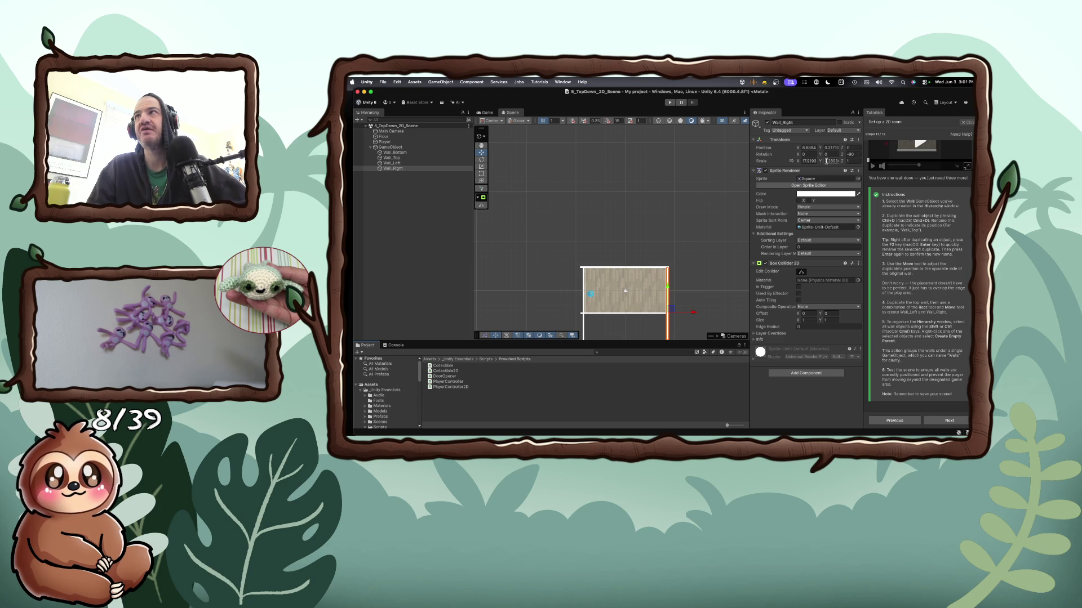
click(827, 161)
text(1.5)
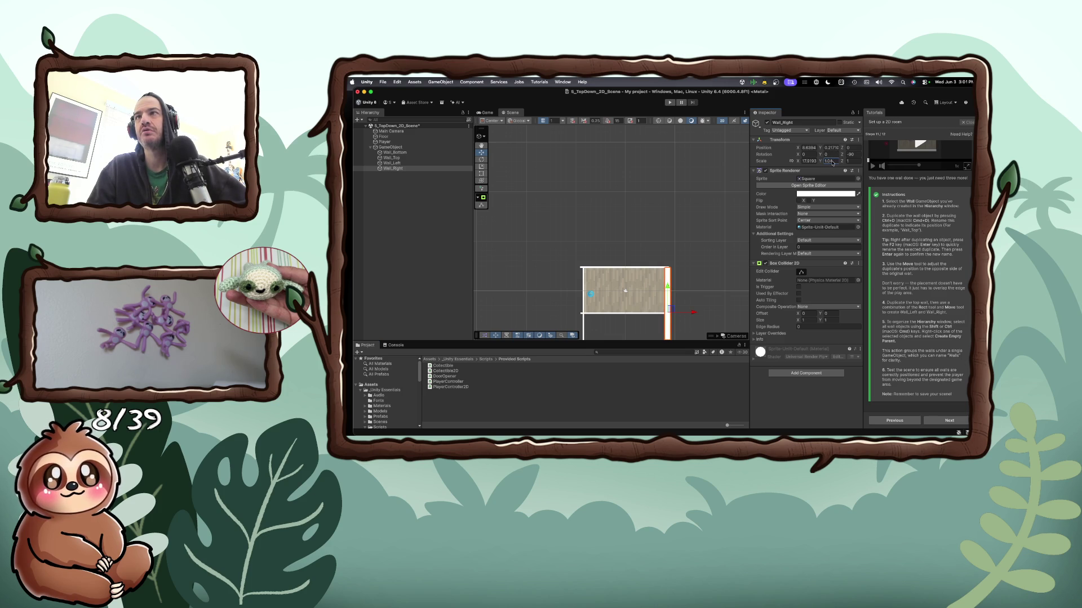
key(Escape)
drag(799, 162, 771, 164)
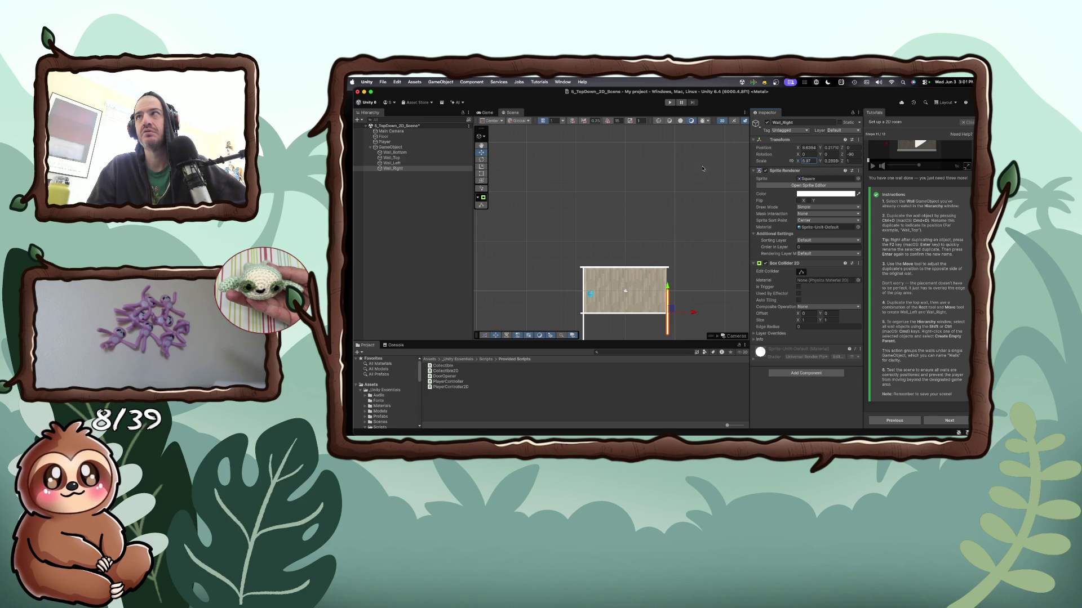
drag(798, 148, 834, 151)
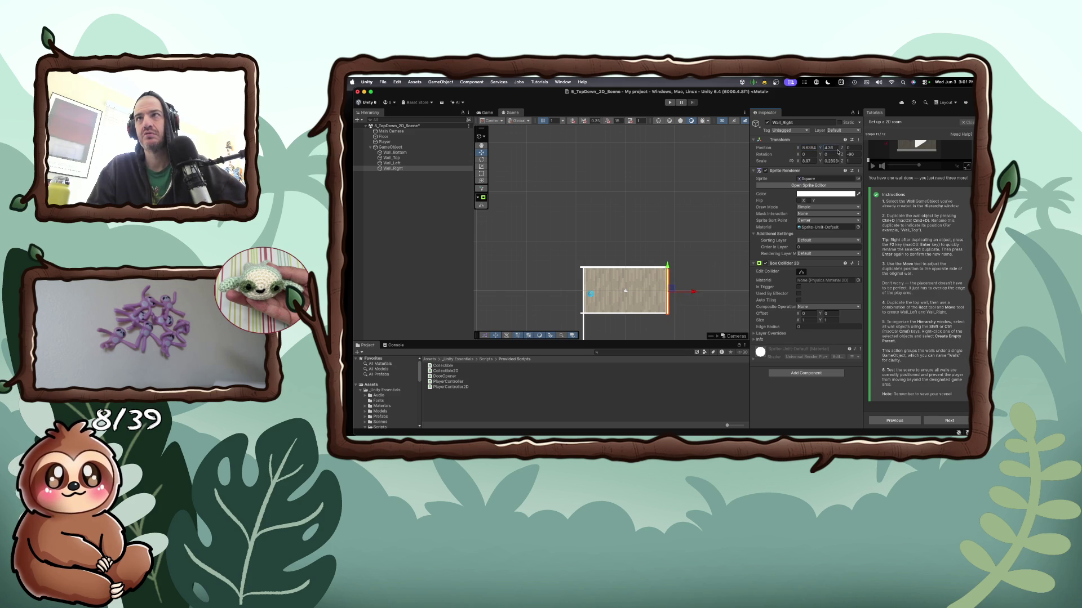
click(582, 288)
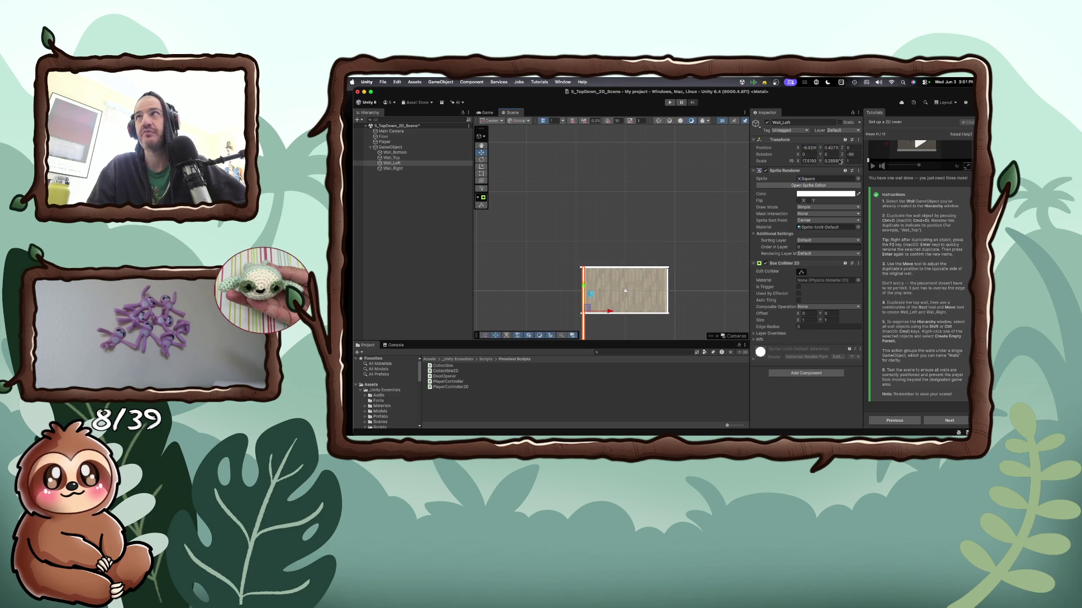
Raise Wall_Left by scrubbing Position Y and shorten its Scale X, starting from 1.28
click(806, 147)
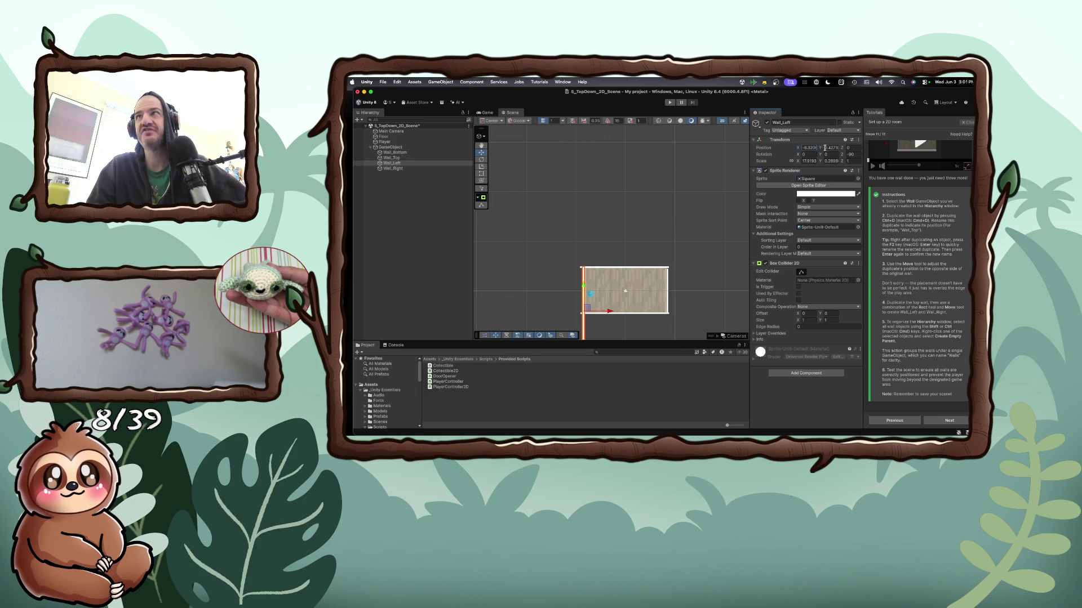
drag(820, 148, 840, 149)
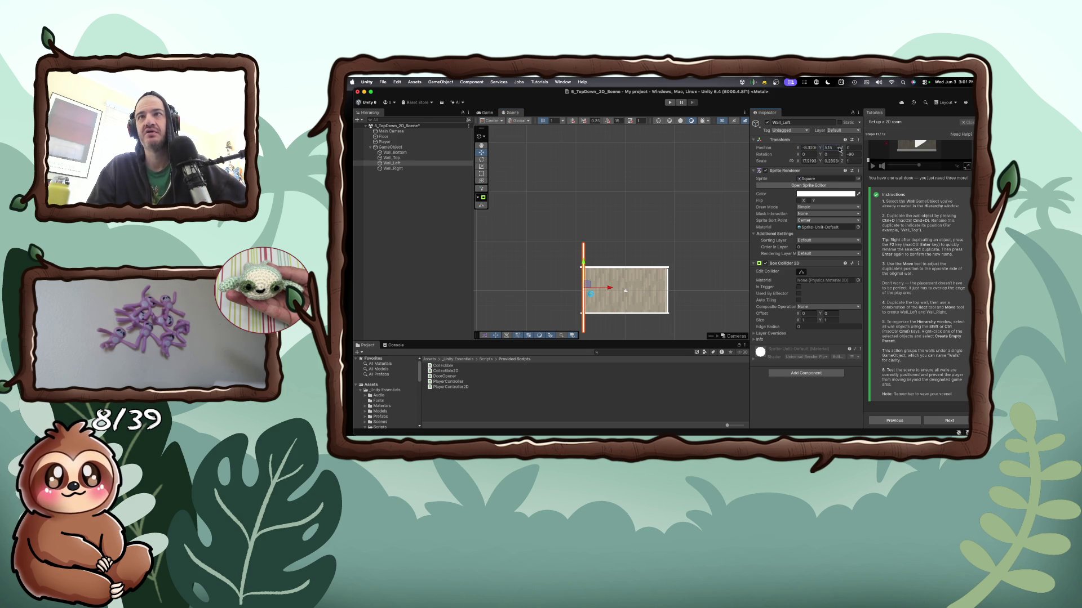
click(803, 161)
text(1.28)
drag(828, 163, 790, 163)
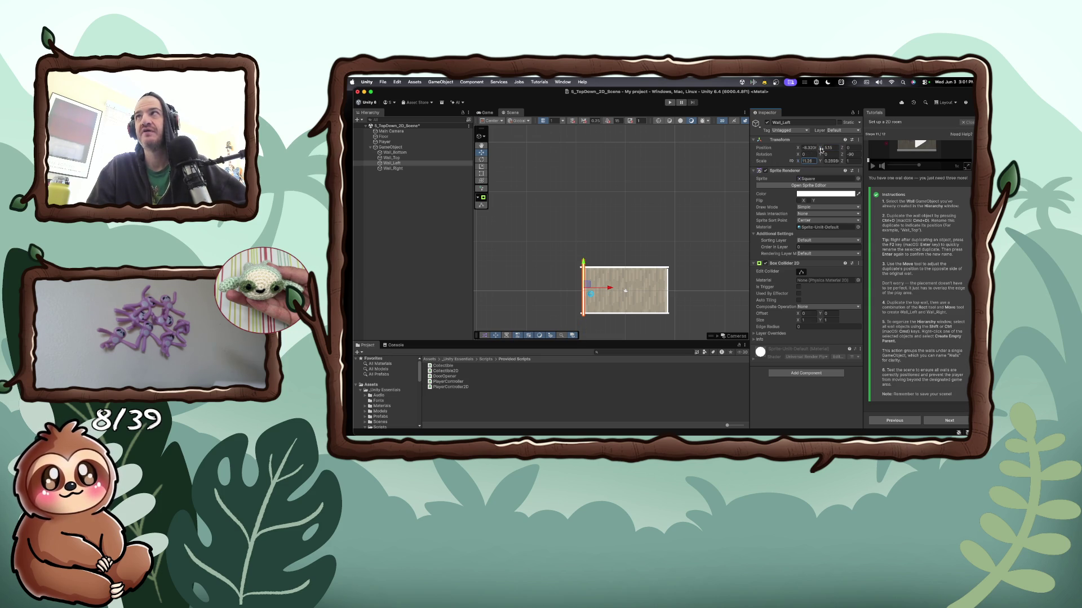
drag(826, 148, 814, 150)
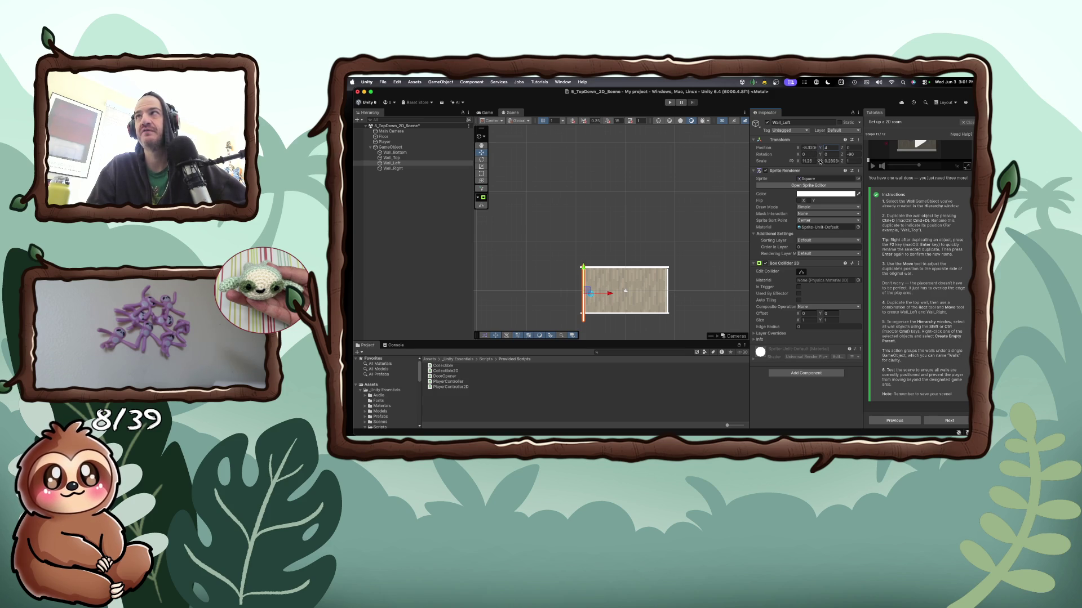
Fine-tune Wall_Left's length and X position along the floor edge, then advance the tutorial to its review page
click(813, 161)
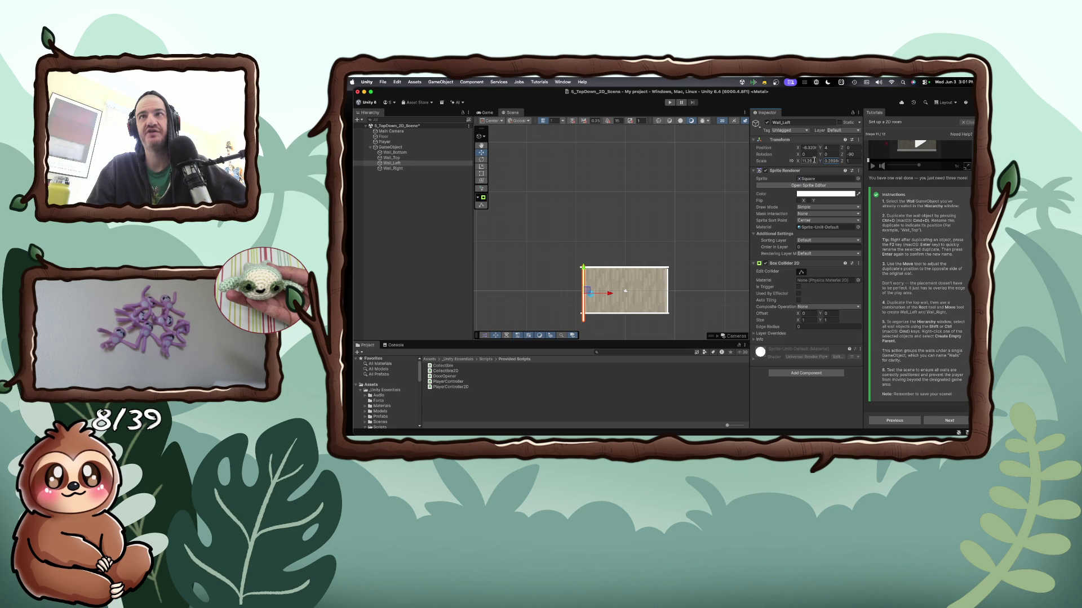
click(804, 161)
drag(798, 162, 764, 163)
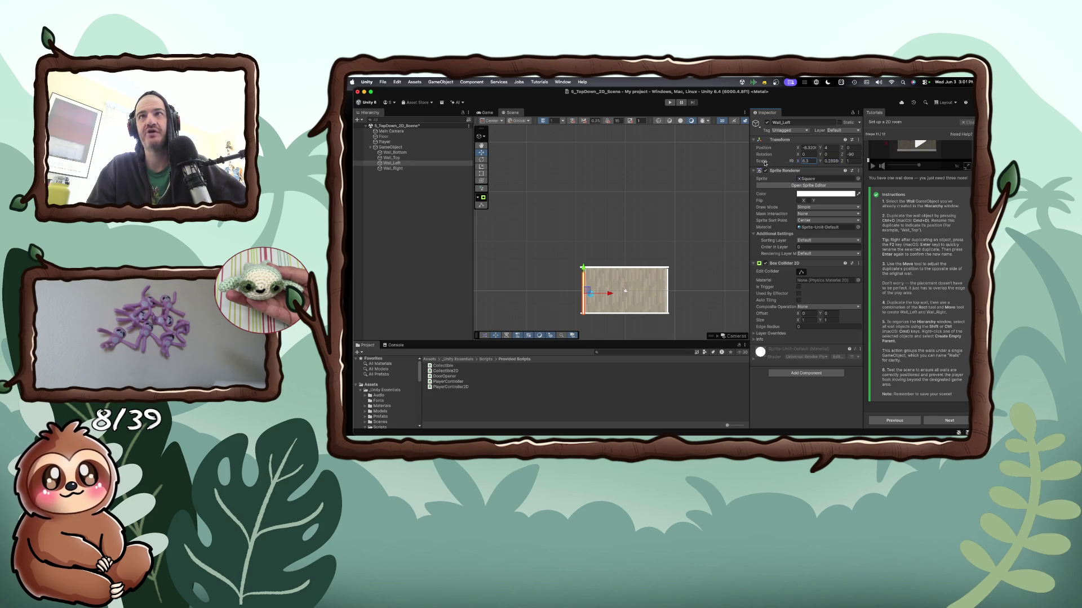
click(821, 162)
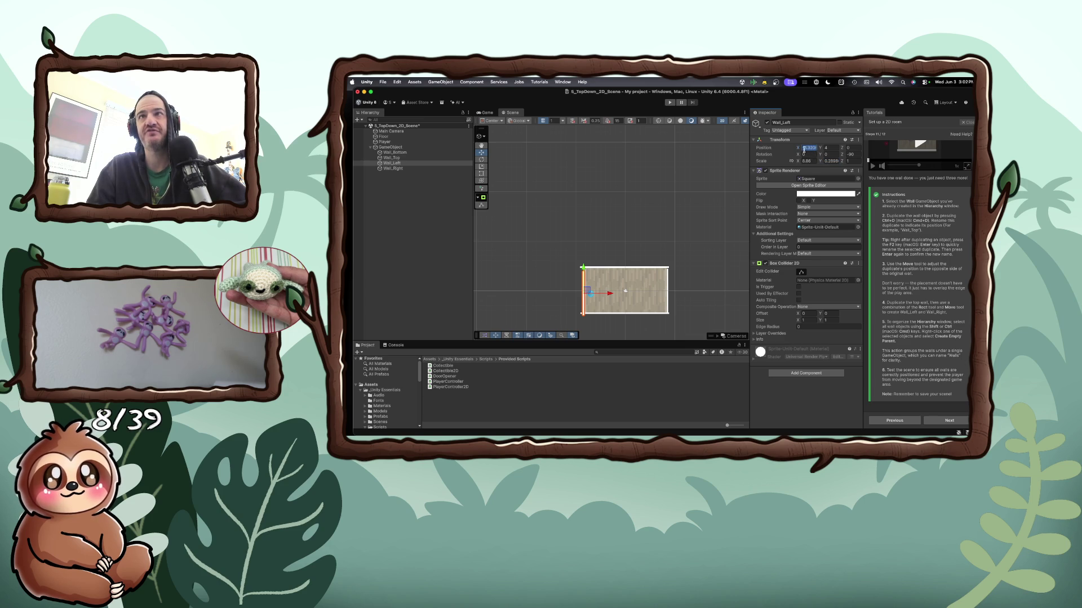
drag(796, 149, 821, 150)
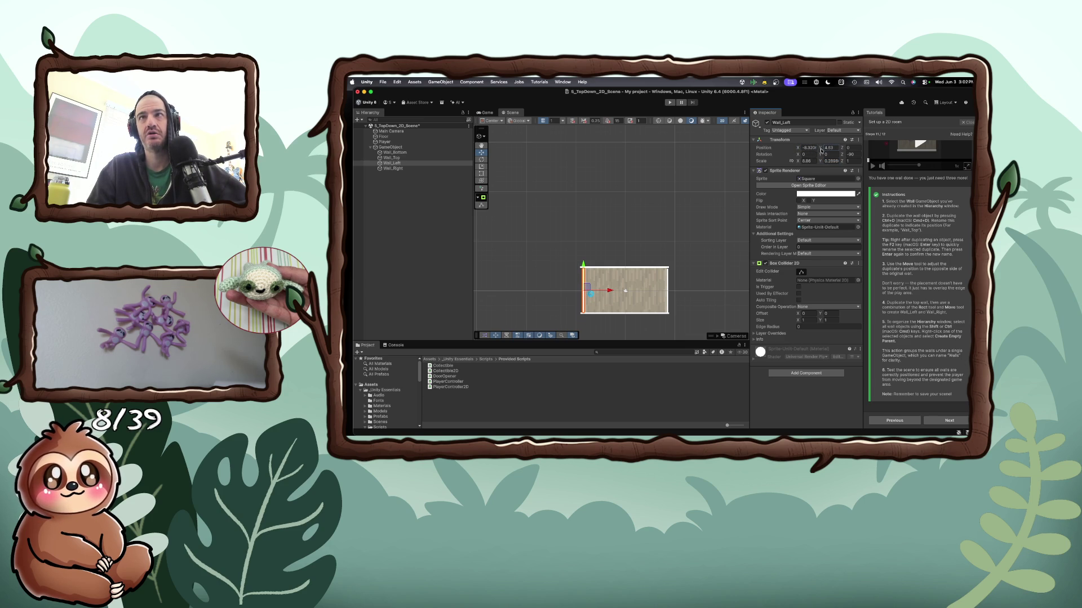
click(527, 148)
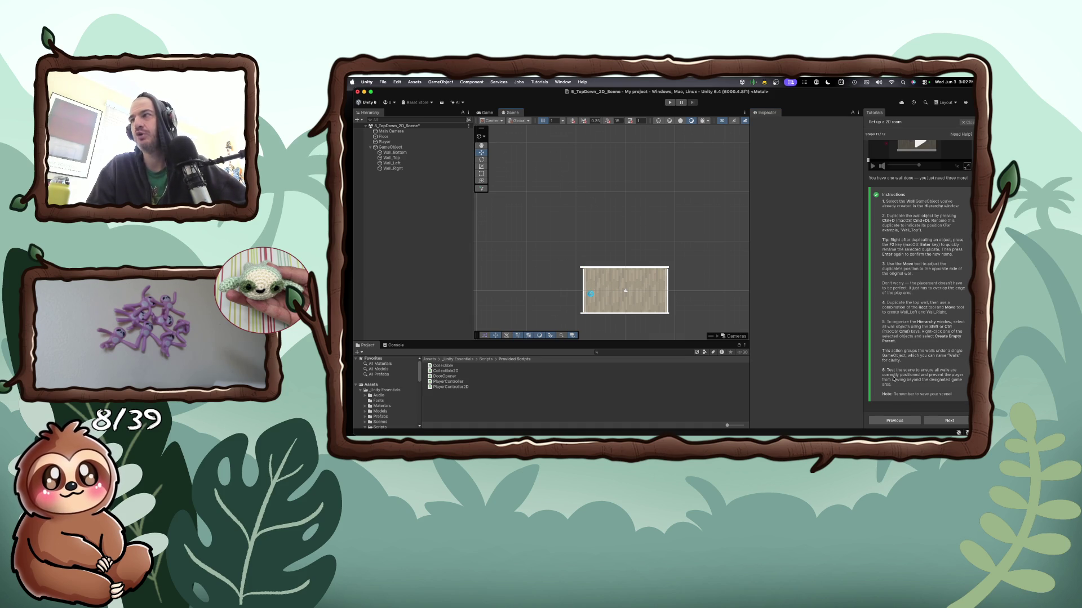
click(931, 418)
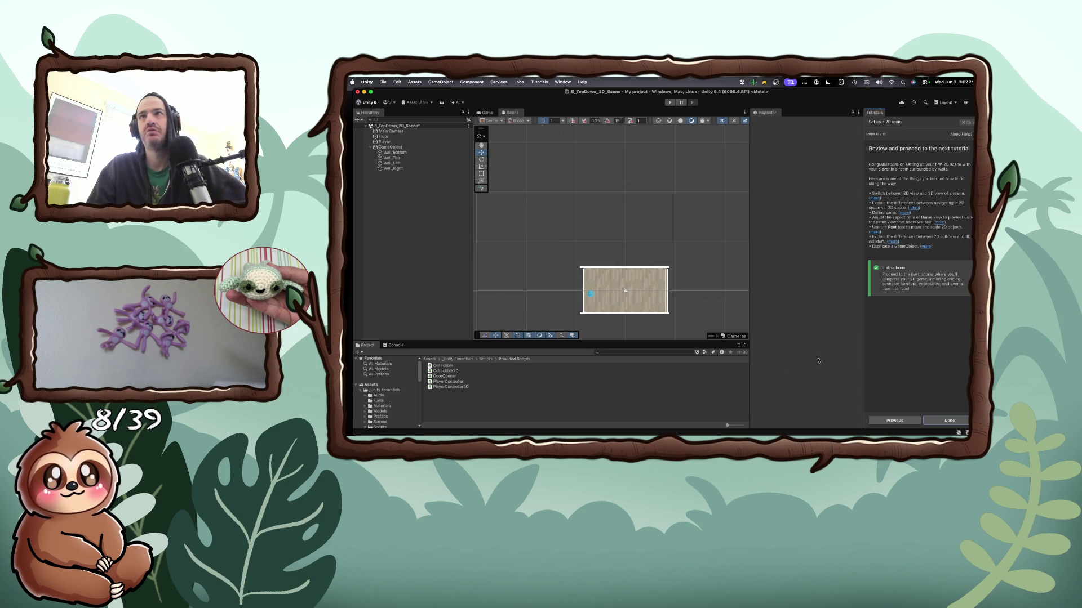
Finish the tutorial, save the scene, and start Complete your 2D Puzzle Game at its Fill out the room step
click(931, 422)
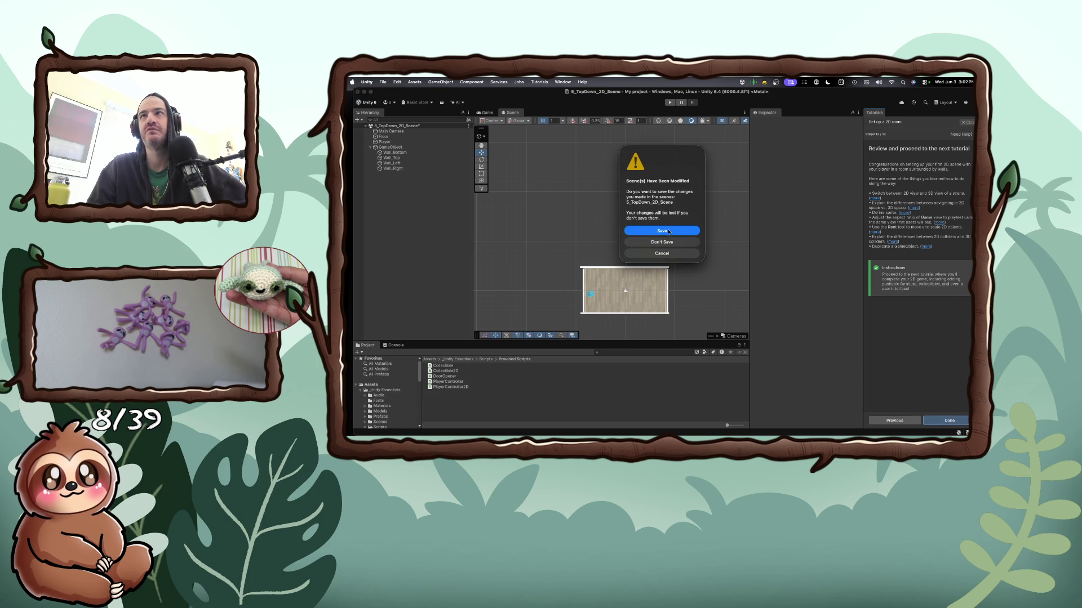
click(669, 232)
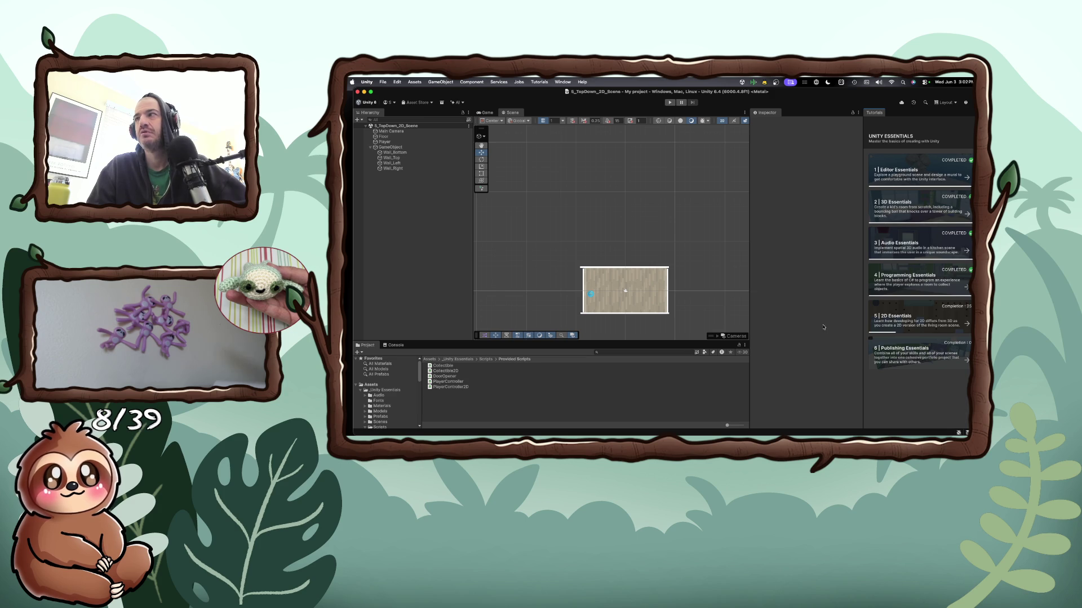
click(898, 324)
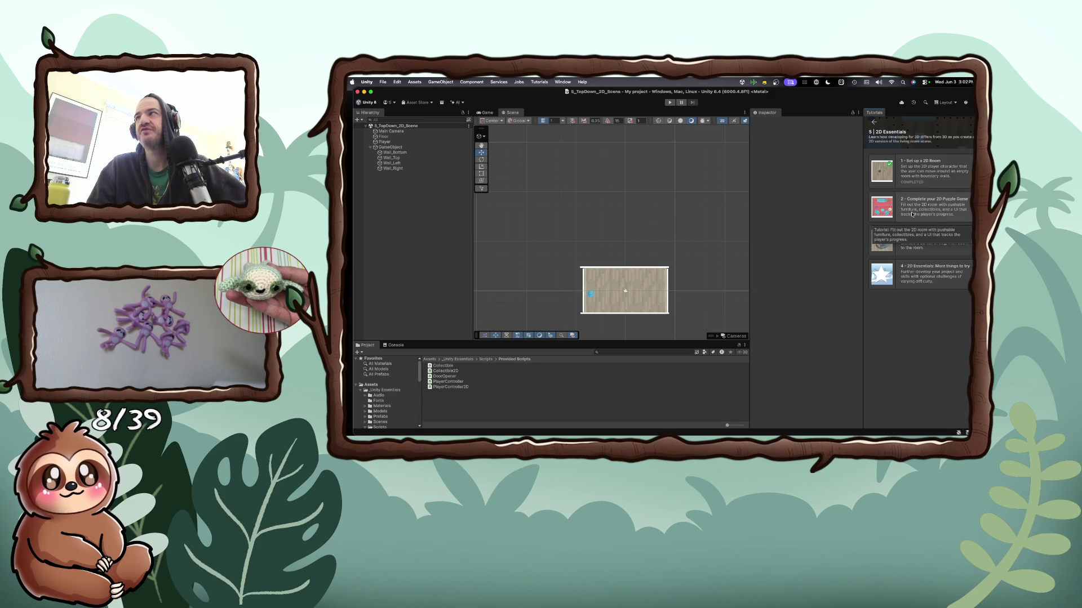
click(913, 210)
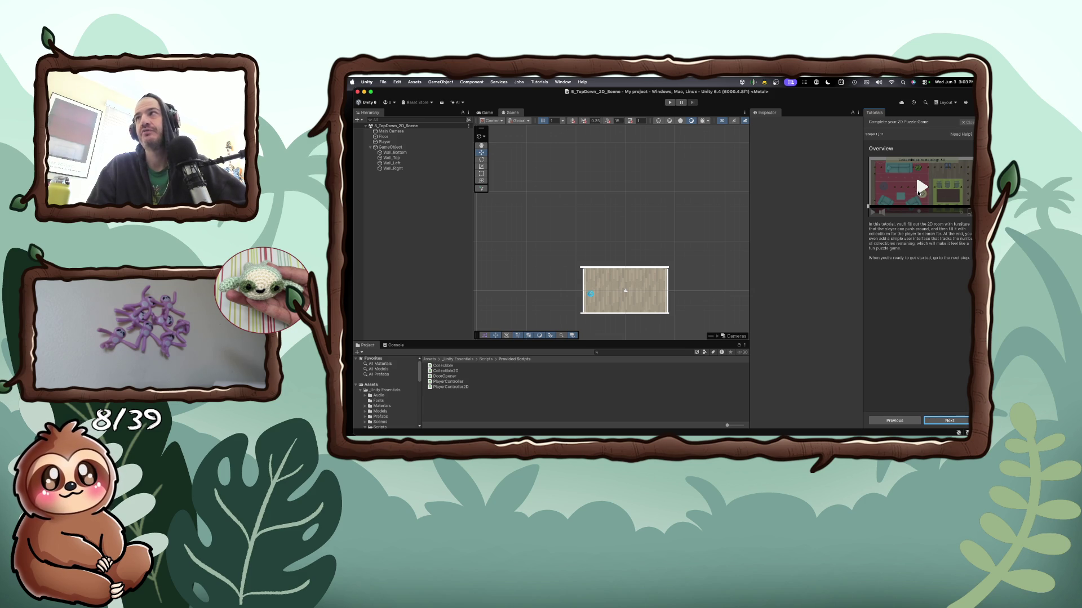
click(942, 420)
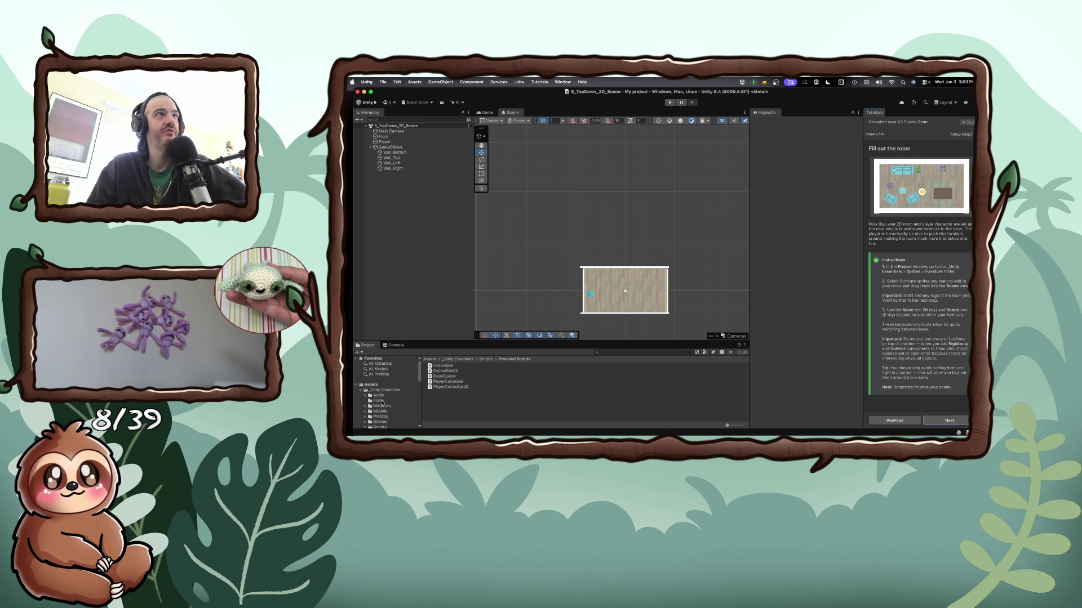
Expand _Unity Essentials > Sprites and open the Furniture folder in the Project window
scroll(382, 402, down, 2)
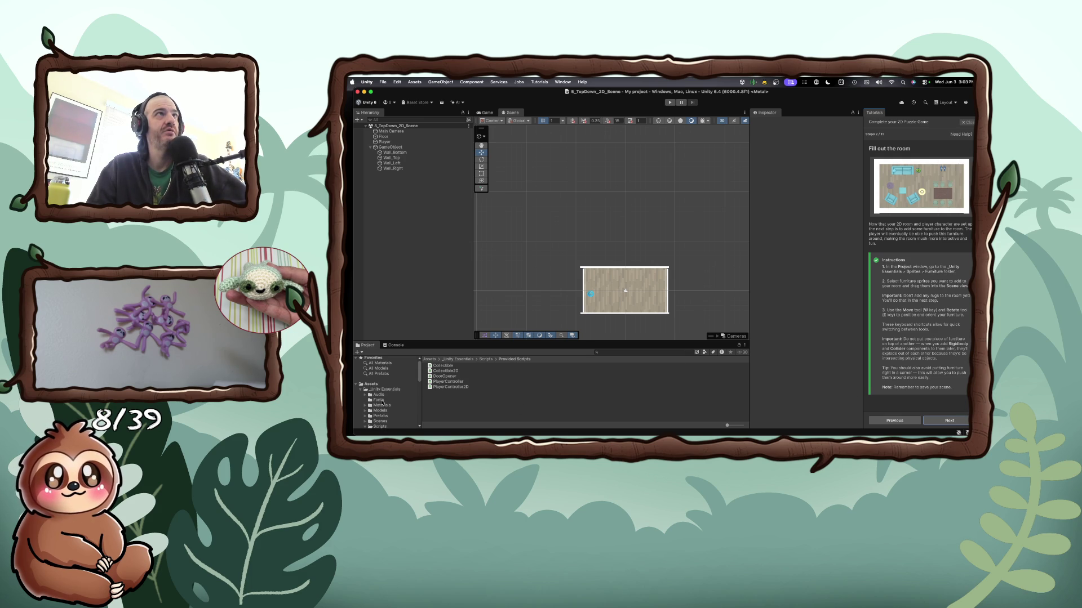
scroll(382, 401, down, 4)
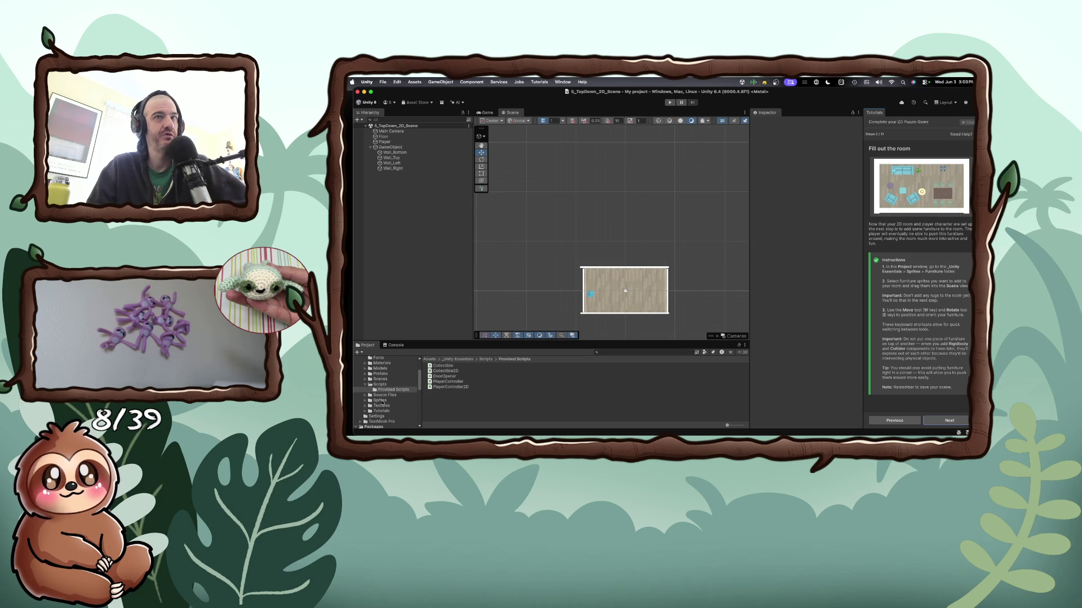
scroll(382, 403, up, 1)
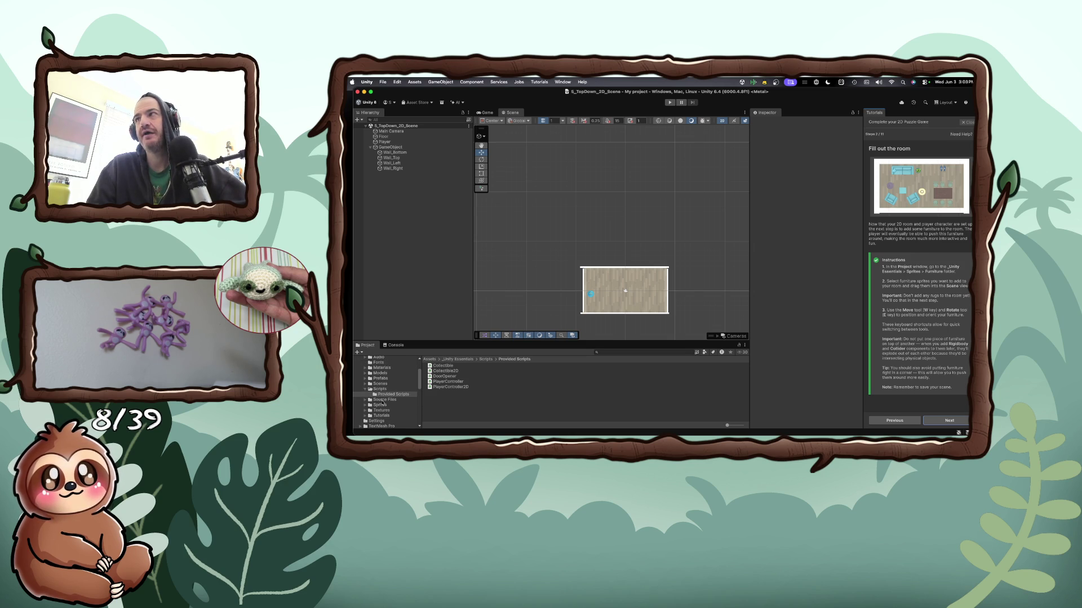
scroll(382, 404, up, 3)
scroll(382, 403, down, 1)
scroll(382, 403, down, 2)
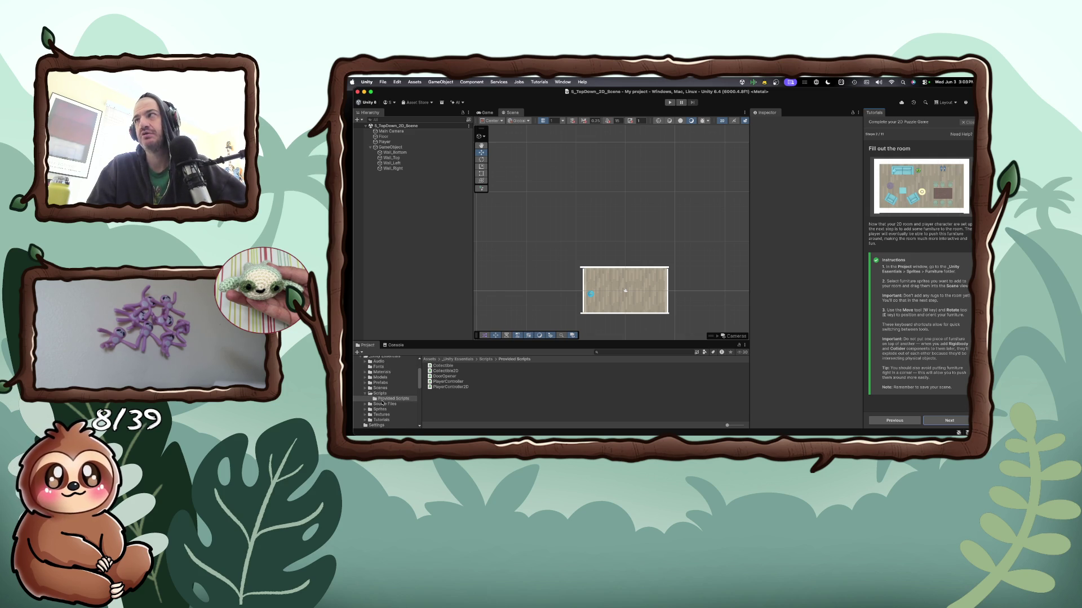
scroll(383, 404, up, 3)
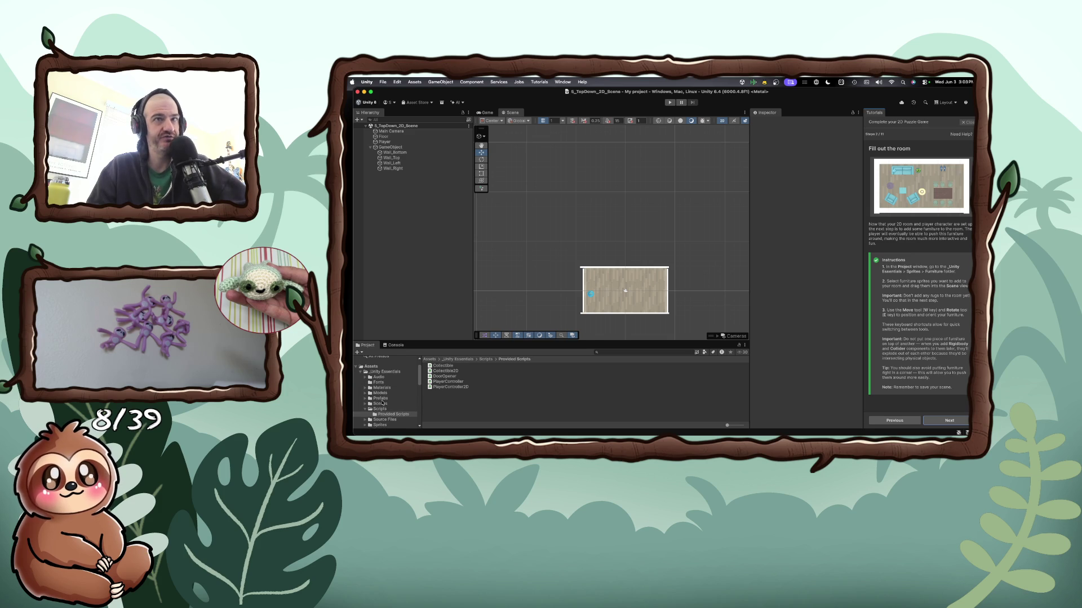
scroll(383, 403, up, 1)
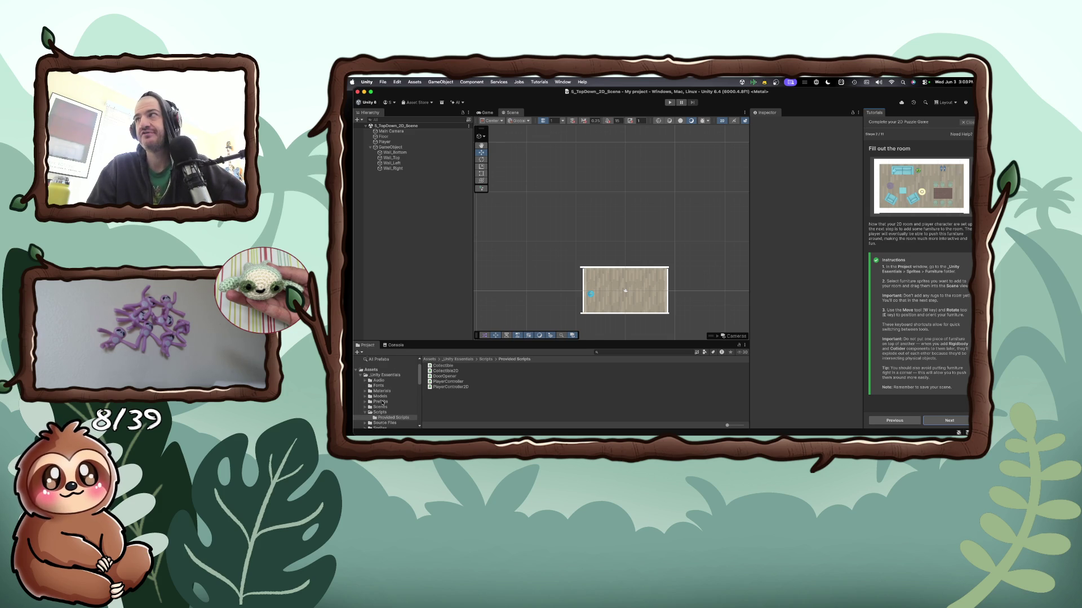
scroll(383, 404, down, 1)
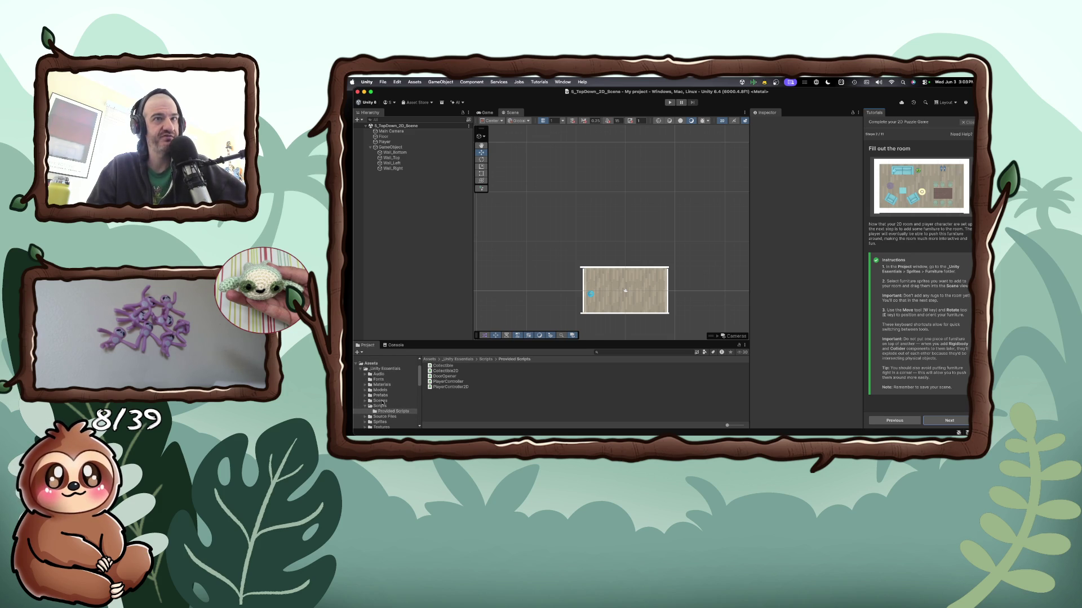
scroll(383, 403, down, 3)
click(385, 405)
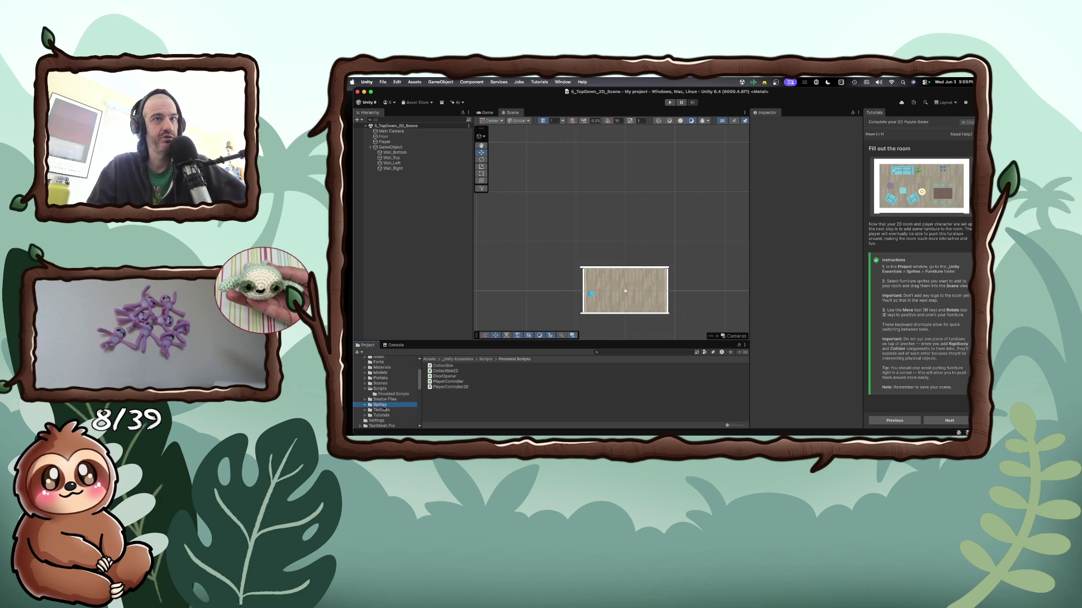
click(365, 405)
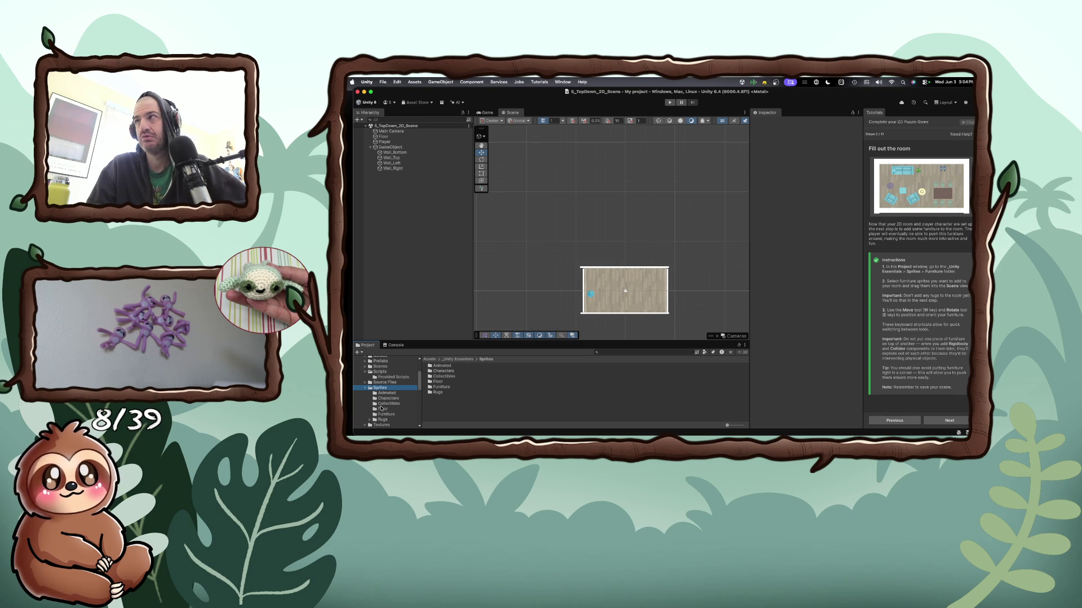
scroll(383, 410, down, 1)
click(385, 412)
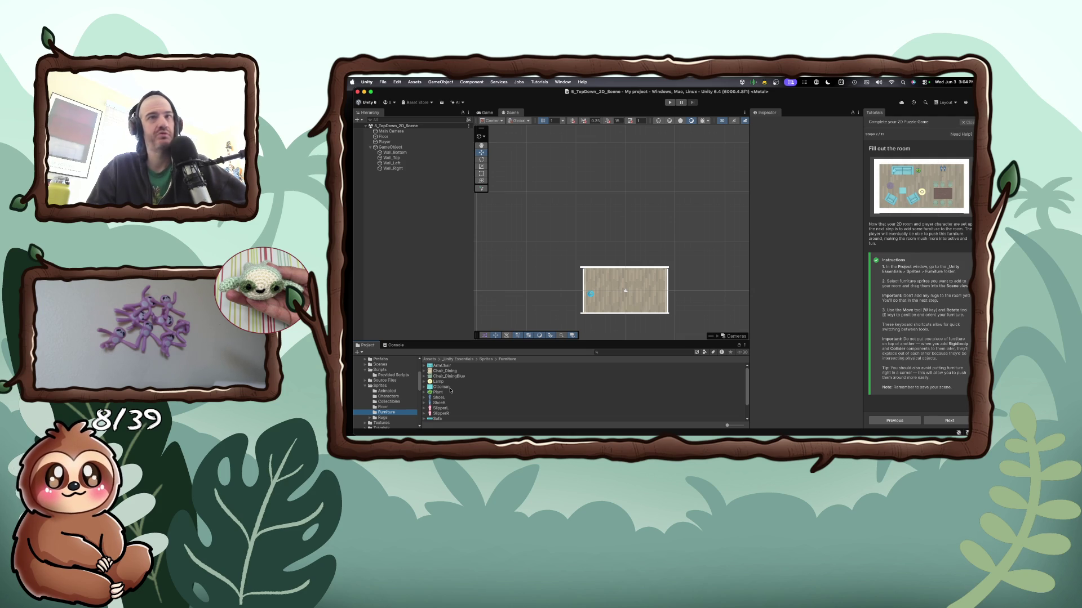
Drag two Ottoman sprites and the Sofa sprite into the room
mouse_move(442, 390)
mouse_down()
mouse_move(626, 291)
mouse_move(625, 277)
mouse_up()
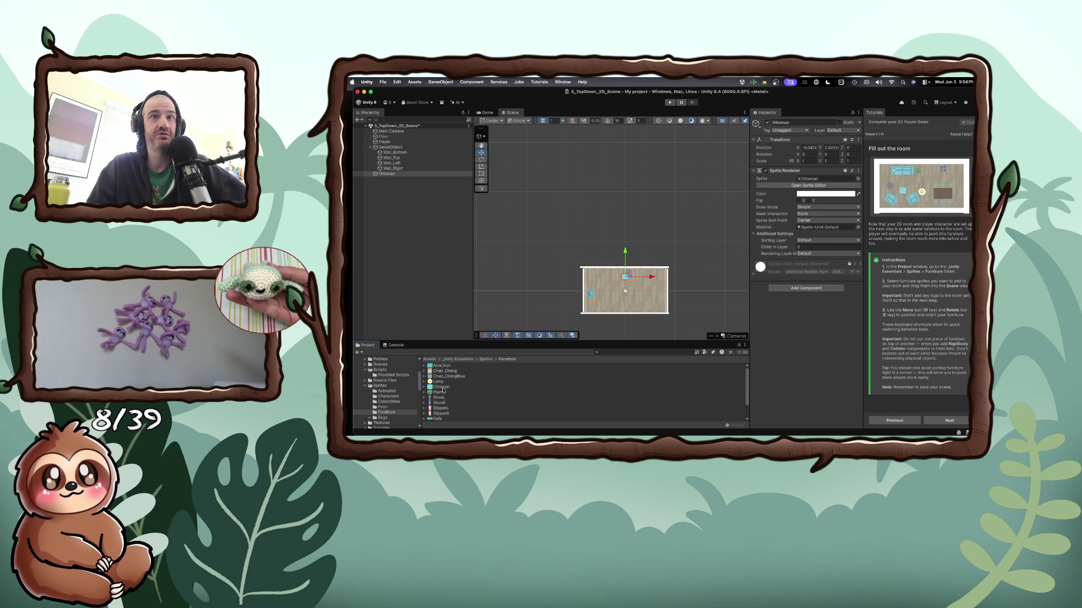
mouse_move(442, 389)
mouse_down()
mouse_move(611, 329)
mouse_move(626, 305)
mouse_up()
drag(438, 419, 653, 288)
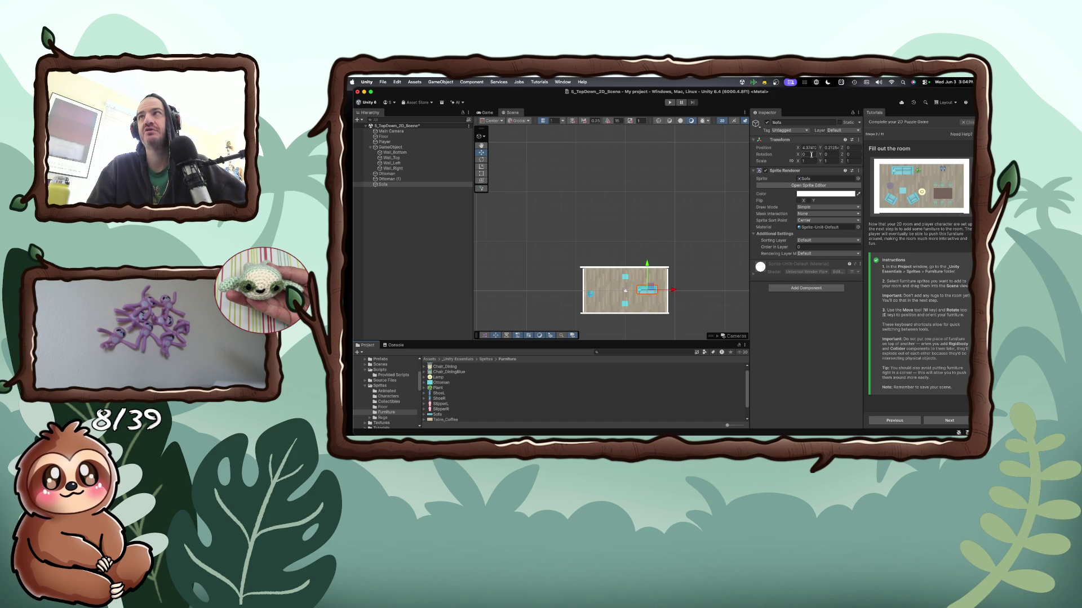
Rotate the Sofa upright by setting its Rotation Z to -90
key(e)
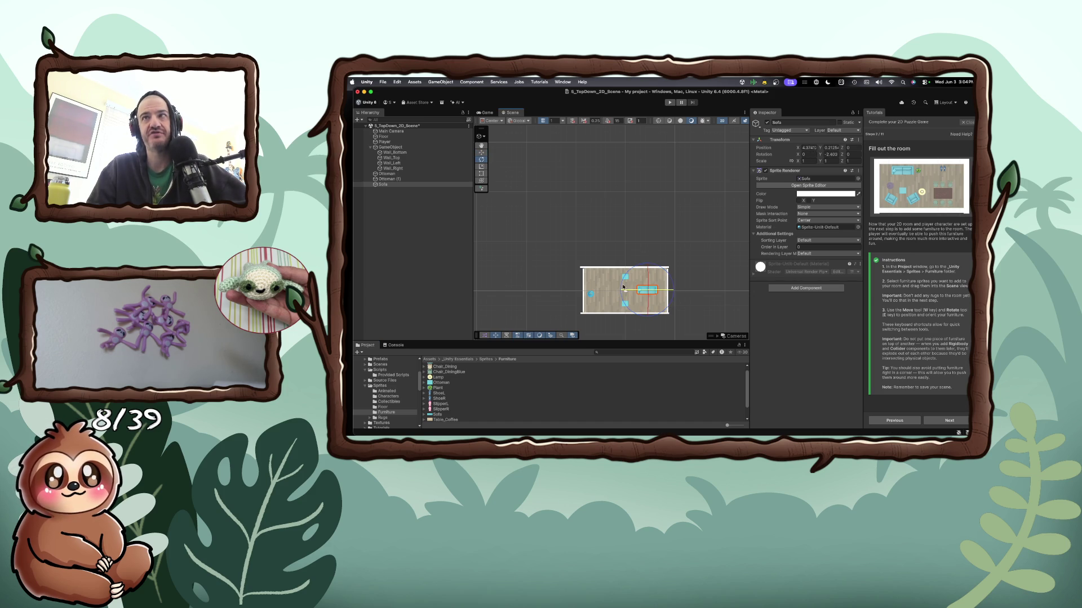
drag(674, 291, 552, 307)
click(853, 154)
text(-90)
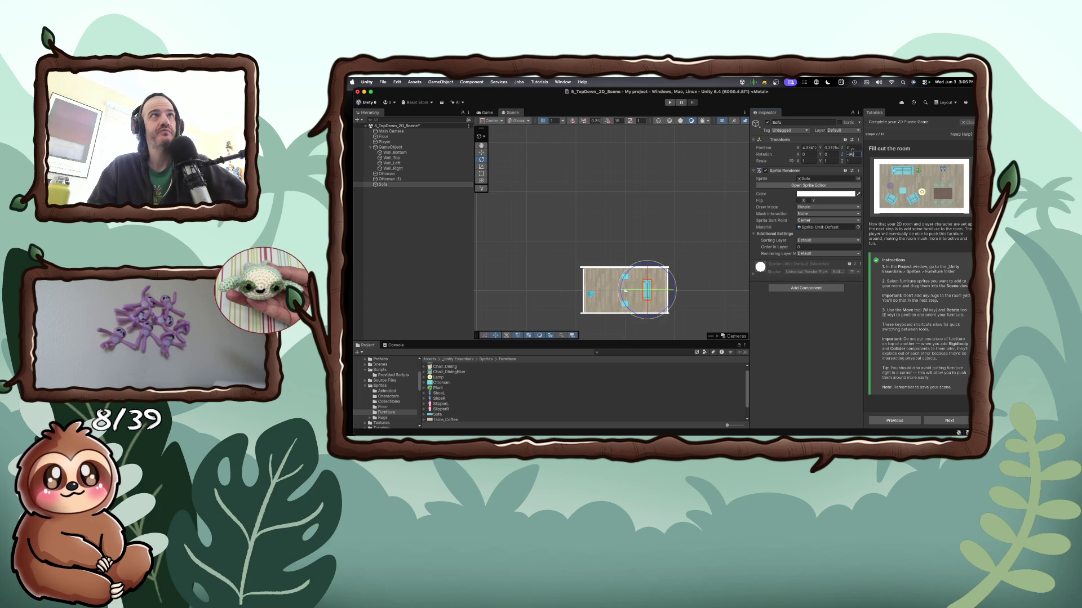
scroll(439, 412, down, 3)
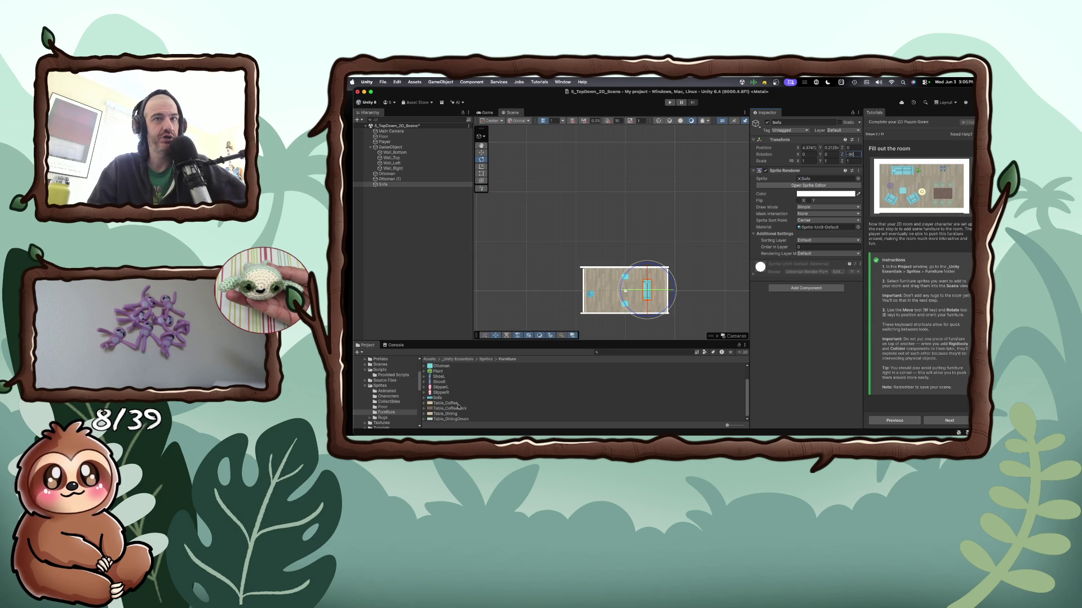
click(451, 404)
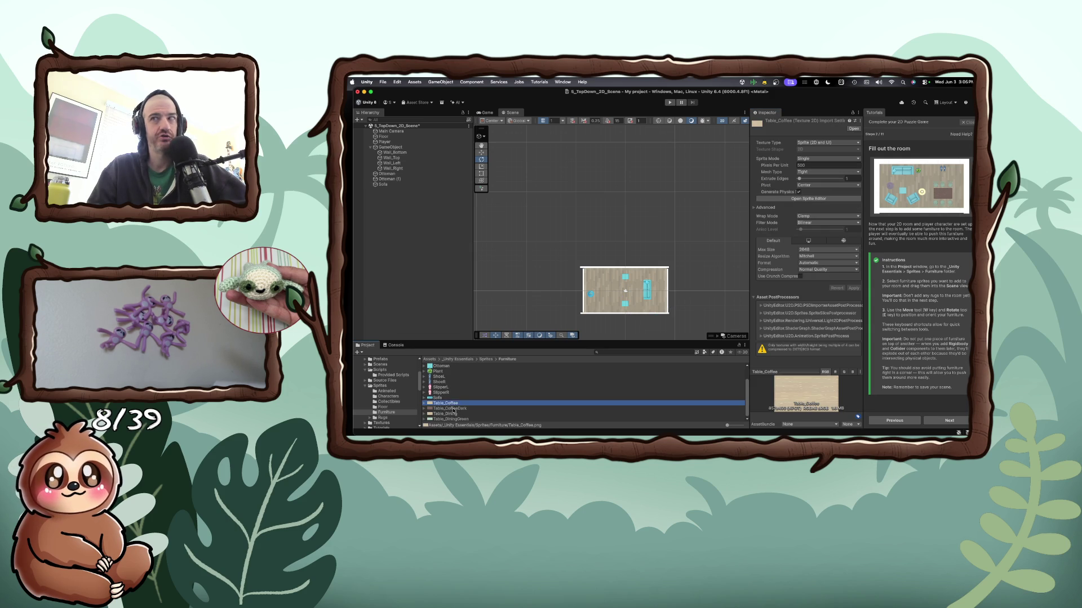
Place the Table_CoffeeDark sprite at the room's centre with Rotation Z set to -90
click(454, 410)
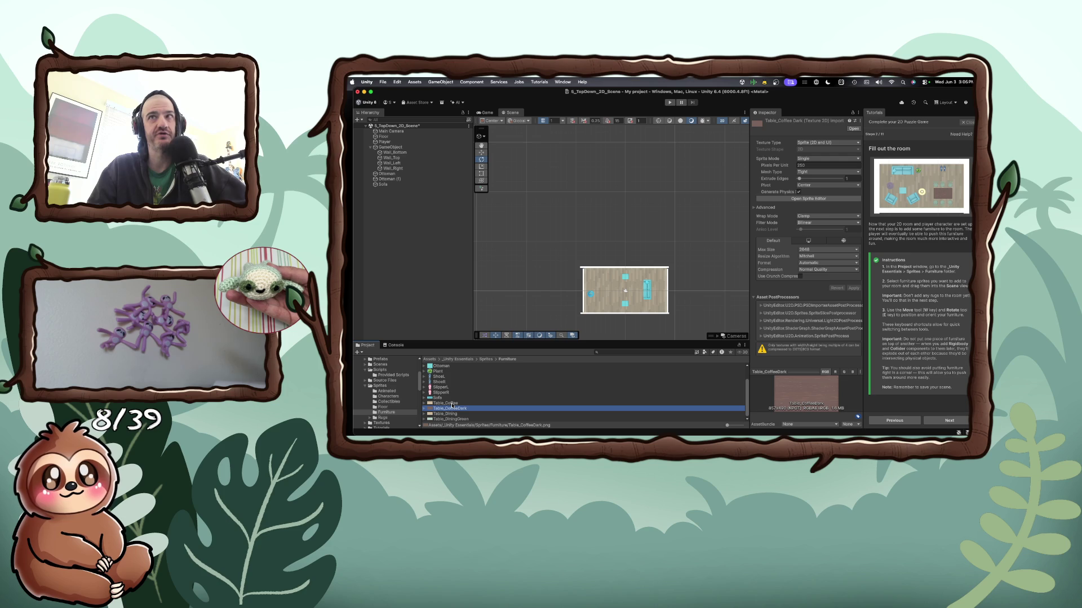
mouse_move(556, 338)
mouse_down()
mouse_move(647, 294)
mouse_move(625, 291)
mouse_up()
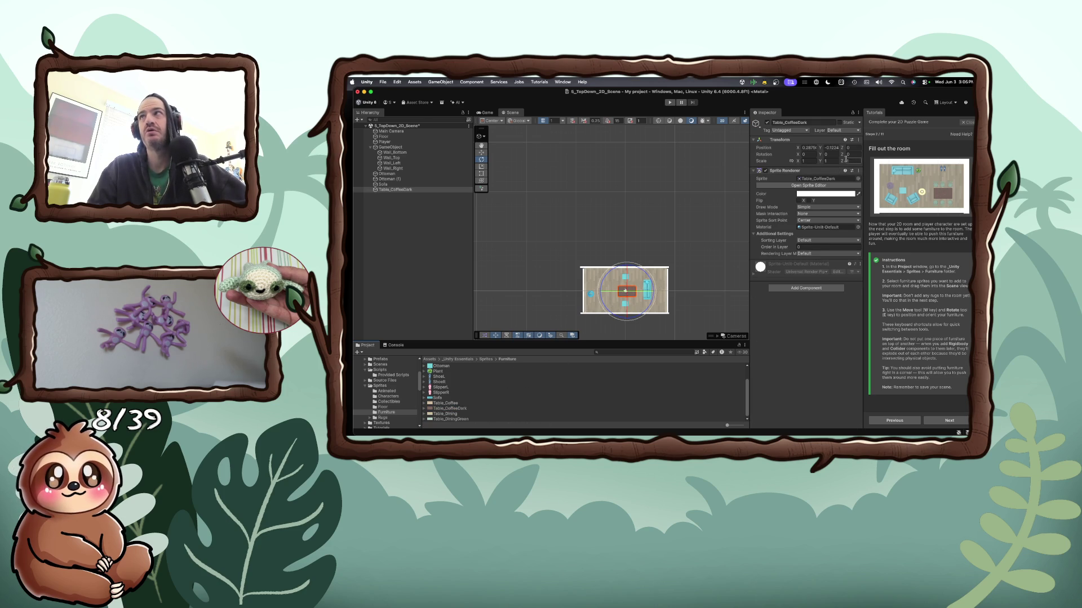
text(-90)
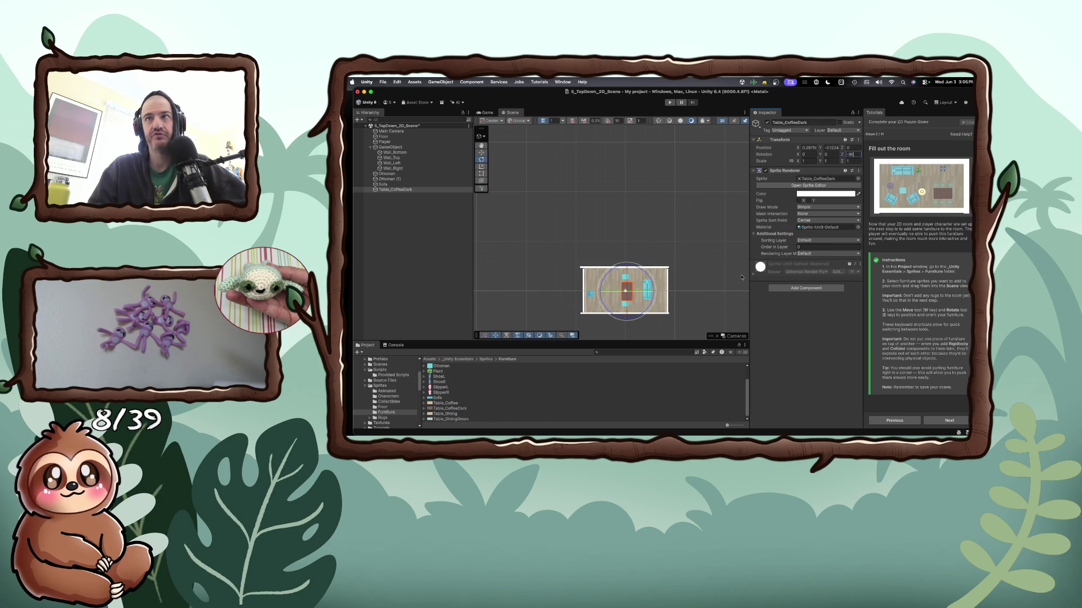
Move the second ottoman, Ottoman (1), slightly lower beside the coffee table
click(632, 316)
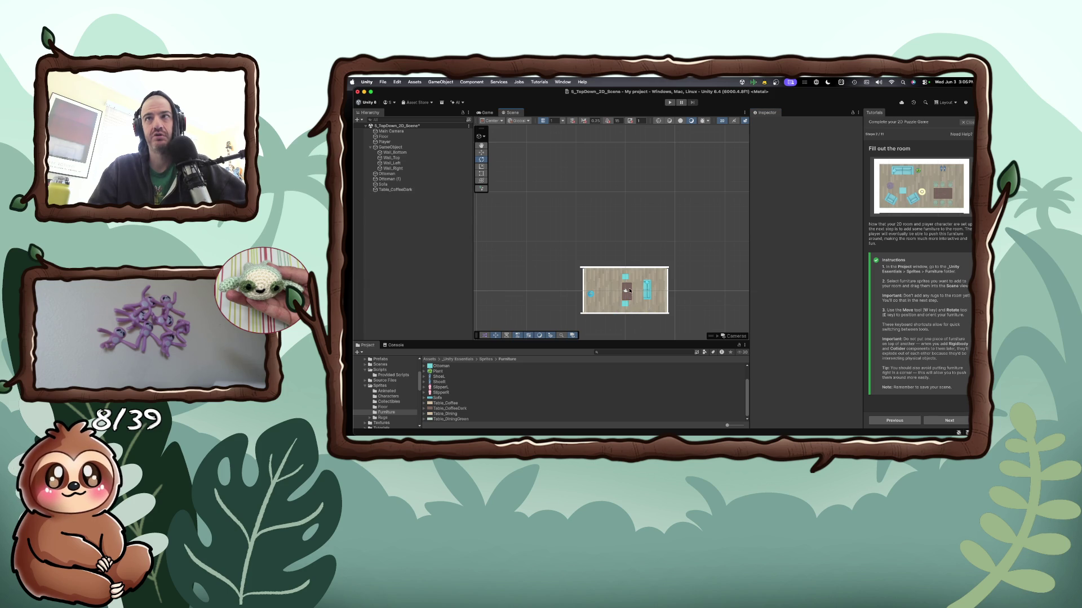
click(628, 306)
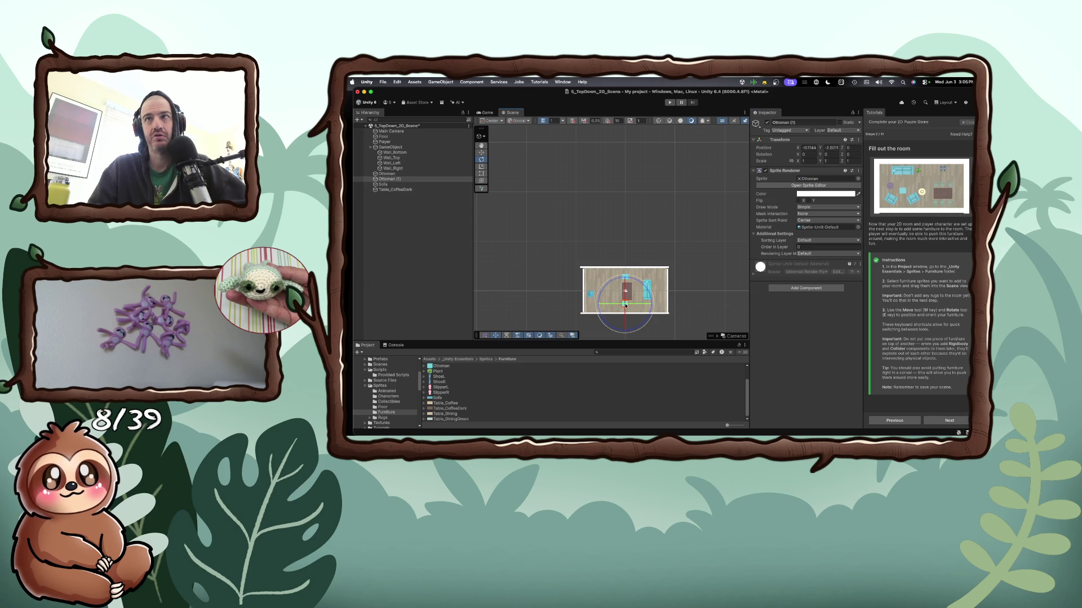
key(w)
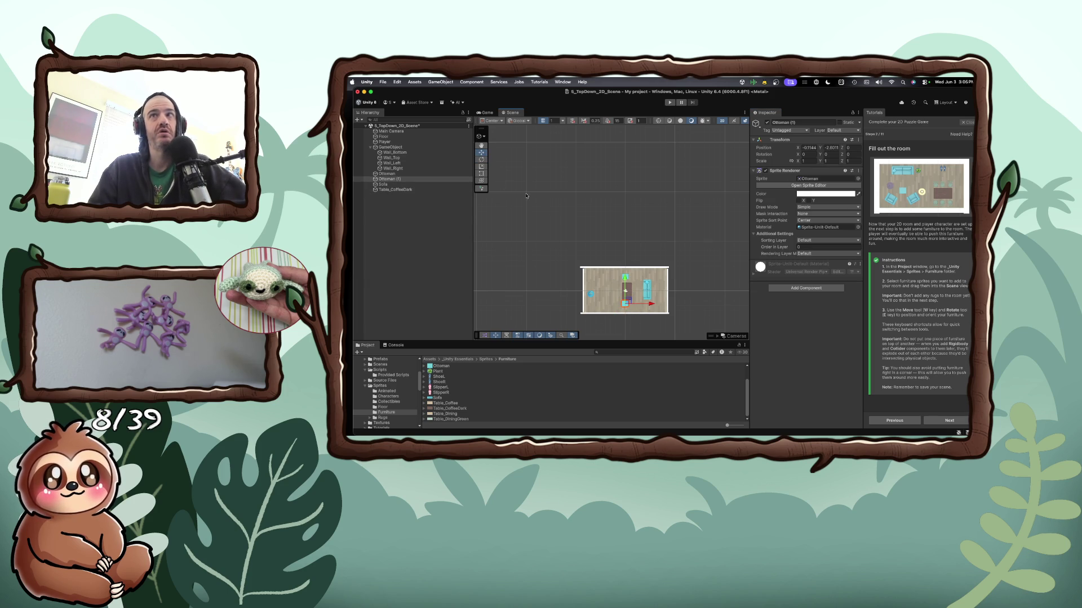
drag(625, 304, 626, 308)
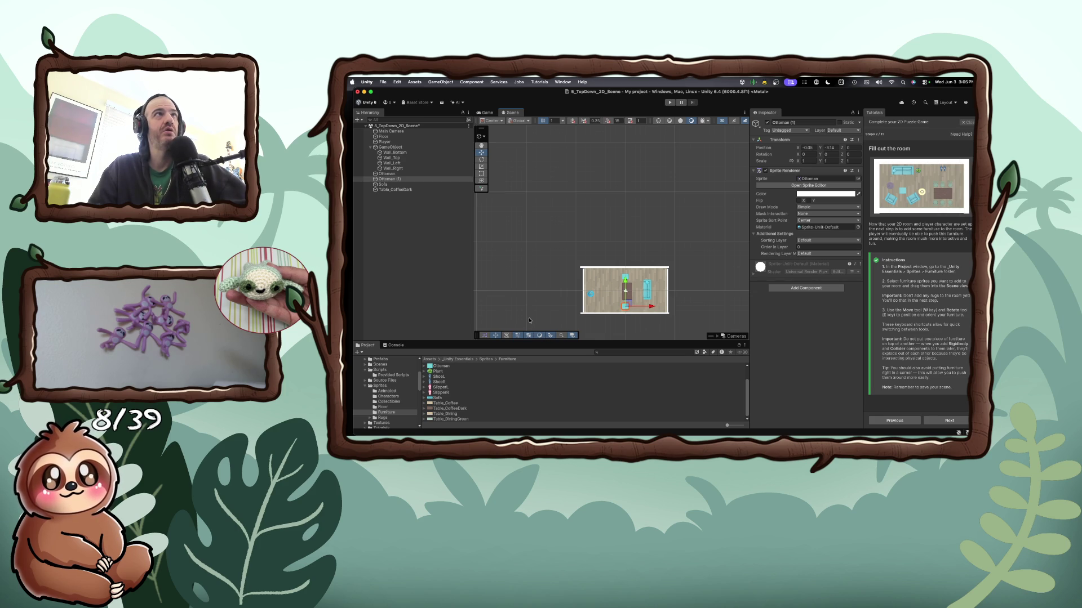
click(530, 320)
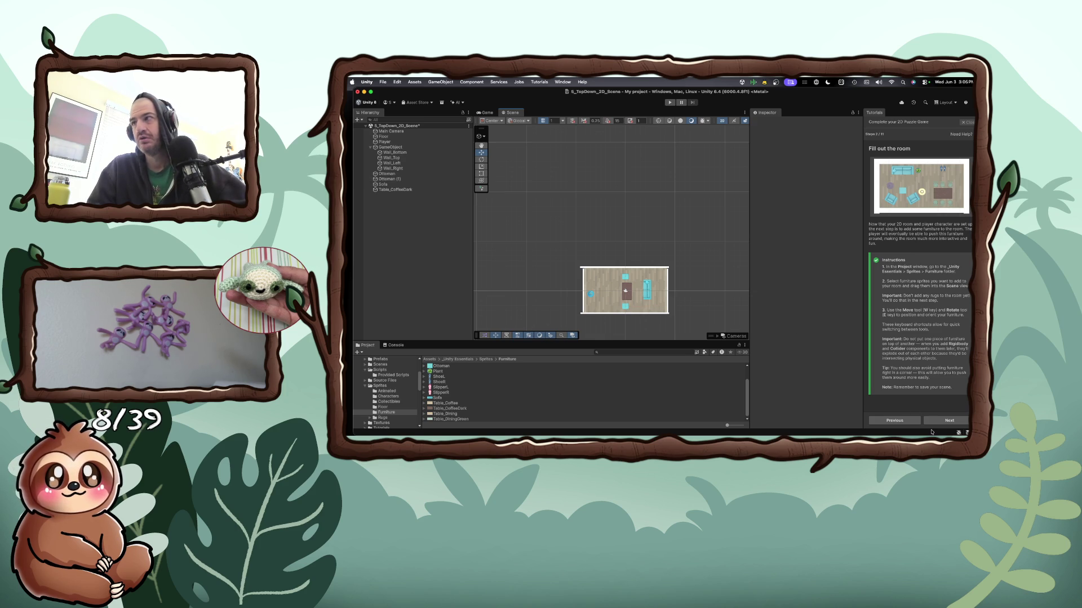